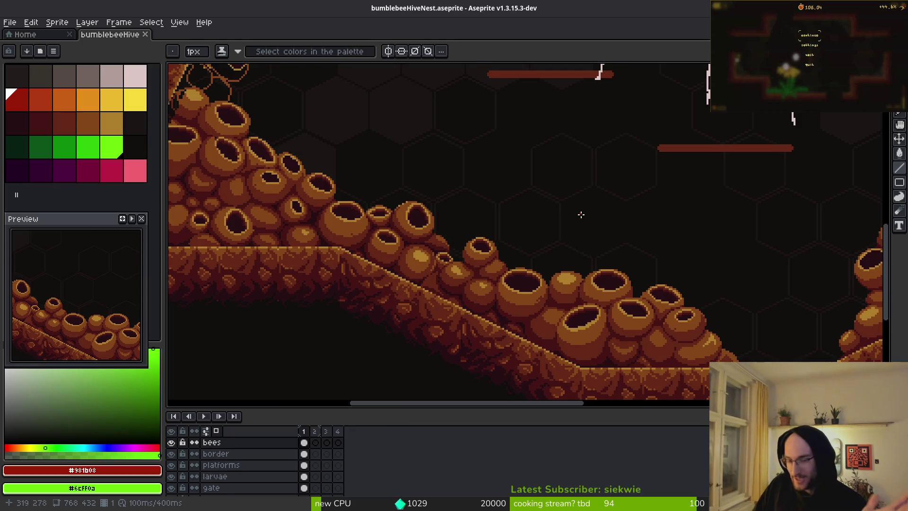
Step: Frame the whole hive level and move the bee hanging on the right wall up and right
{"action": "scroll", "coordinate": [581, 214], "scroll_direction": "down", "scroll_amount": 2}
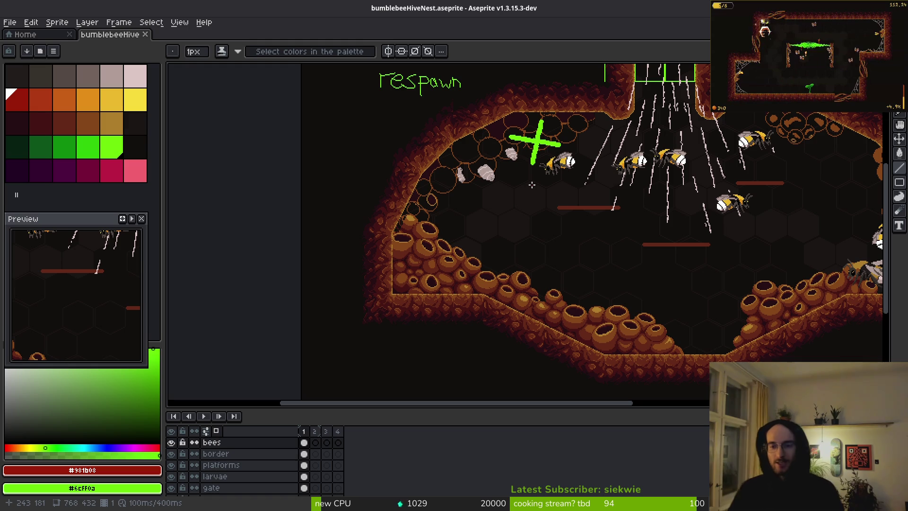
{"action": "left_click_drag", "start_coordinate": [701, 170], "coordinate": [517, 215]}
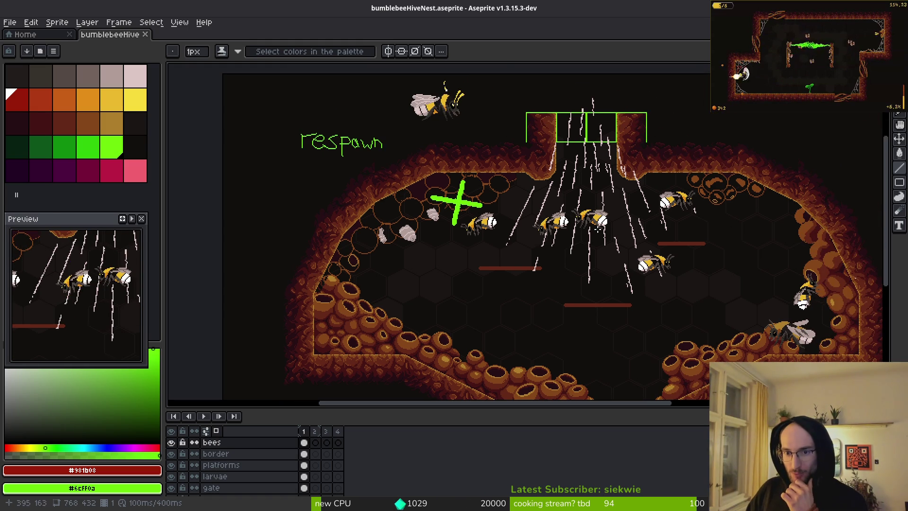
{"action": "scroll", "coordinate": [567, 194], "scroll_direction": "up", "scroll_amount": 3}
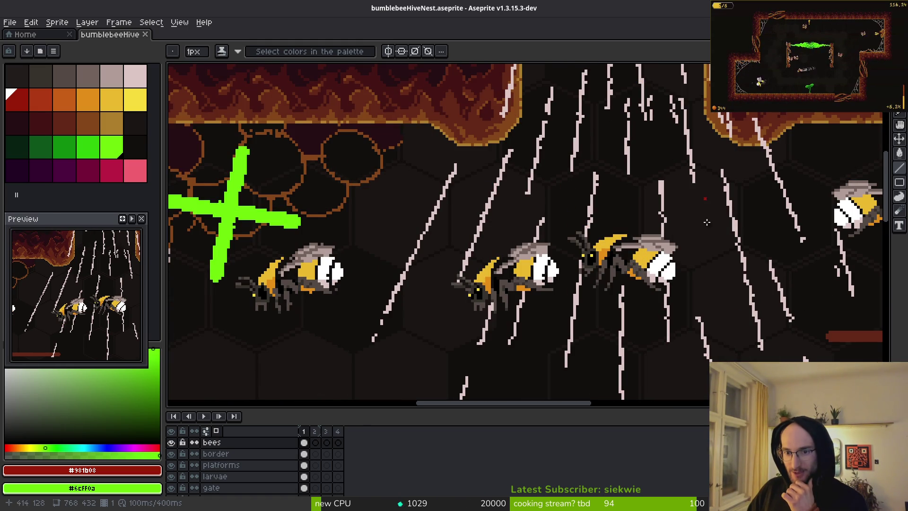
{"action": "scroll", "coordinate": [573, 254], "scroll_direction": "down", "scroll_amount": 3}
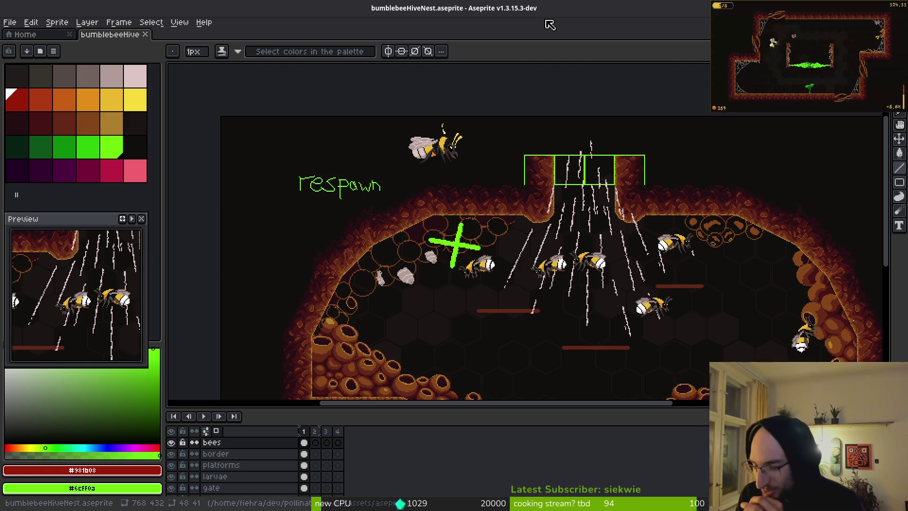
{"action": "left_click_drag", "start_coordinate": [771, 198], "coordinate": [757, 170]}
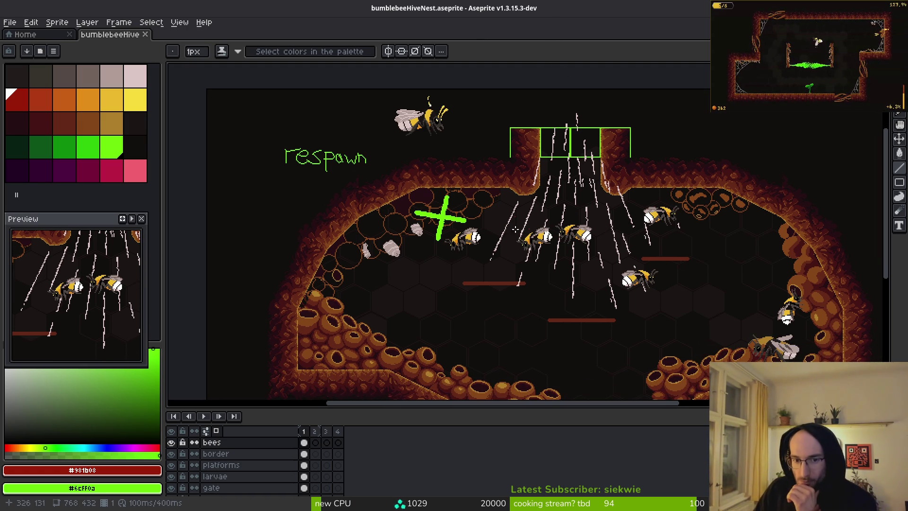
{"action": "left_click_drag", "start_coordinate": [643, 274], "coordinate": [635, 204]}
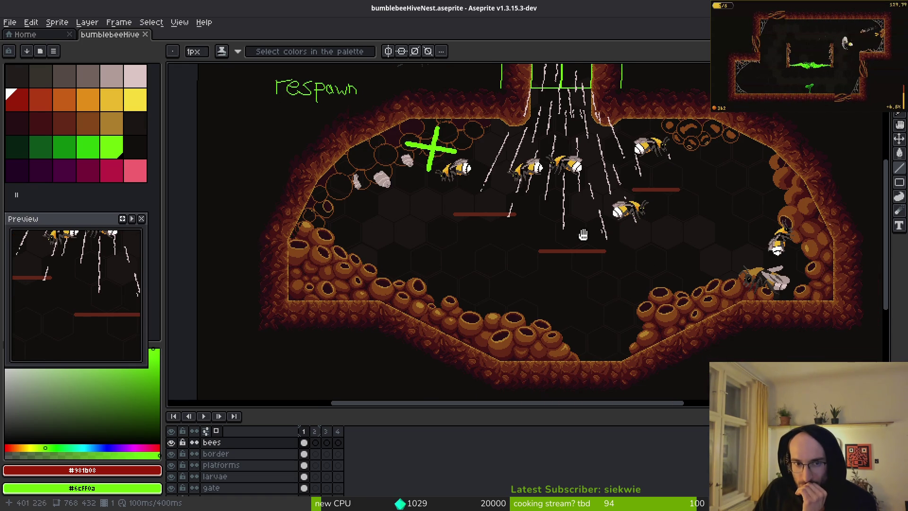
{"action": "left_click_drag", "start_coordinate": [583, 235], "coordinate": [585, 235]}
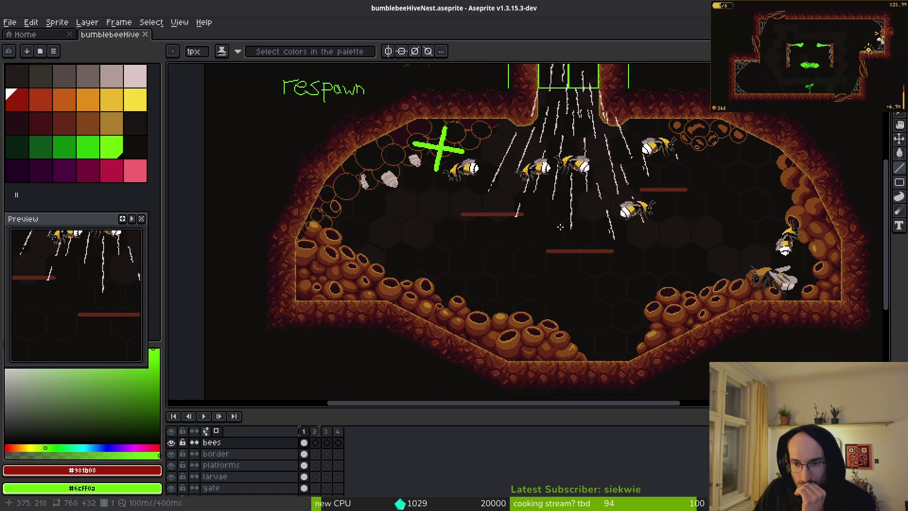
{"action": "left_click_drag", "start_coordinate": [715, 275], "coordinate": [664, 277]}
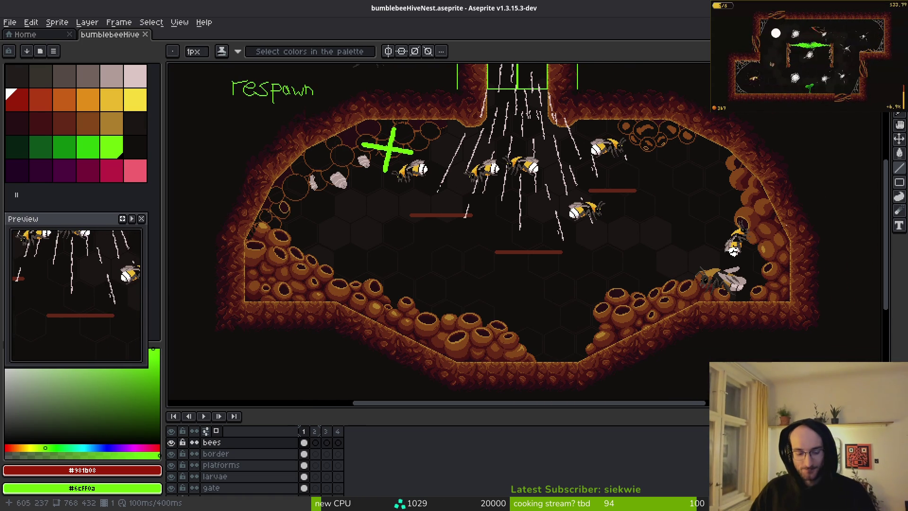
{"action": "key", "text": "m"}
{"action": "mouse_move", "coordinate": [713, 214]}
{"action": "left_mouse_down"}
{"action": "mouse_move", "coordinate": [765, 261]}
{"action": "mouse_move", "coordinate": [852, 189]}
{"action": "left_mouse_up"}
{"action": "mouse_move", "coordinate": [659, 243]}
{"action": "left_mouse_down"}
{"action": "mouse_move", "coordinate": [777, 294]}
{"action": "mouse_move", "coordinate": [771, 374]}
{"action": "left_mouse_up"}
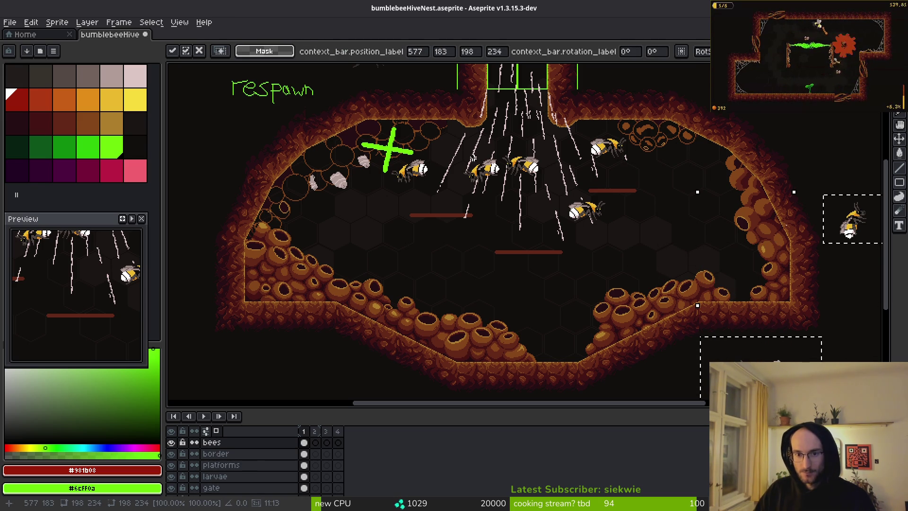
Step: Try moving the bee beside the green cross and the right-wall bee, then undo the bad moves
{"action": "scroll", "coordinate": [397, 167], "scroll_direction": "up", "scroll_amount": 3}
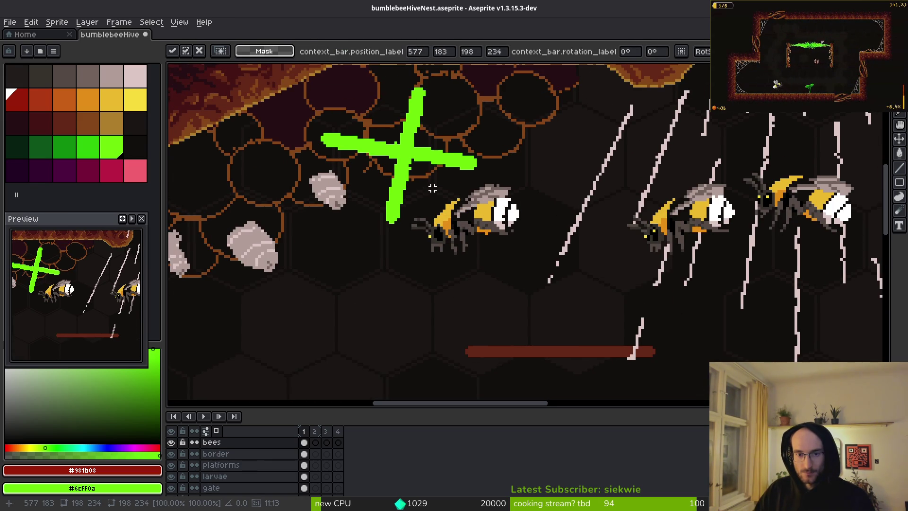
{"action": "mouse_move", "coordinate": [409, 179]}
{"action": "left_mouse_down"}
{"action": "mouse_move", "coordinate": [515, 264]}
{"action": "mouse_move", "coordinate": [543, 274]}
{"action": "mouse_move", "coordinate": [364, 210]}
{"action": "mouse_move", "coordinate": [377, 246]}
{"action": "mouse_move", "coordinate": [475, 268]}
{"action": "mouse_move", "coordinate": [491, 302]}
{"action": "left_mouse_up"}
{"action": "scroll", "coordinate": [539, 258], "scroll_direction": "down", "scroll_amount": 3}
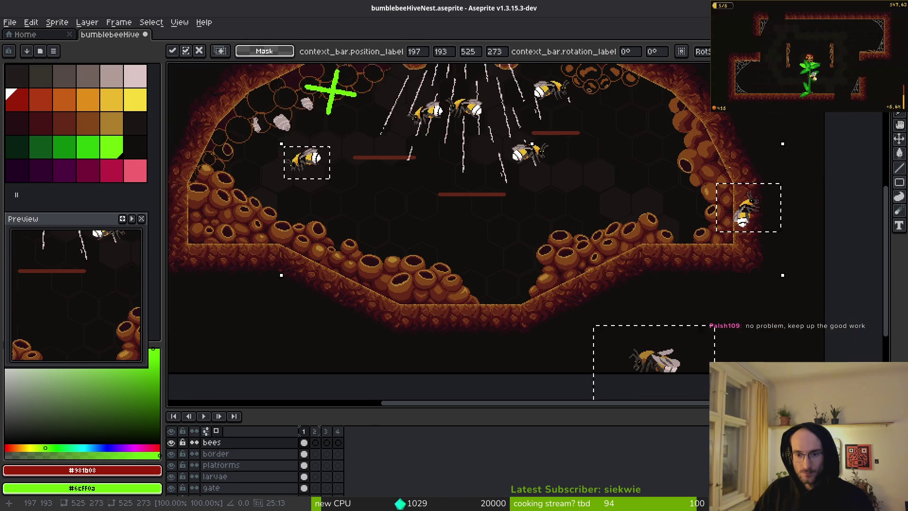
{"action": "key", "text": "Return"}
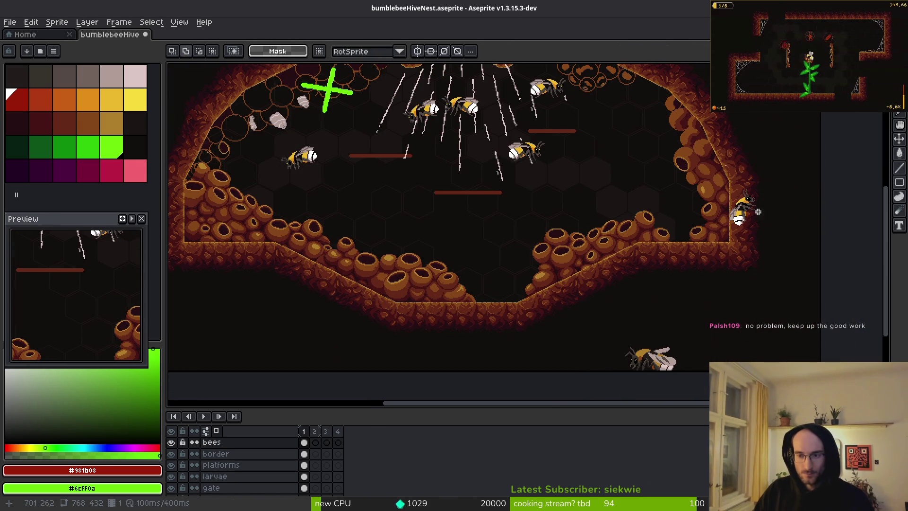
{"action": "mouse_move", "coordinate": [688, 150]}
{"action": "left_mouse_down"}
{"action": "mouse_move", "coordinate": [769, 246]}
{"action": "mouse_move", "coordinate": [286, 331]}
{"action": "left_mouse_up"}
{"action": "mouse_move", "coordinate": [560, 307]}
{"action": "left_mouse_down"}
{"action": "mouse_move", "coordinate": [659, 349]}
{"action": "mouse_move", "coordinate": [780, 371]}
{"action": "left_mouse_up"}
{"action": "key", "text": "ctrl+z"}
{"action": "key", "text": "ctrl+z"}
{"action": "key", "text": "ctrl+z"}
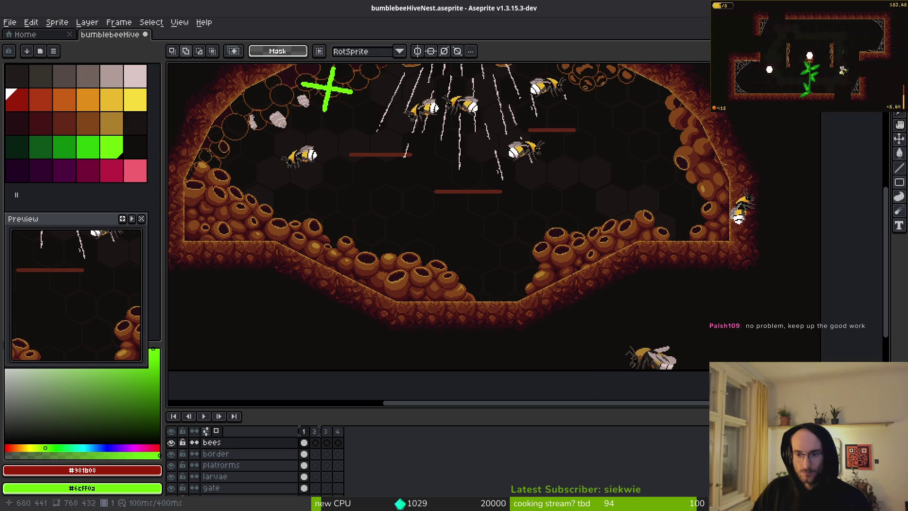
Step: Marquee the large bottom-right bee, drop it left of the cave, and clear the selection
{"action": "left_click_drag", "start_coordinate": [513, 297], "coordinate": [529, 306]}
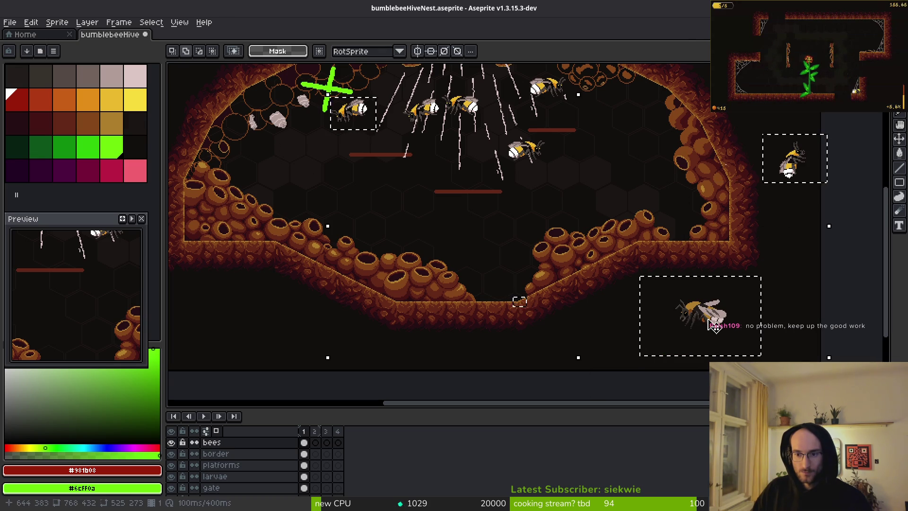
{"action": "left_click_drag", "start_coordinate": [714, 326], "coordinate": [714, 334]}
{"action": "mouse_move", "coordinate": [645, 279]}
{"action": "left_mouse_down"}
{"action": "mouse_move", "coordinate": [748, 357]}
{"action": "mouse_move", "coordinate": [281, 321]}
{"action": "left_mouse_up"}
{"action": "scroll", "coordinate": [747, 357], "scroll_direction": "left", "scroll_amount": 2}
{"action": "scroll", "coordinate": [281, 322], "scroll_direction": "left", "scroll_amount": 5}
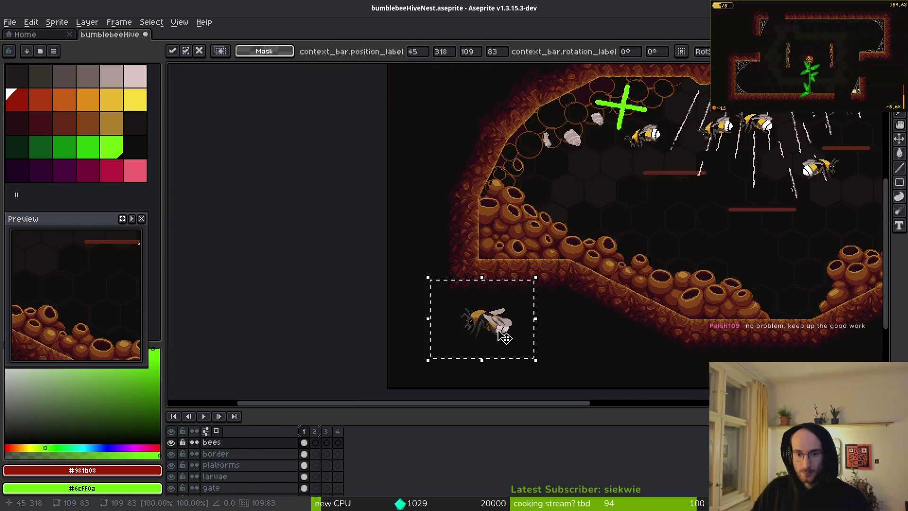
{"action": "mouse_move", "coordinate": [504, 336]}
{"action": "left_mouse_down"}
{"action": "mouse_move", "coordinate": [447, 326]}
{"action": "mouse_move", "coordinate": [459, 334]}
{"action": "left_mouse_up"}
{"action": "left_click", "coordinate": [706, 199]}
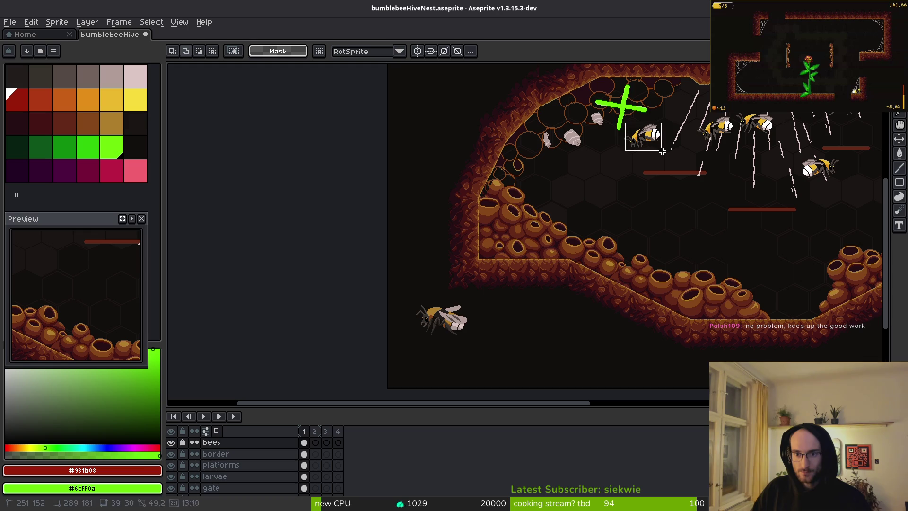
{"action": "left_click", "coordinate": [634, 131]}
{"action": "scroll", "coordinate": [621, 126], "scroll_direction": "up", "scroll_amount": 3}
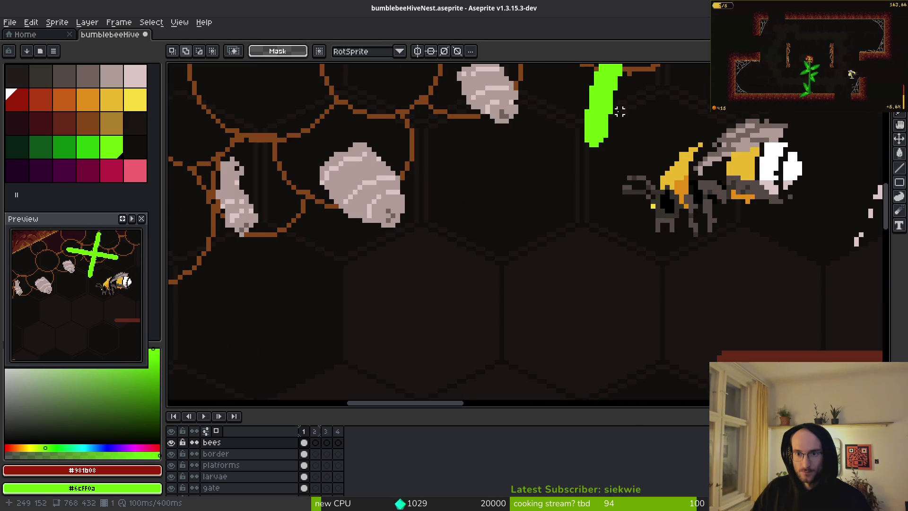
Step: Move the bee near the green cross left of the cave and the two rain bees beside the lower bees
{"action": "mouse_move", "coordinate": [611, 108]}
{"action": "left_mouse_down"}
{"action": "mouse_move", "coordinate": [662, 197]}
{"action": "mouse_move", "coordinate": [827, 285]}
{"action": "left_mouse_up"}
{"action": "scroll", "coordinate": [825, 275], "scroll_direction": "down", "scroll_amount": 4}
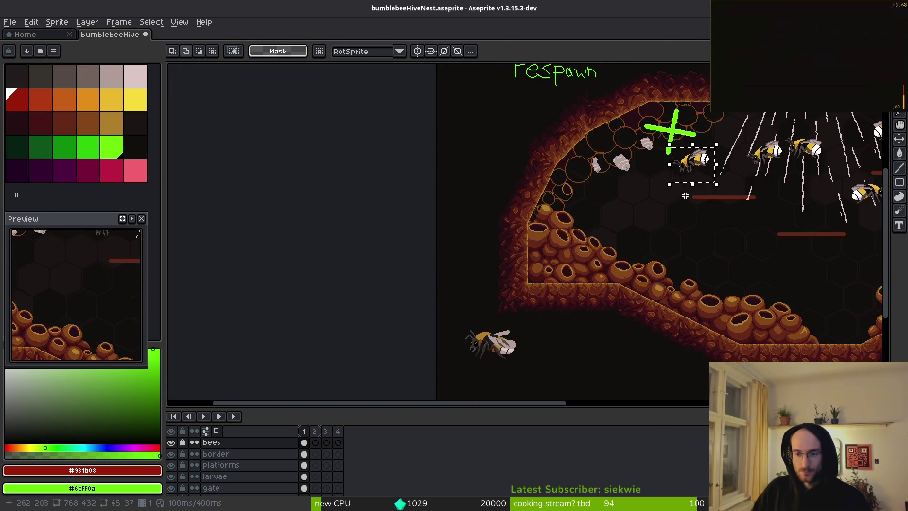
{"action": "mouse_move", "coordinate": [698, 176]}
{"action": "left_mouse_down"}
{"action": "mouse_move", "coordinate": [589, 308]}
{"action": "mouse_move", "coordinate": [340, 322]}
{"action": "left_mouse_up"}
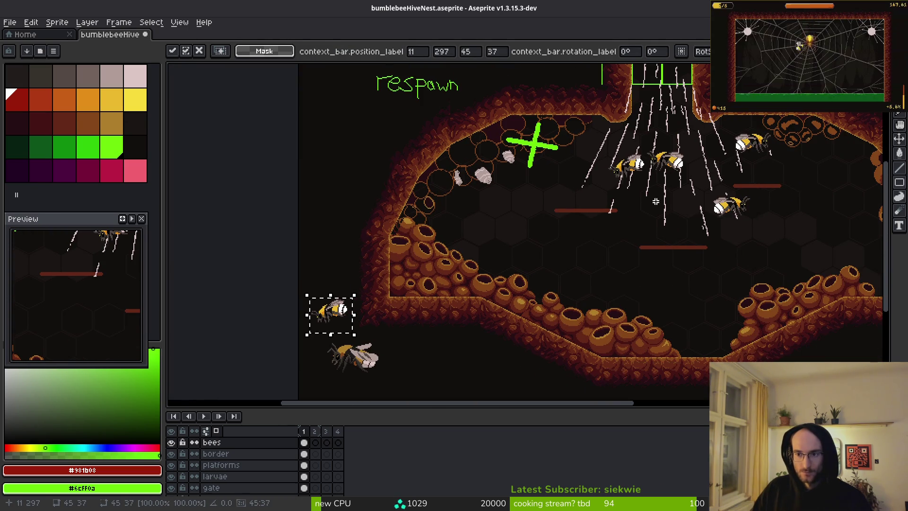
{"action": "key", "text": "Return"}
{"action": "mouse_move", "coordinate": [598, 131]}
{"action": "left_mouse_down"}
{"action": "mouse_move", "coordinate": [689, 191]}
{"action": "mouse_move", "coordinate": [704, 130]}
{"action": "left_mouse_up"}
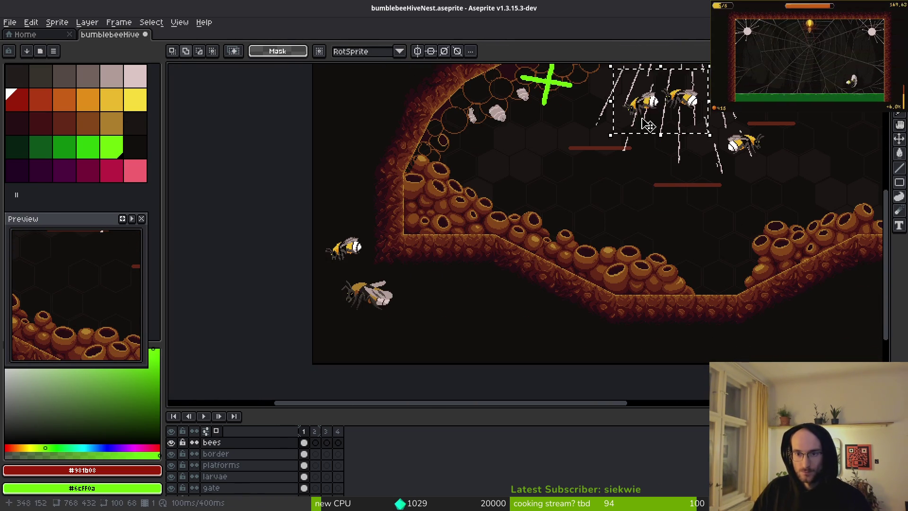
{"action": "mouse_move", "coordinate": [653, 102]}
{"action": "left_mouse_down"}
{"action": "mouse_move", "coordinate": [425, 299]}
{"action": "mouse_move", "coordinate": [439, 296]}
{"action": "left_mouse_up"}
{"action": "key", "text": "Return"}
Step: Bring the upper-right bees down beside the lower-left group
{"action": "mouse_move", "coordinate": [700, 118]}
{"action": "left_mouse_down"}
{"action": "mouse_move", "coordinate": [766, 182]}
{"action": "mouse_move", "coordinate": [735, 159]}
{"action": "mouse_move", "coordinate": [354, 334]}
{"action": "mouse_move", "coordinate": [344, 348]}
{"action": "left_mouse_up"}
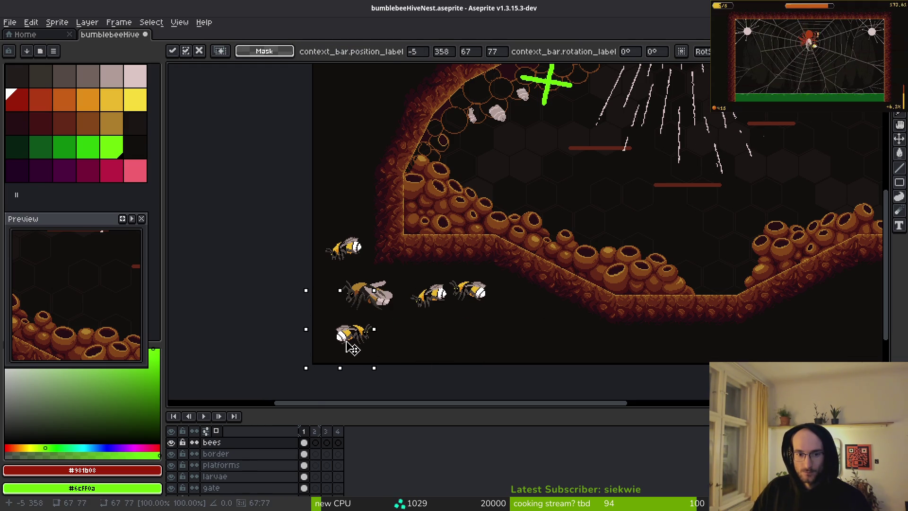
{"action": "scroll", "coordinate": [634, 90], "scroll_direction": "right", "scroll_amount": 3}
{"action": "key", "text": "Return"}
{"action": "left_click_drag", "start_coordinate": [648, 111], "coordinate": [758, 201]}
{"action": "scroll", "coordinate": [709, 156], "scroll_direction": "down", "scroll_amount": 3}
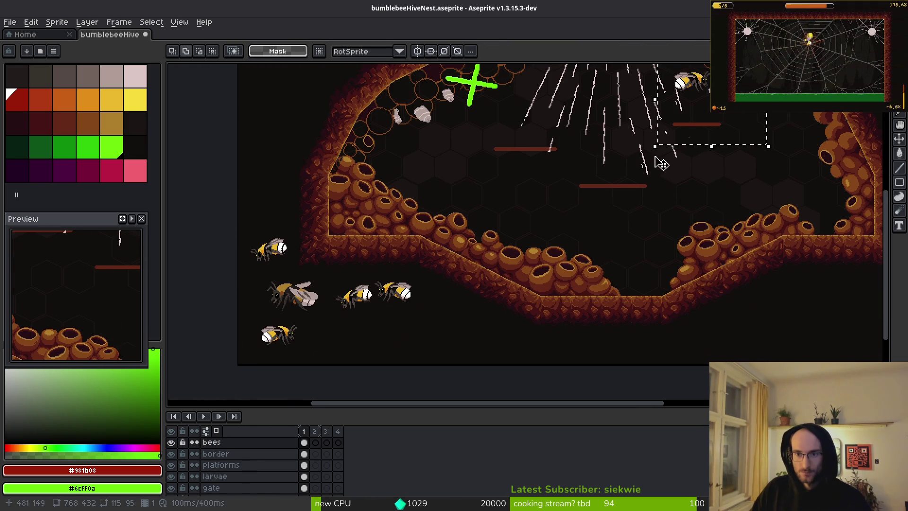
{"action": "mouse_move", "coordinate": [689, 83]}
{"action": "left_mouse_down"}
{"action": "mouse_move", "coordinate": [345, 350]}
{"action": "mouse_move", "coordinate": [340, 340]}
{"action": "left_mouse_up"}
{"action": "scroll", "coordinate": [391, 235], "scroll_direction": "up", "scroll_amount": 1}
{"action": "left_click_drag", "start_coordinate": [390, 236], "coordinate": [452, 358]}
{"action": "key", "text": "Return"}
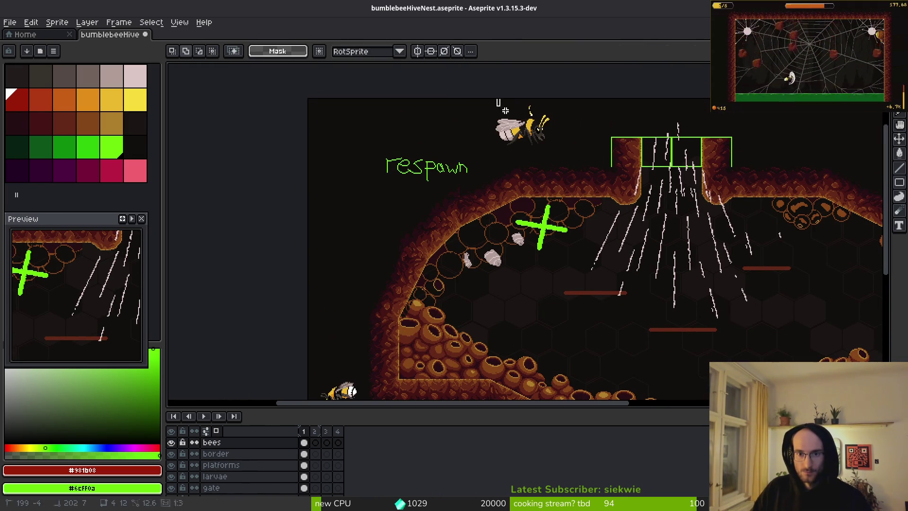
Step: Move the bee above the cave down beside the group
{"action": "left_click_drag", "start_coordinate": [477, 102], "coordinate": [525, 141]}
{"action": "scroll", "coordinate": [536, 149], "scroll_direction": "down", "scroll_amount": 3}
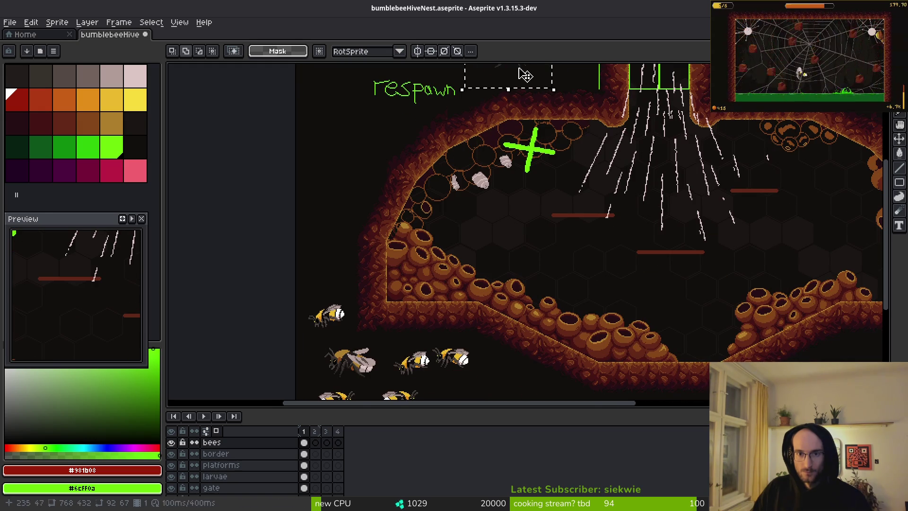
{"action": "left_click_drag", "start_coordinate": [520, 78], "coordinate": [506, 378]}
{"action": "scroll", "coordinate": [532, 322], "scroll_direction": "down", "scroll_amount": 4}
{"action": "left_click_drag", "start_coordinate": [484, 279], "coordinate": [454, 306]}
{"action": "key", "text": "Return"}
{"action": "scroll", "coordinate": [517, 268], "scroll_direction": "up", "scroll_amount": 3}
{"action": "scroll", "coordinate": [517, 268], "scroll_direction": "right", "scroll_amount": 6}
{"action": "scroll", "coordinate": [517, 268], "scroll_direction": "right", "scroll_amount": 6}
{"action": "scroll", "coordinate": [517, 268], "scroll_direction": "up", "scroll_amount": 1}
Step: Move the right-wall bee to the lower-left group, flip it horizontally, and save the file
{"action": "left_click_drag", "start_coordinate": [713, 158], "coordinate": [769, 234]}
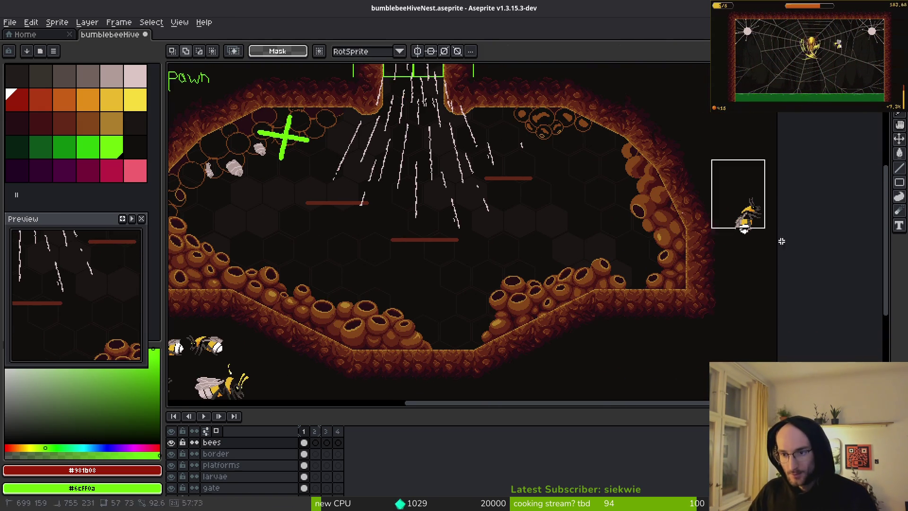
{"action": "scroll", "coordinate": [757, 213], "scroll_direction": "down", "scroll_amount": 2}
{"action": "mouse_move", "coordinate": [746, 179]}
{"action": "left_mouse_down"}
{"action": "mouse_move", "coordinate": [258, 353]}
{"action": "mouse_move", "coordinate": [282, 354]}
{"action": "mouse_move", "coordinate": [263, 307]}
{"action": "mouse_move", "coordinate": [289, 336]}
{"action": "left_mouse_up"}
{"action": "key", "text": "shift+h"}
{"action": "key", "text": "ctrl+s"}
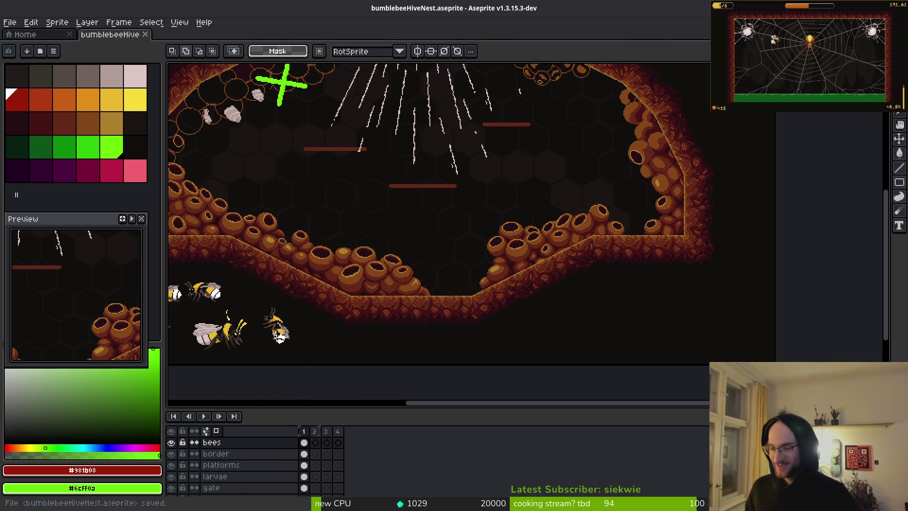
Step: Save again, then sample the pod colours and touch up two pod-seam pixels in dark red
{"action": "mouse_move", "coordinate": [370, 219]}
{"action": "left_mouse_down"}
{"action": "mouse_move", "coordinate": [495, 238]}
{"action": "mouse_move", "coordinate": [420, 260]}
{"action": "left_mouse_up"}
{"action": "key", "text": "ctrl+s"}
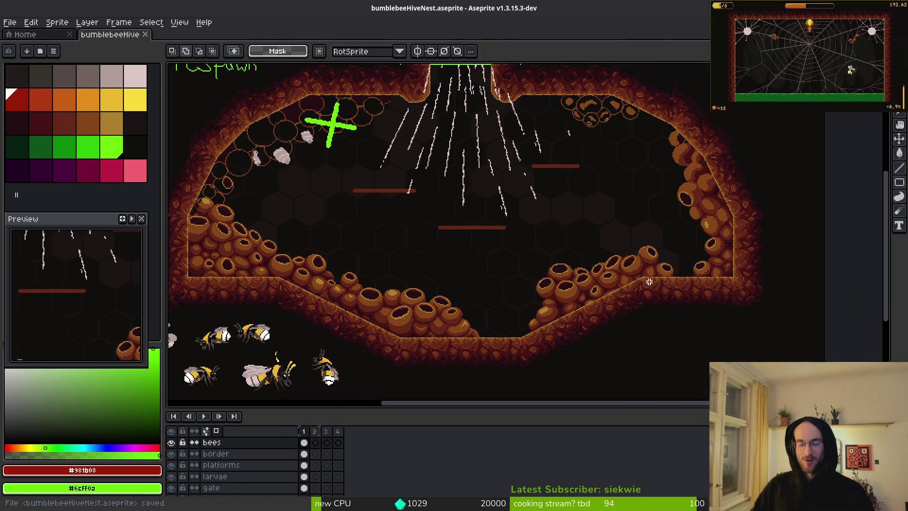
{"action": "scroll", "coordinate": [651, 230], "scroll_direction": "up", "scroll_amount": 3}
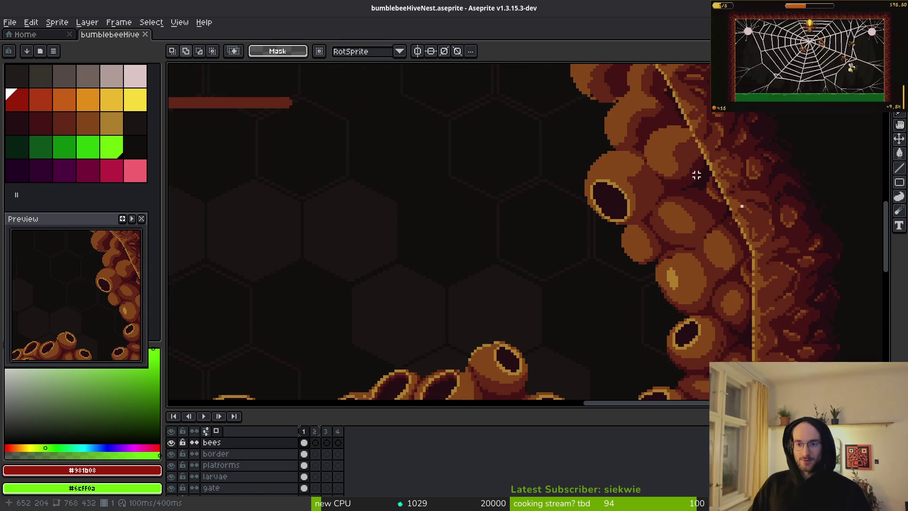
{"action": "key", "text": "alt"}
{"action": "scroll", "coordinate": [595, 213], "scroll_direction": "up", "scroll_amount": 1}
{"action": "scroll", "coordinate": [570, 219], "scroll_direction": "up", "scroll_amount": 1}
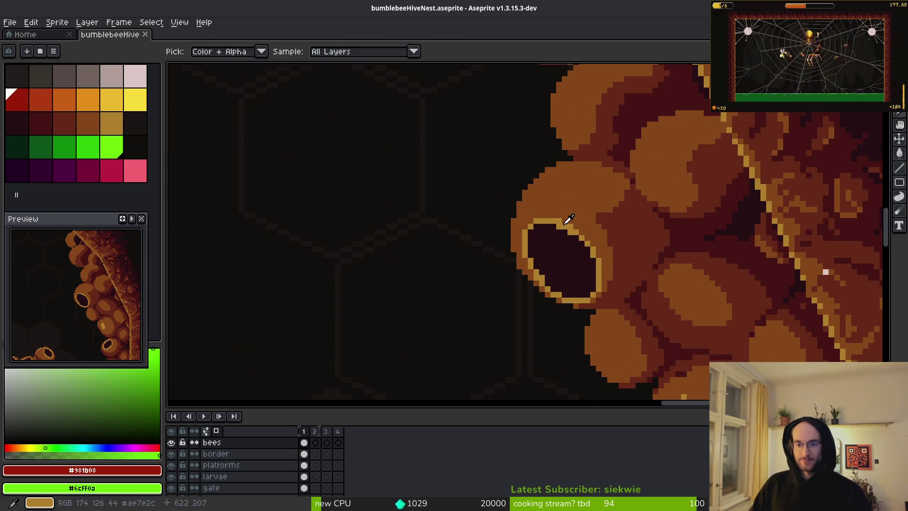
{"action": "left_click", "coordinate": [569, 219], "text": "alt"}
{"action": "scroll", "coordinate": [584, 221], "scroll_direction": "up", "scroll_amount": 1}
{"action": "scroll", "coordinate": [584, 221], "scroll_direction": "down", "scroll_amount": 1}
{"action": "left_click", "coordinate": [523, 197], "text": "alt"}
{"action": "scroll", "coordinate": [531, 227], "scroll_direction": "up", "scroll_amount": 1}
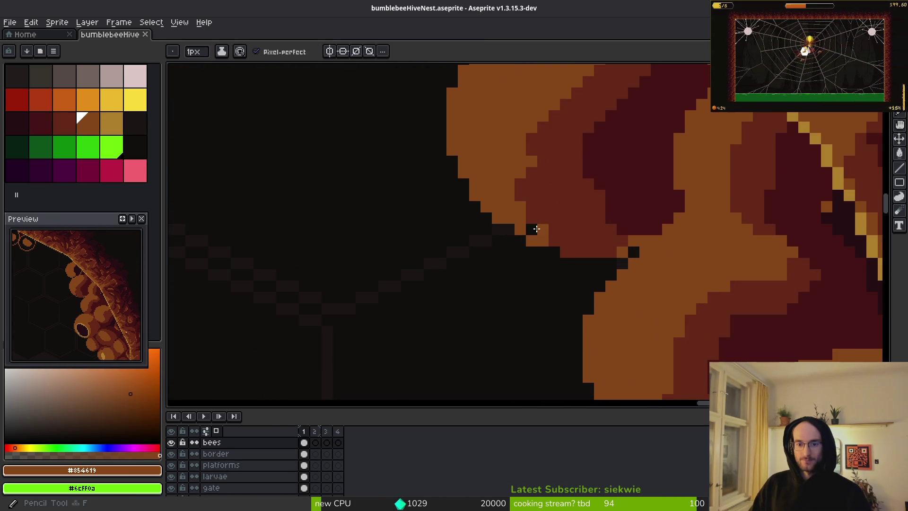
{"action": "left_click", "coordinate": [532, 227]}
{"action": "left_click", "coordinate": [586, 247], "text": "alt"}
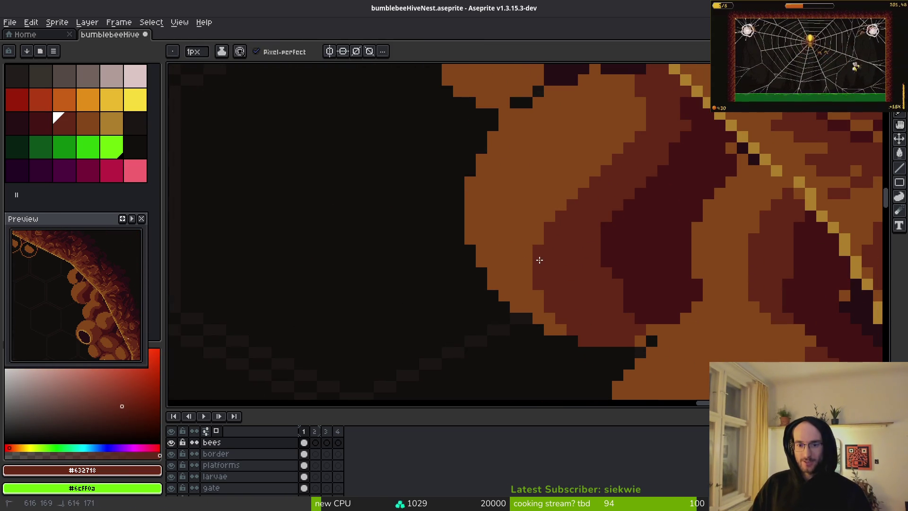
Step: Paint maroon pixels along a pod's lower edge, resampling dark red and darkest maroon
{"action": "left_click", "coordinate": [577, 255], "text": "alt"}
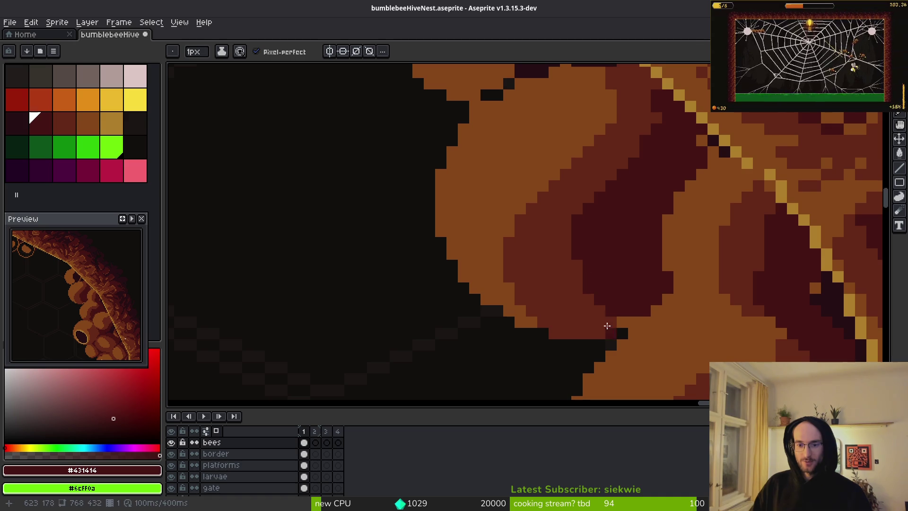
{"action": "scroll", "coordinate": [607, 326], "scroll_direction": "up", "scroll_amount": 1}
{"action": "left_click", "coordinate": [494, 261], "text": "alt"}
{"action": "left_click_drag", "start_coordinate": [458, 297], "coordinate": [474, 283]}
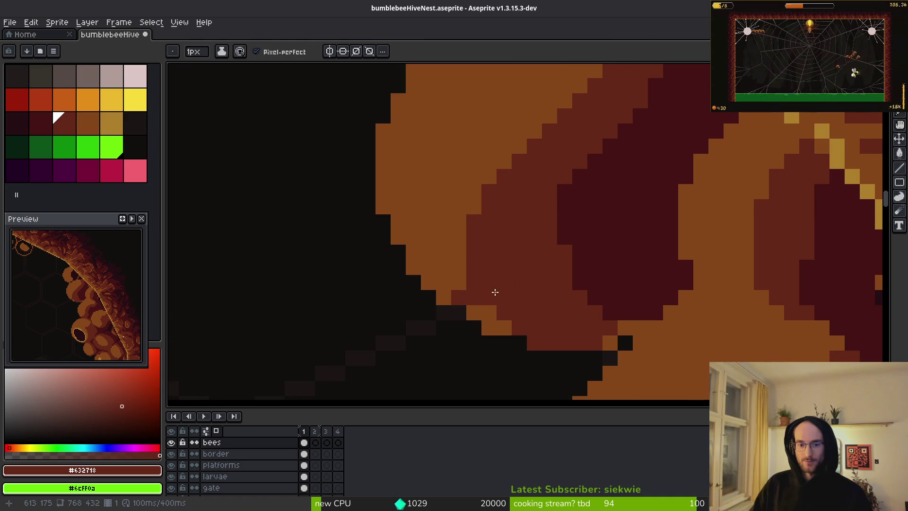
{"action": "scroll", "coordinate": [520, 284], "scroll_direction": "down", "scroll_amount": 3}
{"action": "scroll", "coordinate": [598, 313], "scroll_direction": "up", "scroll_amount": 3}
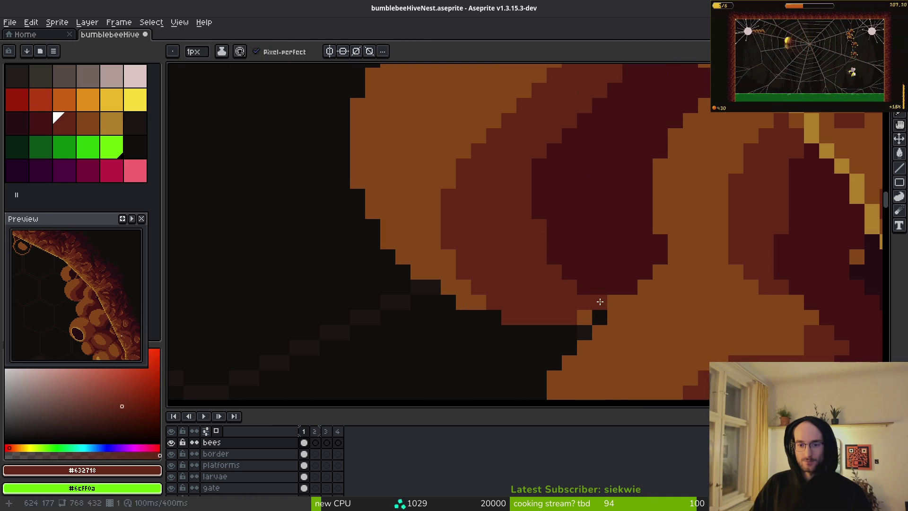
{"action": "left_click", "coordinate": [609, 287], "text": "alt"}
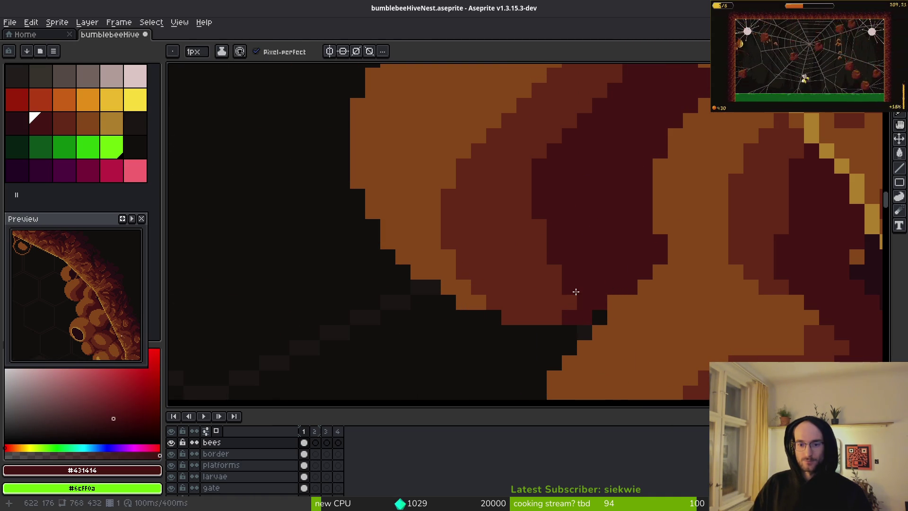
{"action": "scroll", "coordinate": [584, 292], "scroll_direction": "down", "scroll_amount": 3}
{"action": "scroll", "coordinate": [605, 292], "scroll_direction": "up", "scroll_amount": 2}
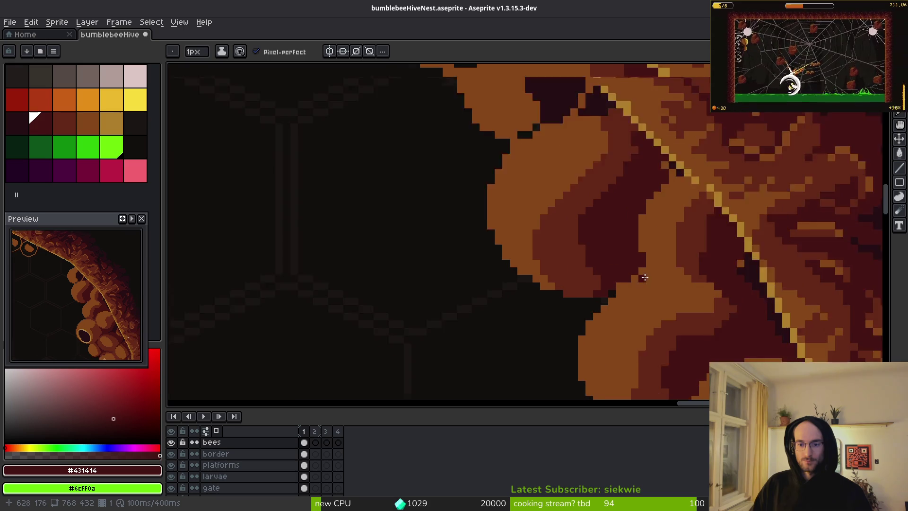
{"action": "scroll", "coordinate": [614, 254], "scroll_direction": "down", "scroll_amount": 4}
{"action": "scroll", "coordinate": [593, 275], "scroll_direction": "up", "scroll_amount": 5}
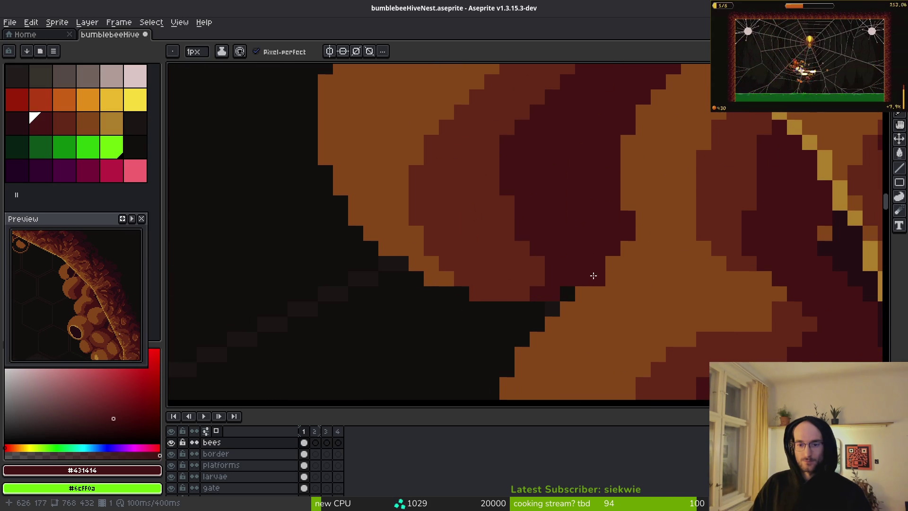
{"action": "scroll", "coordinate": [625, 263], "scroll_direction": "down", "scroll_amount": 4}
{"action": "scroll", "coordinate": [666, 276], "scroll_direction": "up", "scroll_amount": 3}
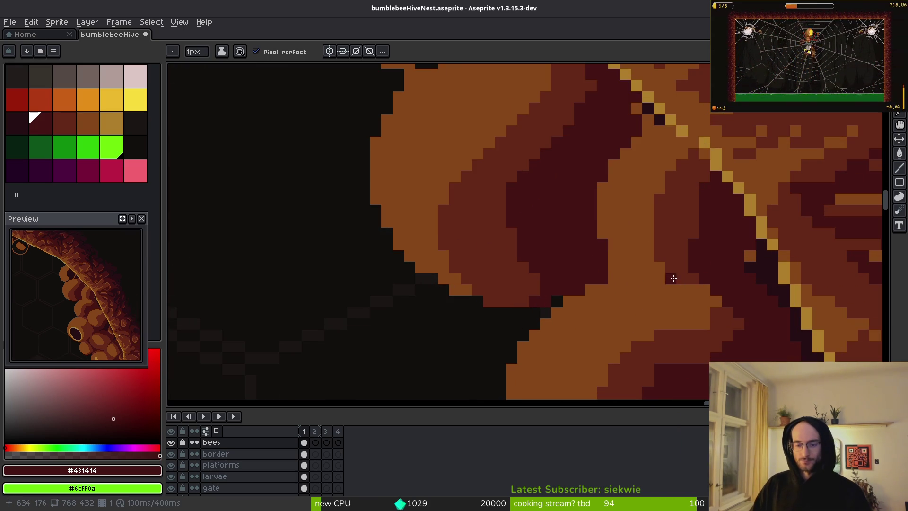
{"action": "scroll", "coordinate": [614, 267], "scroll_direction": "down", "scroll_amount": 3}
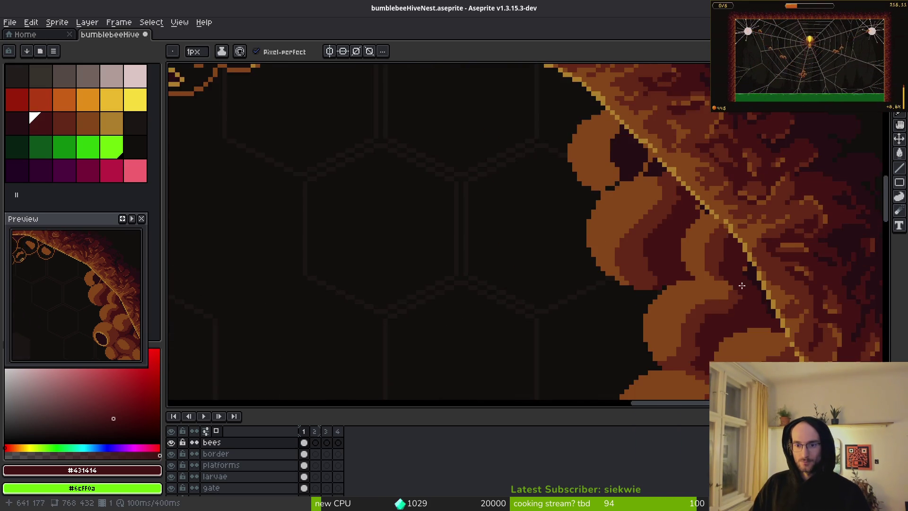
{"action": "scroll", "coordinate": [643, 268], "scroll_direction": "up", "scroll_amount": 3}
Step: Draw a short darkest-maroon stroke in the pod seam, then repaint those pixels in dark red
{"action": "key", "text": "alt"}
{"action": "left_click", "coordinate": [555, 178], "text": "alt"}
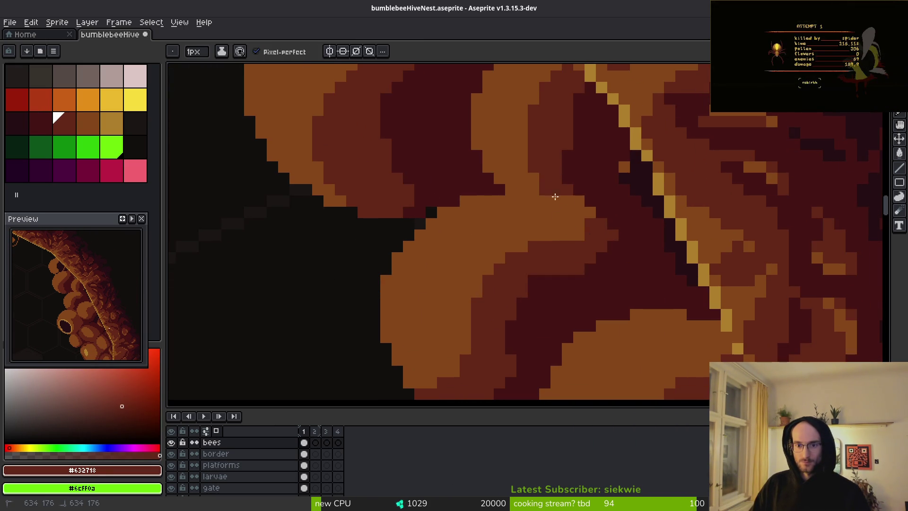
{"action": "scroll", "coordinate": [563, 199], "scroll_direction": "down", "scroll_amount": 3}
{"action": "scroll", "coordinate": [507, 248], "scroll_direction": "up", "scroll_amount": 3}
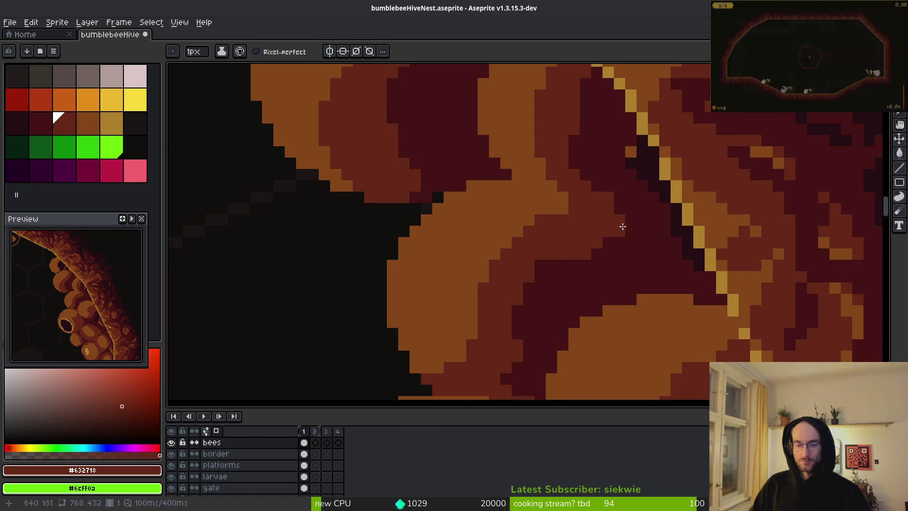
{"action": "scroll", "coordinate": [592, 217], "scroll_direction": "down", "scroll_amount": 3}
{"action": "scroll", "coordinate": [614, 247], "scroll_direction": "up", "scroll_amount": 3}
{"action": "left_click", "coordinate": [614, 248], "text": "alt"}
{"action": "mouse_move", "coordinate": [492, 270]}
{"action": "left_mouse_down"}
{"action": "mouse_move", "coordinate": [550, 220]}
{"action": "mouse_move", "coordinate": [581, 233]}
{"action": "mouse_move", "coordinate": [499, 277]}
{"action": "mouse_move", "coordinate": [542, 219]}
{"action": "left_mouse_up"}
{"action": "left_click", "coordinate": [531, 243], "text": "alt"}
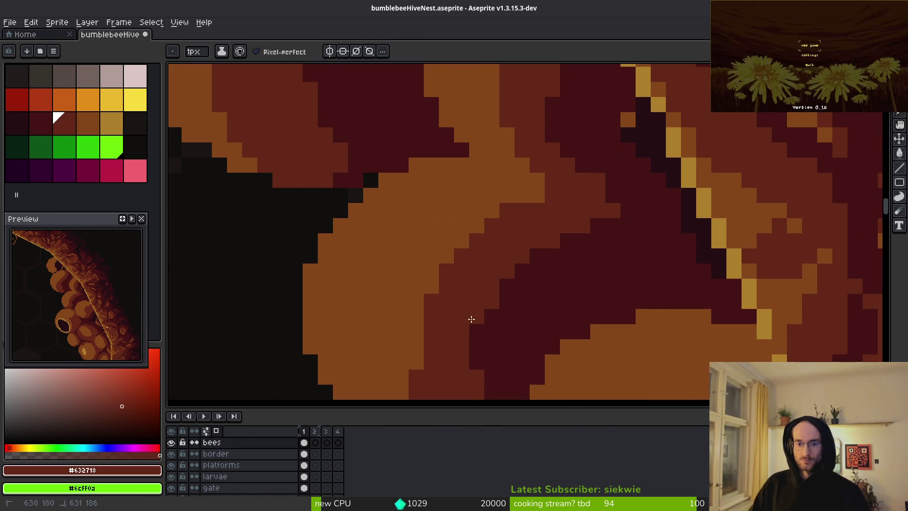
Step: Darken a single pixel in the neighbouring pod seam with darkest maroon
{"action": "mouse_move", "coordinate": [470, 318]}
{"action": "left_mouse_down"}
{"action": "mouse_move", "coordinate": [555, 179]}
{"action": "mouse_move", "coordinate": [550, 199]}
{"action": "left_mouse_up"}
{"action": "scroll", "coordinate": [524, 301], "scroll_direction": "down", "scroll_amount": 3}
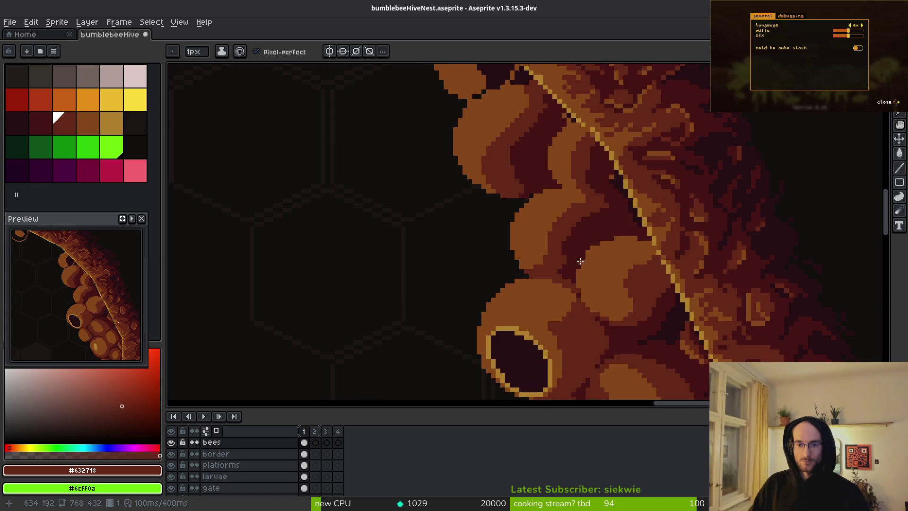
{"action": "scroll", "coordinate": [559, 302], "scroll_direction": "up", "scroll_amount": 4}
{"action": "left_click", "coordinate": [560, 302], "text": "alt"}
{"action": "mouse_move", "coordinate": [525, 255]}
{"action": "left_mouse_down"}
{"action": "mouse_move", "coordinate": [591, 189]}
{"action": "mouse_move", "coordinate": [529, 319]}
{"action": "left_mouse_up"}
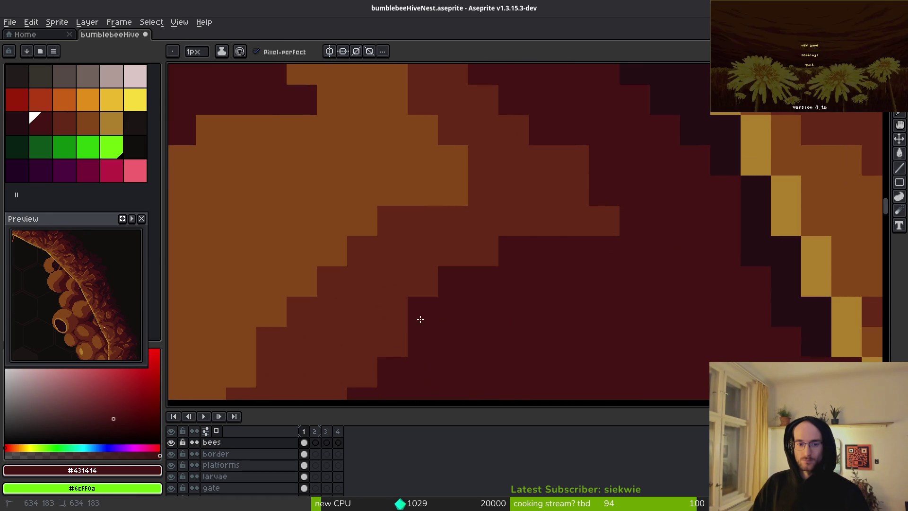
Step: Move to another pod junction and sample its orange-brown and dark red seam colours
{"action": "left_click_drag", "start_coordinate": [420, 318], "coordinate": [506, 276]}
{"action": "scroll", "coordinate": [454, 251], "scroll_direction": "down", "scroll_amount": 1}
{"action": "scroll", "coordinate": [564, 276], "scroll_direction": "down", "scroll_amount": 2}
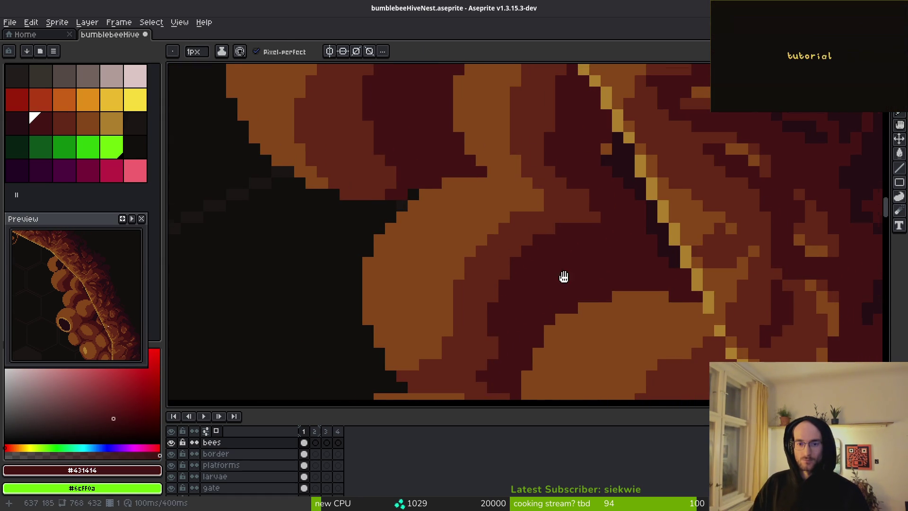
{"action": "left_click", "coordinate": [531, 196], "text": "alt"}
{"action": "scroll", "coordinate": [596, 227], "scroll_direction": "down", "scroll_amount": 3}
{"action": "scroll", "coordinate": [595, 227], "scroll_direction": "up", "scroll_amount": 5}
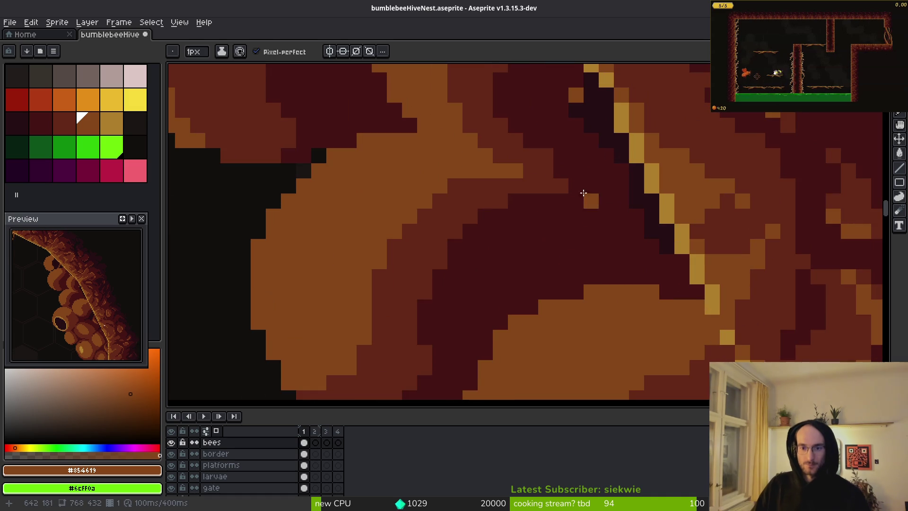
{"action": "scroll", "coordinate": [593, 227], "scroll_direction": "down", "scroll_amount": 1}
{"action": "left_click", "coordinate": [574, 215], "text": "alt"}
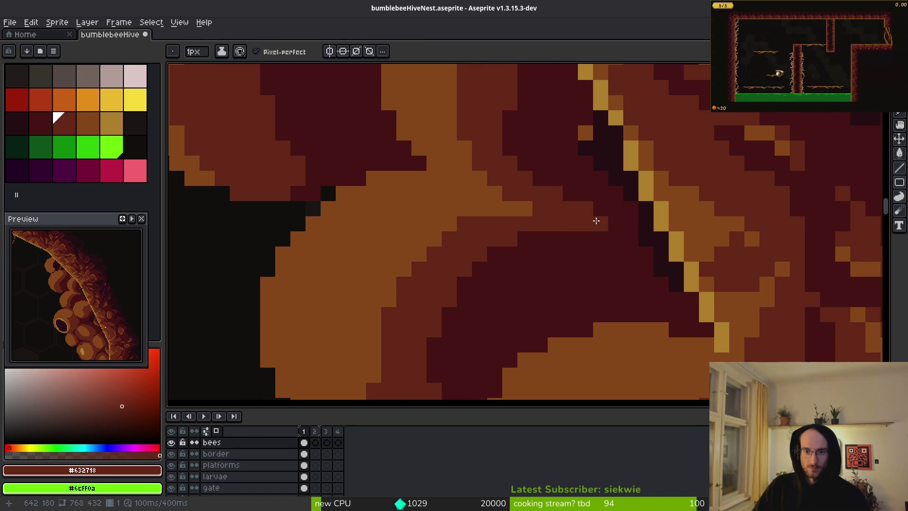
Step: Compare darkest maroon and lighter red shades along the seam, settling on dark red
{"action": "left_click", "coordinate": [595, 207], "text": "alt"}
{"action": "left_click", "coordinate": [586, 211], "text": "alt"}
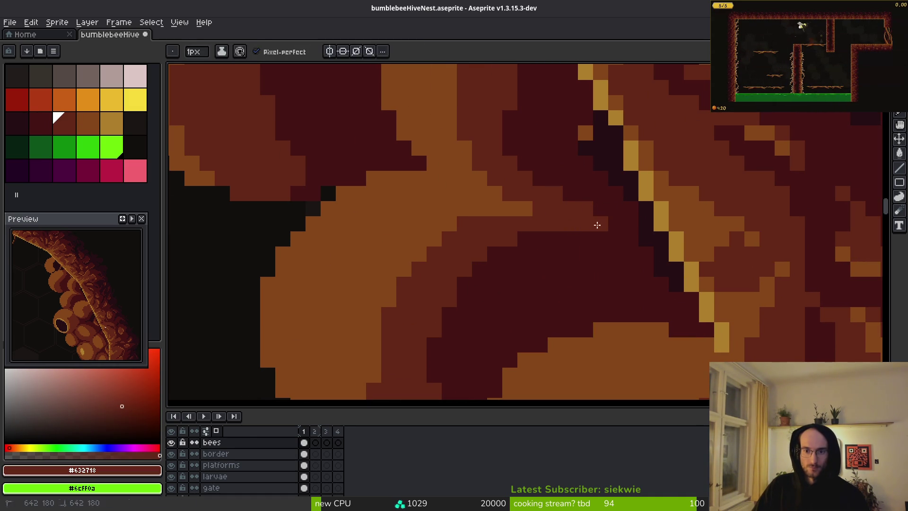
{"action": "left_click", "coordinate": [595, 222], "text": "alt"}
{"action": "scroll", "coordinate": [626, 233], "scroll_direction": "down", "scroll_amount": 3}
{"action": "scroll", "coordinate": [598, 228], "scroll_direction": "up", "scroll_amount": 2}
{"action": "left_click", "coordinate": [574, 194], "text": "alt"}
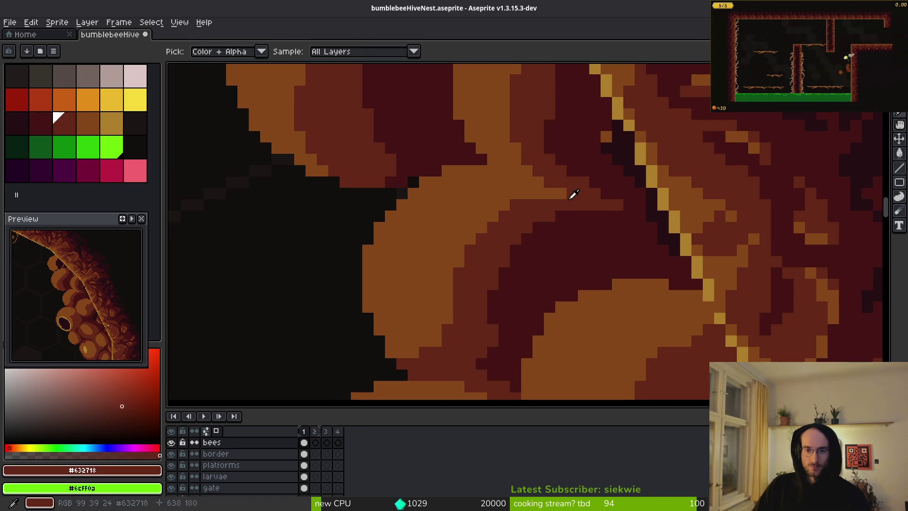
{"action": "left_click", "coordinate": [560, 215], "text": "alt"}
{"action": "left_click", "coordinate": [562, 217], "text": "alt"}
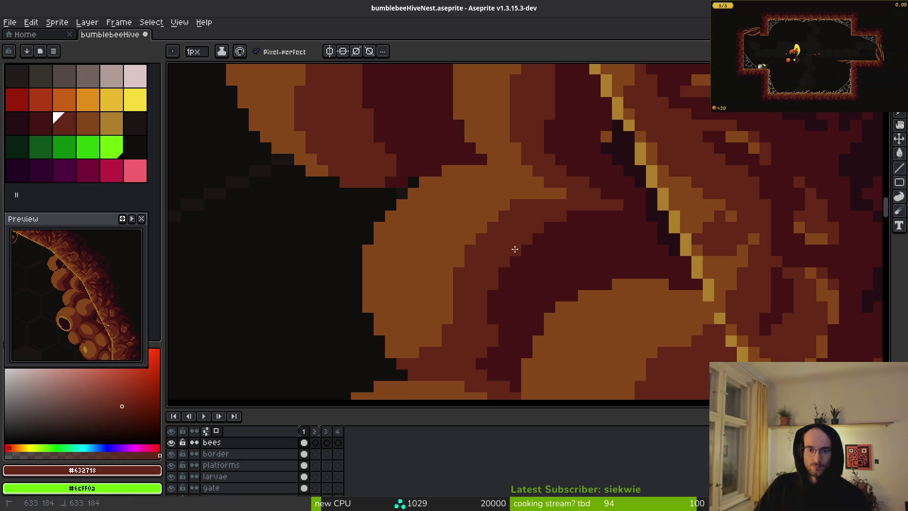
{"action": "scroll", "coordinate": [573, 291], "scroll_direction": "down", "scroll_amount": 3}
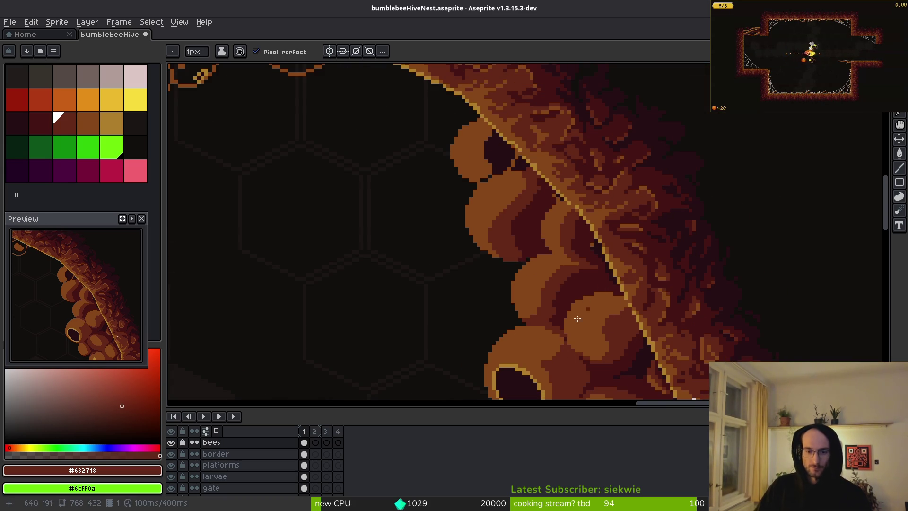
{"action": "scroll", "coordinate": [577, 319], "scroll_direction": "up", "scroll_amount": 4}
Step: Hide the cells layer and delete the stray larvae pixels near the hive wall
{"action": "key", "text": "e"}
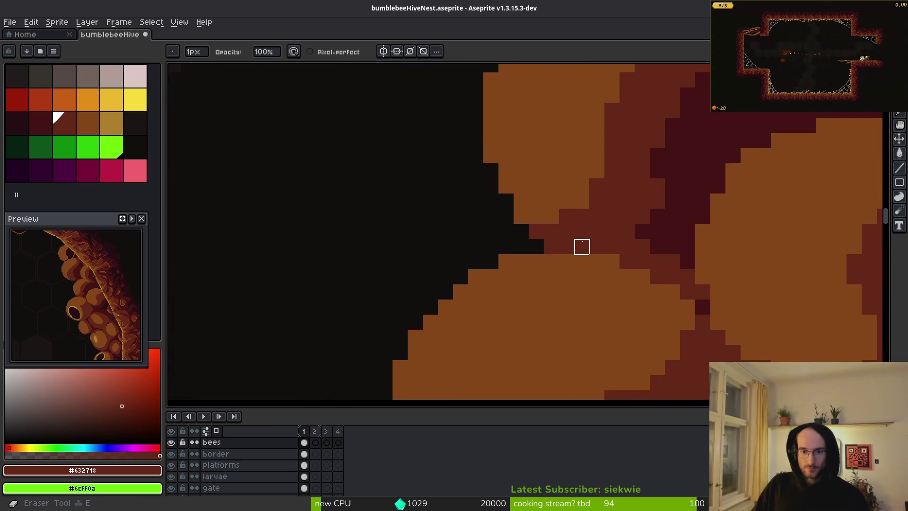
{"action": "scroll", "coordinate": [581, 247], "scroll_direction": "down", "scroll_amount": 3}
{"action": "scroll", "coordinate": [574, 251], "scroll_direction": "up", "scroll_amount": 3}
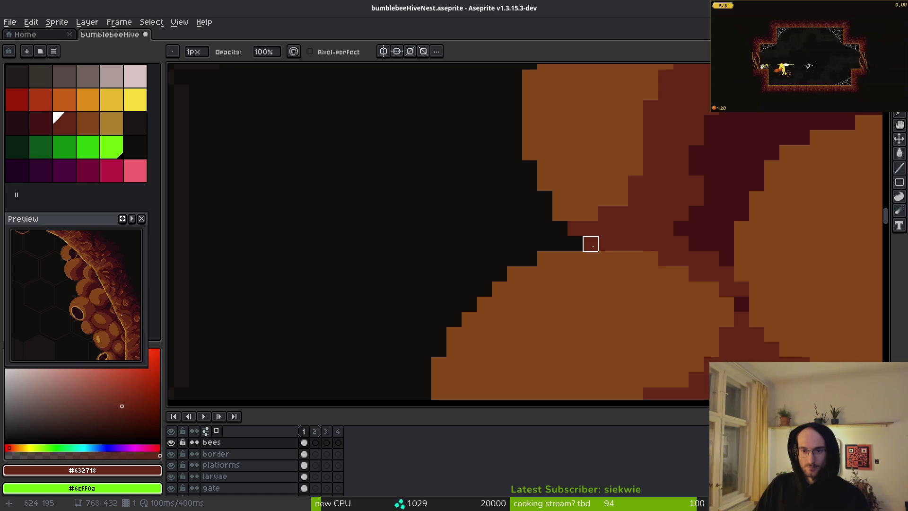
{"action": "scroll", "coordinate": [737, 223], "scroll_direction": "down", "scroll_amount": 2}
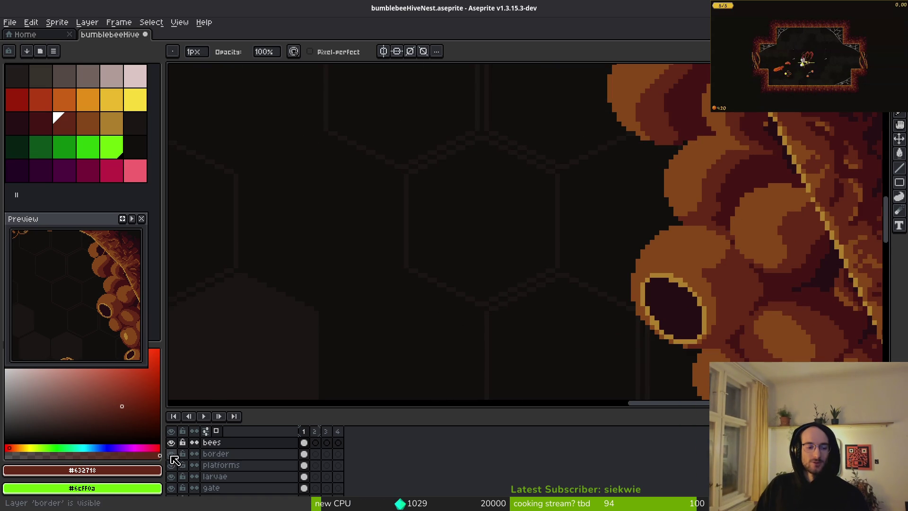
{"action": "scroll", "coordinate": [188, 488], "scroll_direction": "down", "scroll_amount": 3}
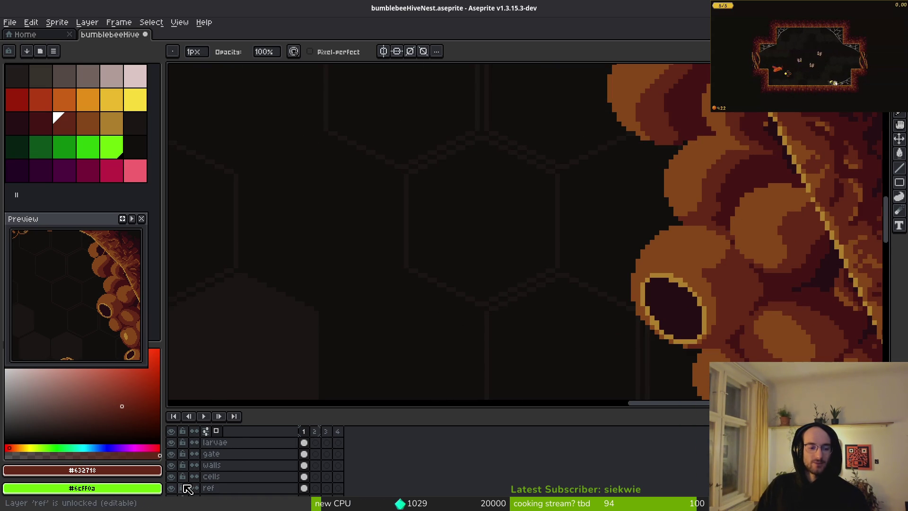
{"action": "left_click", "coordinate": [171, 477]}
{"action": "scroll", "coordinate": [721, 270], "scroll_direction": "up", "scroll_amount": 1}
{"action": "key", "text": "q"}
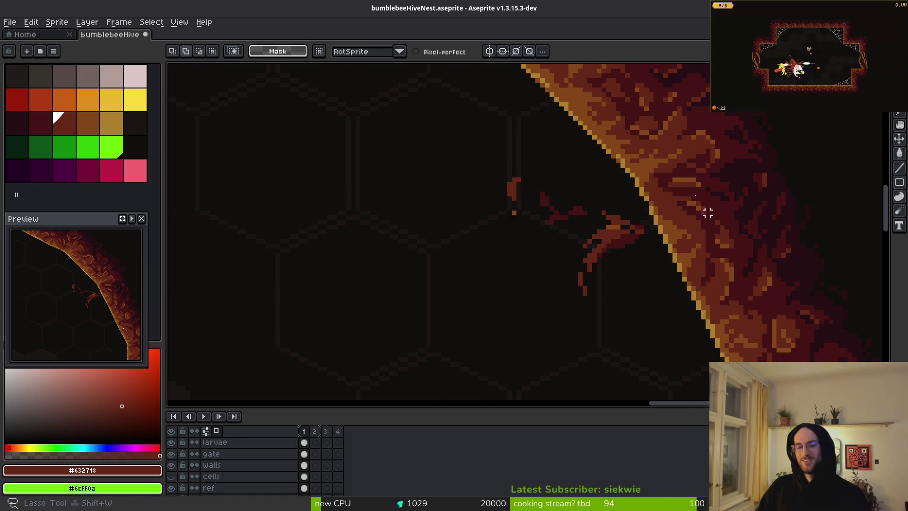
{"action": "left_click_drag", "start_coordinate": [676, 176], "coordinate": [706, 122]}
{"action": "key", "text": "Delete"}
Step: Show the cells layer again and make it the active layer
{"action": "scroll", "coordinate": [194, 454], "scroll_direction": "up", "scroll_amount": 3}
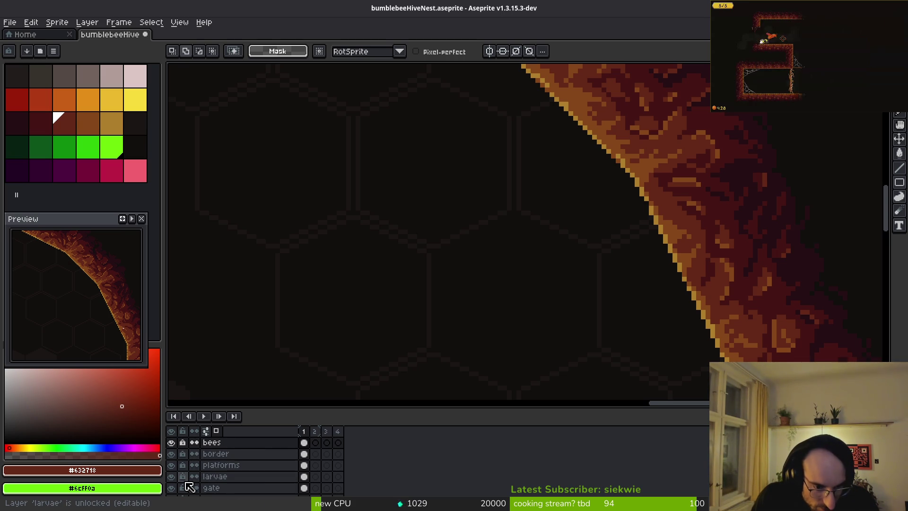
{"action": "scroll", "coordinate": [189, 492], "scroll_direction": "down", "scroll_amount": 4}
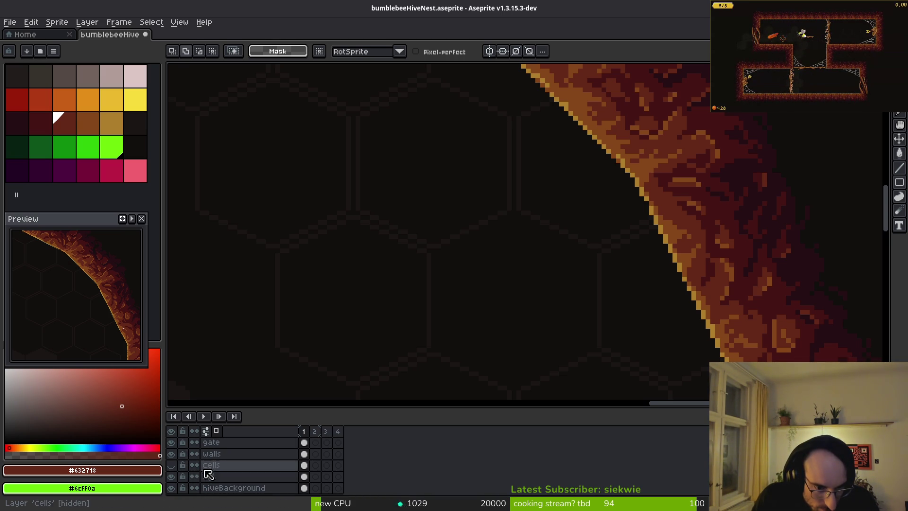
{"action": "left_click", "coordinate": [171, 465]}
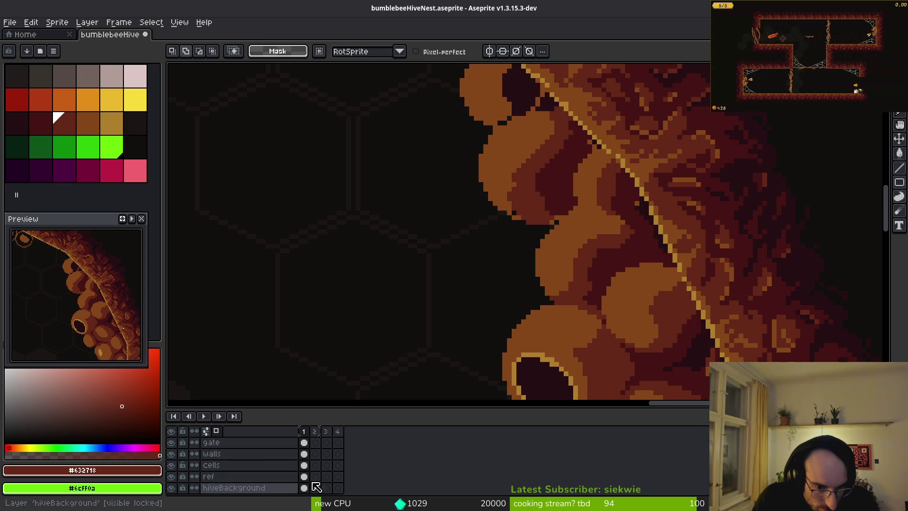
{"action": "left_click", "coordinate": [304, 465]}
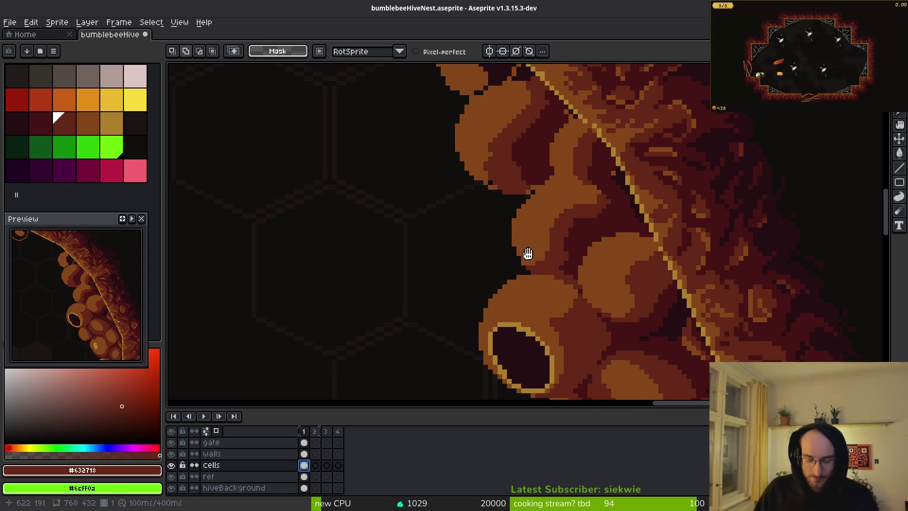
Step: Save the hive nest file and make the cells layer active for painting
{"action": "key", "text": "ctrl+s"}
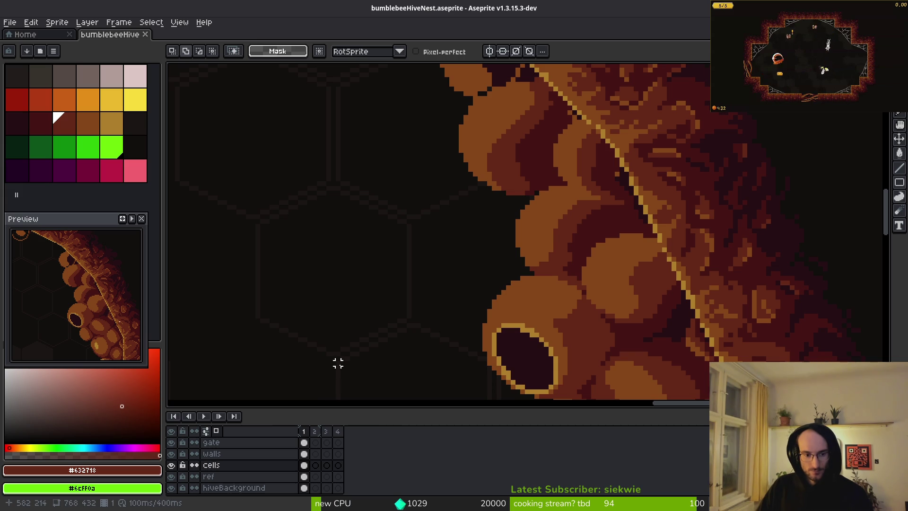
{"action": "left_click", "coordinate": [246, 466]}
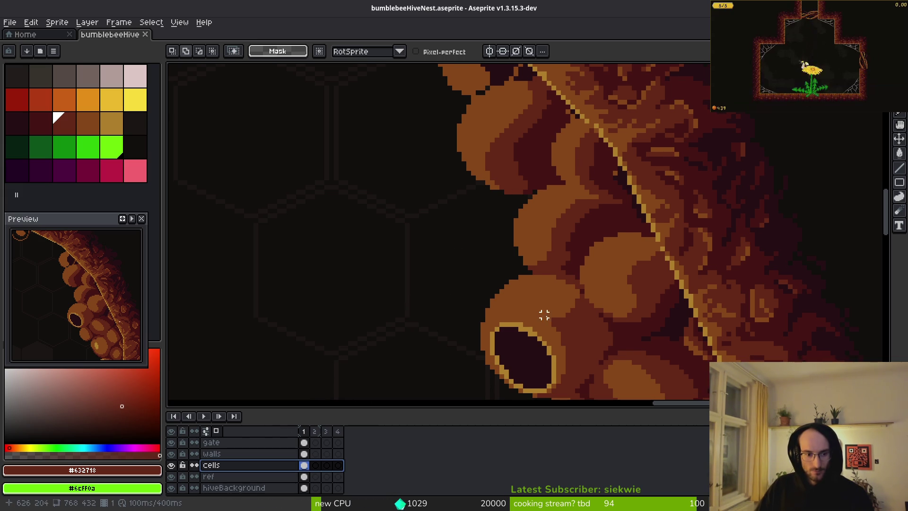
{"action": "scroll", "coordinate": [493, 280], "scroll_direction": "down", "scroll_amount": 1}
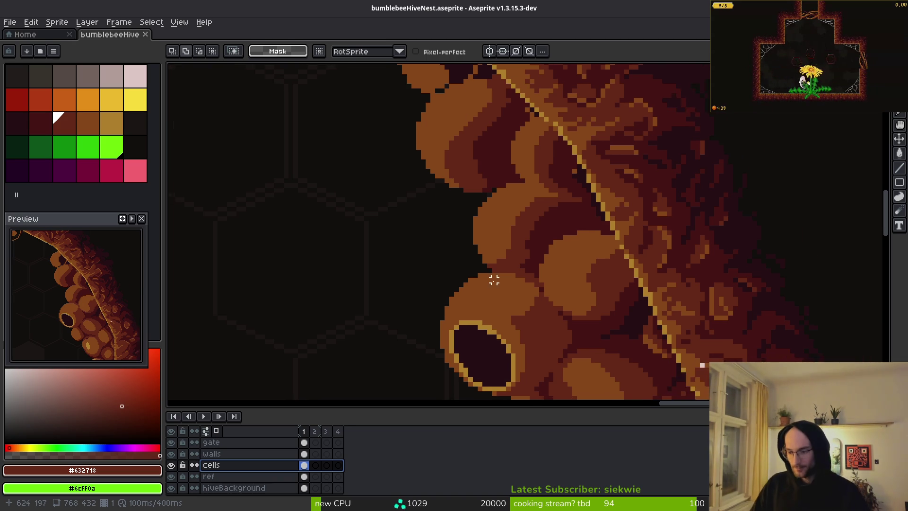
{"action": "scroll", "coordinate": [543, 270], "scroll_direction": "up", "scroll_amount": 1}
Step: Undo the last shading patch and repaint dark red along the gold line's left edge
{"action": "left_click", "coordinate": [547, 234], "text": "alt"}
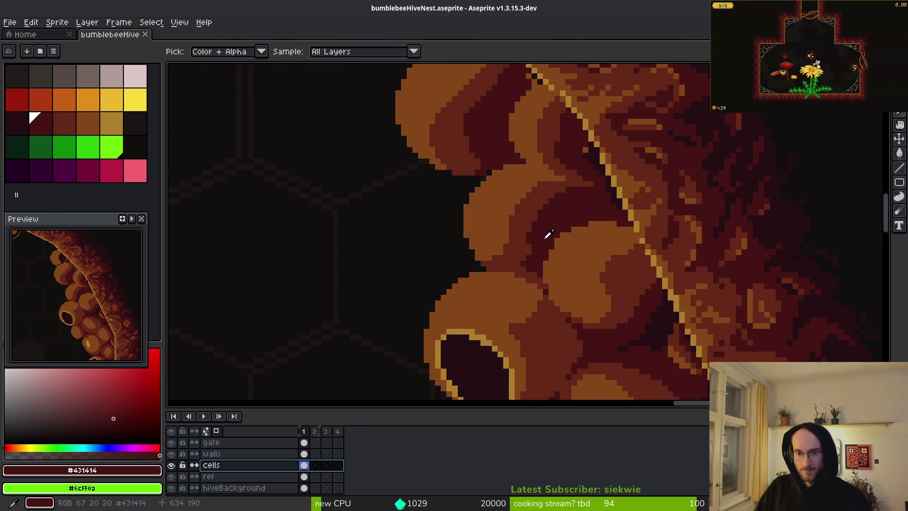
{"action": "scroll", "coordinate": [589, 296], "scroll_direction": "down", "scroll_amount": 1}
{"action": "scroll", "coordinate": [627, 312], "scroll_direction": "up", "scroll_amount": 3}
{"action": "left_click", "coordinate": [629, 315], "text": "alt"}
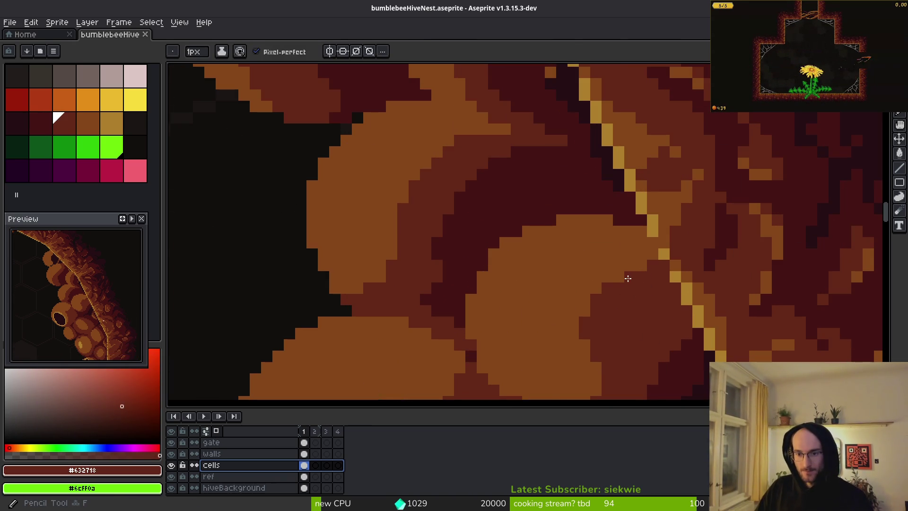
{"action": "scroll", "coordinate": [634, 303], "scroll_direction": "down", "scroll_amount": 3}
{"action": "scroll", "coordinate": [646, 290], "scroll_direction": "up", "scroll_amount": 3}
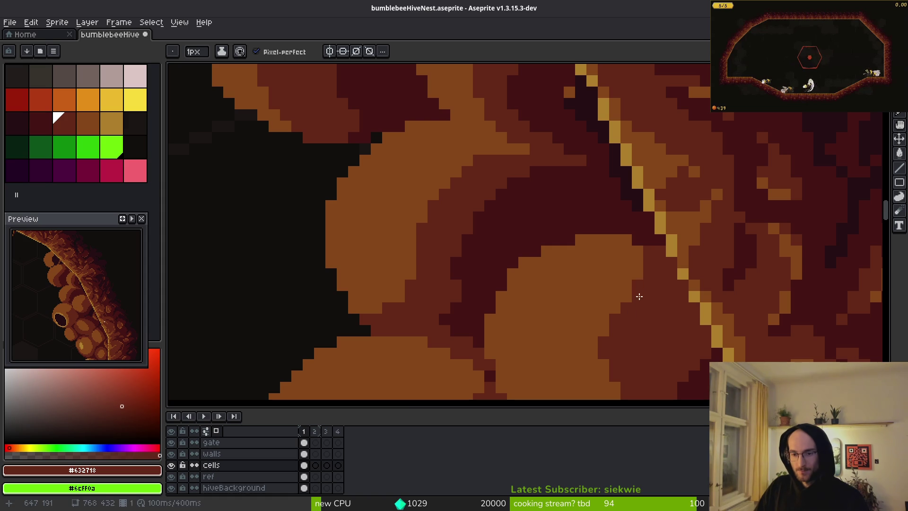
{"action": "key", "text": "ctrl+z"}
{"action": "left_click_drag", "start_coordinate": [664, 255], "coordinate": [670, 280]}
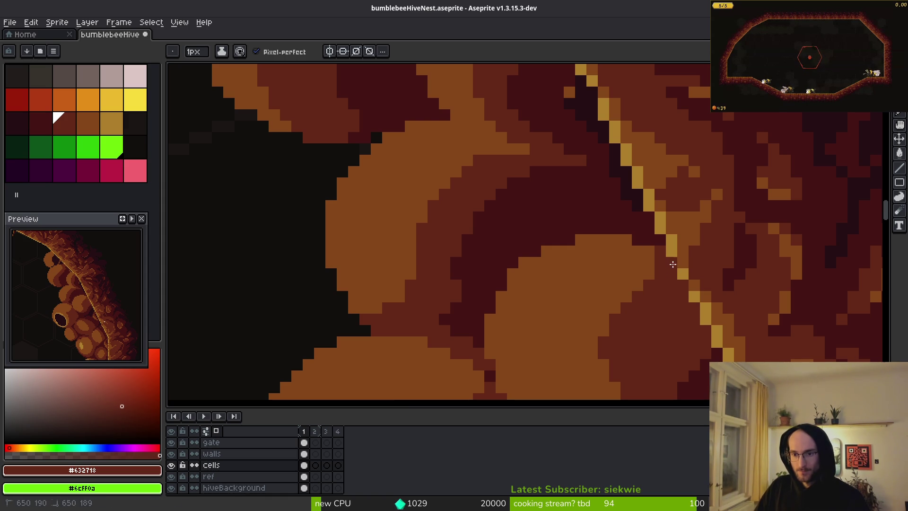
Step: Paint #250e13 near-black into the pod shadow and #431414 pixels beside the gold line
{"action": "scroll", "coordinate": [673, 264], "scroll_direction": "down", "scroll_amount": 3}
{"action": "scroll", "coordinate": [676, 303], "scroll_direction": "up", "scroll_amount": 3}
{"action": "left_click", "coordinate": [673, 305], "text": "alt"}
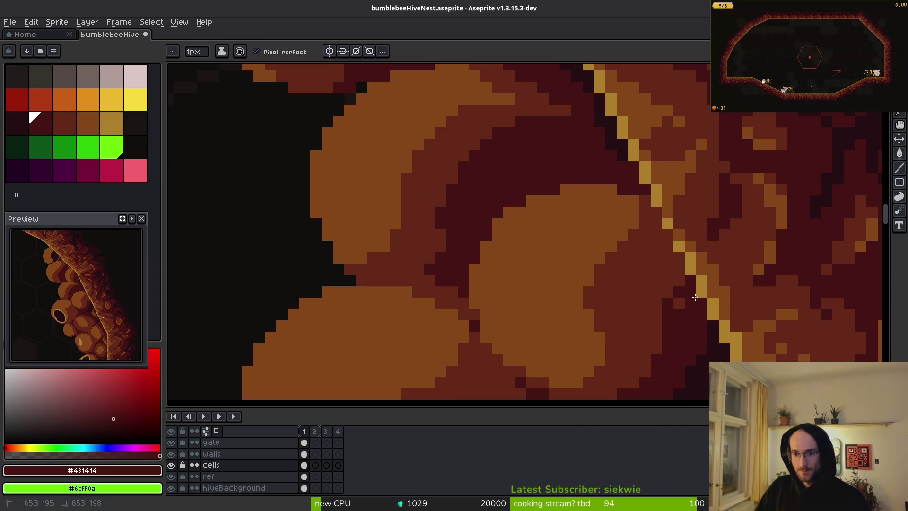
{"action": "scroll", "coordinate": [684, 298], "scroll_direction": "down", "scroll_amount": 3}
{"action": "scroll", "coordinate": [660, 362], "scroll_direction": "up", "scroll_amount": 3}
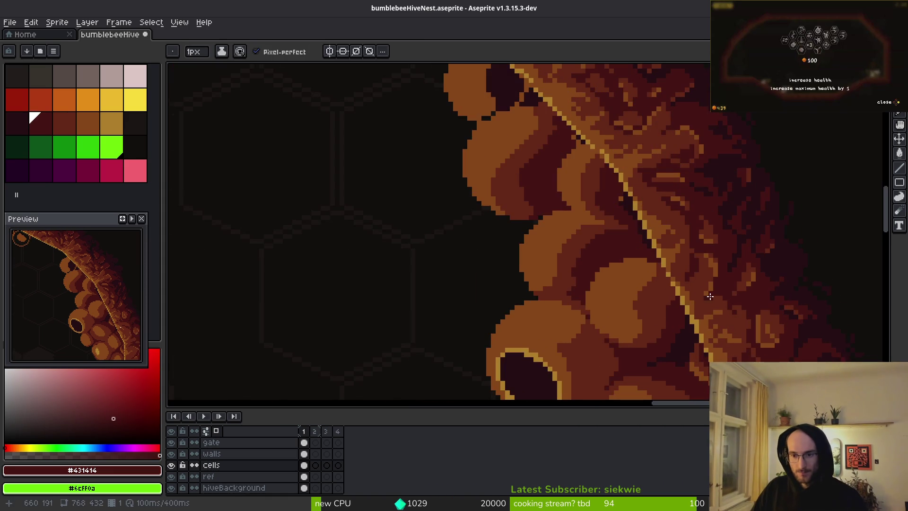
{"action": "left_click", "coordinate": [660, 362], "text": "alt"}
{"action": "left_click_drag", "start_coordinate": [647, 302], "coordinate": [641, 334]}
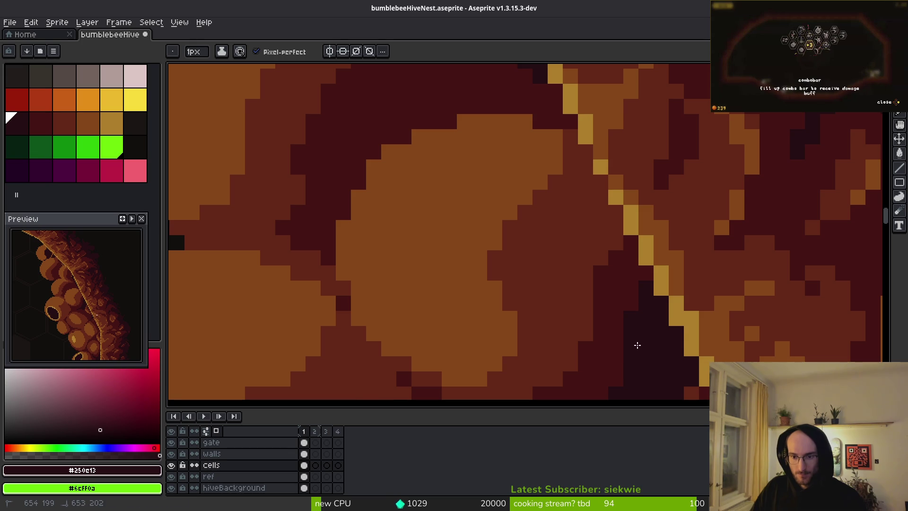
{"action": "scroll", "coordinate": [634, 344], "scroll_direction": "down", "scroll_amount": 3}
{"action": "scroll", "coordinate": [668, 314], "scroll_direction": "up", "scroll_amount": 2}
{"action": "scroll", "coordinate": [645, 296], "scroll_direction": "down", "scroll_amount": 2}
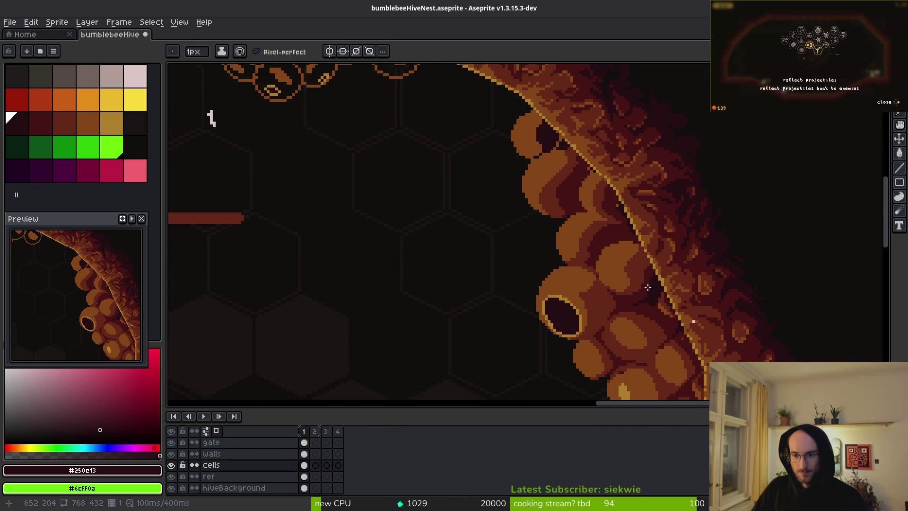
{"action": "scroll", "coordinate": [619, 321], "scroll_direction": "up", "scroll_amount": 5}
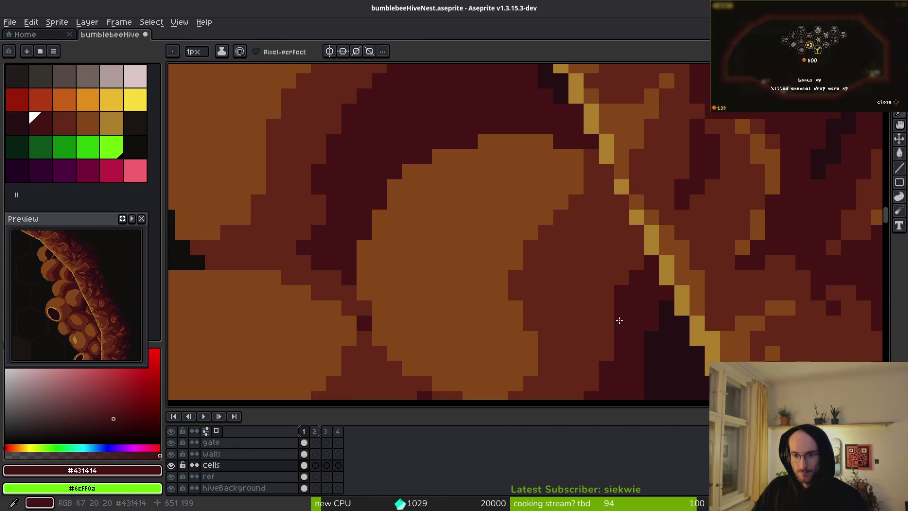
{"action": "mouse_move", "coordinate": [619, 321]}
{"action": "left_mouse_down"}
{"action": "mouse_move", "coordinate": [620, 266]}
{"action": "mouse_move", "coordinate": [609, 304]}
{"action": "mouse_move", "coordinate": [608, 279]}
{"action": "mouse_move", "coordinate": [622, 248]}
{"action": "left_mouse_up"}
{"action": "scroll", "coordinate": [622, 247], "scroll_direction": "down", "scroll_amount": 2}
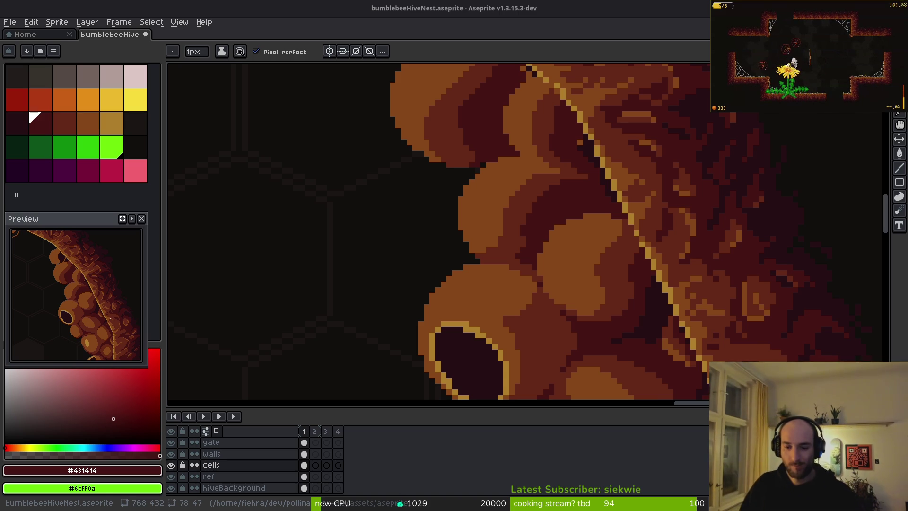
{"action": "scroll", "coordinate": [577, 264], "scroll_direction": "up", "scroll_amount": 1}
{"action": "left_click", "coordinate": [577, 264], "text": "alt"}
{"action": "scroll", "coordinate": [552, 229], "scroll_direction": "down", "scroll_amount": 1}
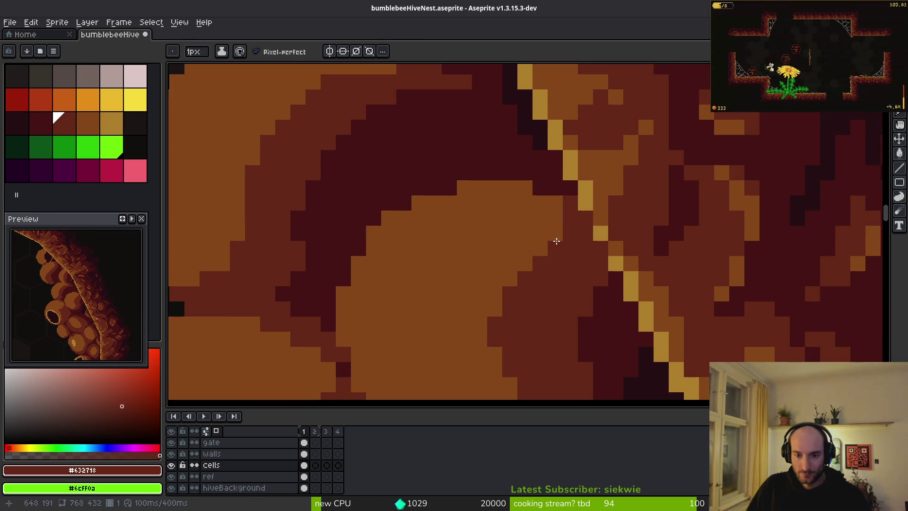
{"action": "scroll", "coordinate": [577, 216], "scroll_direction": "down", "scroll_amount": 2}
Step: Extend a near-black #250e13 line upward beside the gold line
{"action": "scroll", "coordinate": [529, 223], "scroll_direction": "up", "scroll_amount": 2}
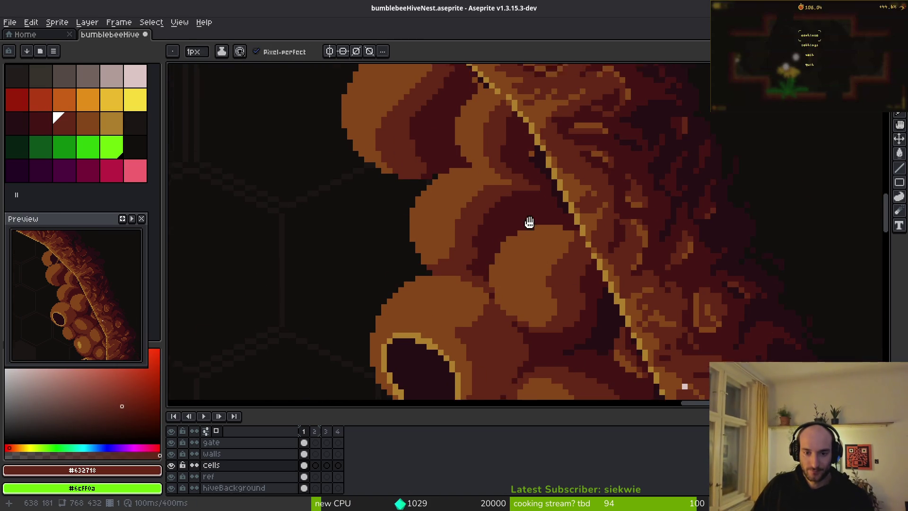
{"action": "left_click_drag", "start_coordinate": [580, 249], "coordinate": [572, 247]}
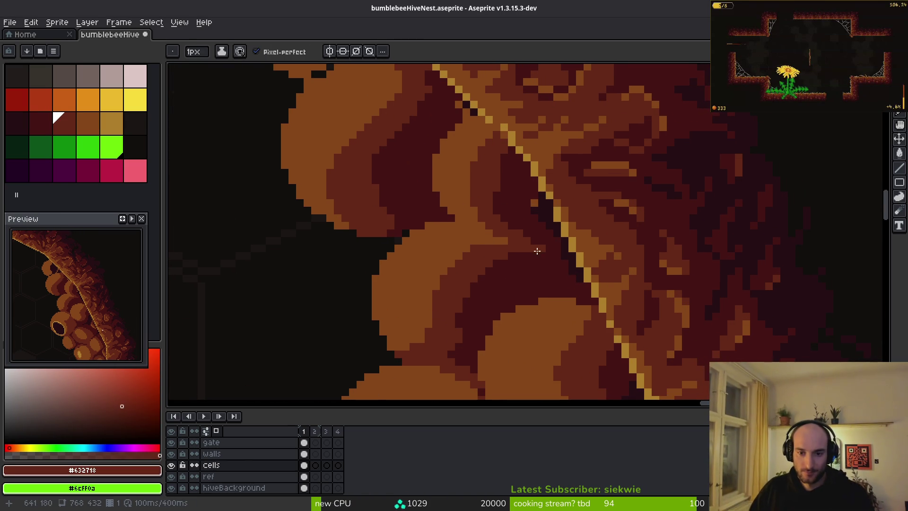
{"action": "left_click_drag", "start_coordinate": [570, 286], "coordinate": [561, 282]}
{"action": "scroll", "coordinate": [536, 283], "scroll_direction": "up", "scroll_amount": 1}
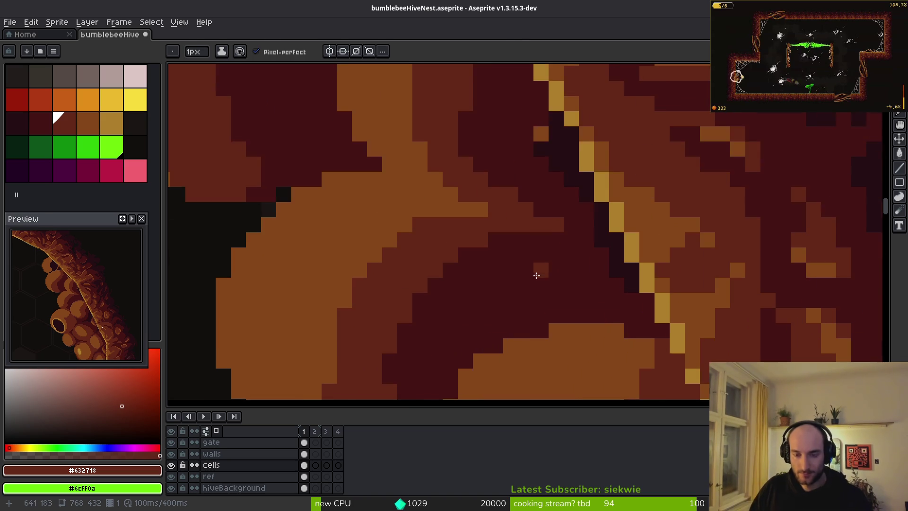
{"action": "scroll", "coordinate": [544, 213], "scroll_direction": "up", "scroll_amount": 1}
{"action": "left_click", "coordinate": [550, 199], "text": "alt"}
{"action": "left_click", "coordinate": [577, 204], "text": "alt"}
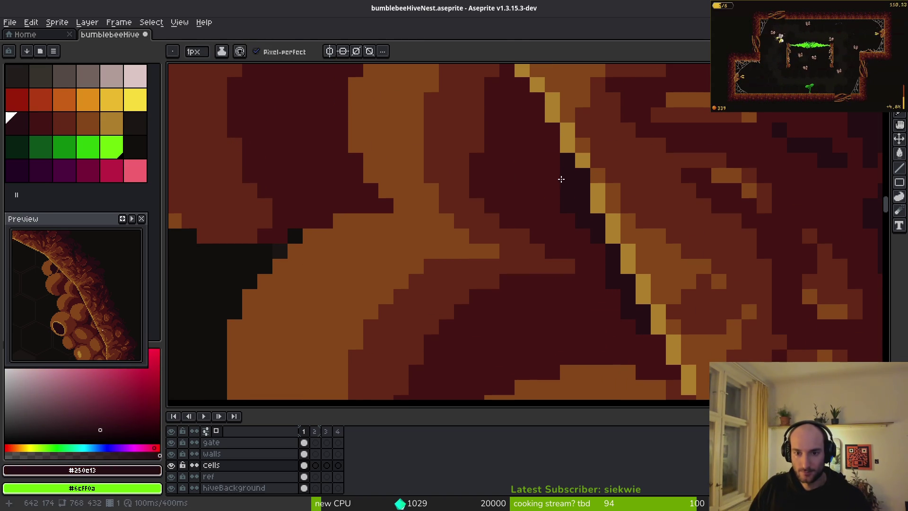
{"action": "left_click_drag", "start_coordinate": [561, 178], "coordinate": [538, 102]}
Step: Cover a stray black pixel and paint a diagonal dark-red stroke along the pod edge
{"action": "scroll", "coordinate": [555, 184], "scroll_direction": "down", "scroll_amount": 1}
{"action": "scroll", "coordinate": [555, 184], "scroll_direction": "down", "scroll_amount": 2}
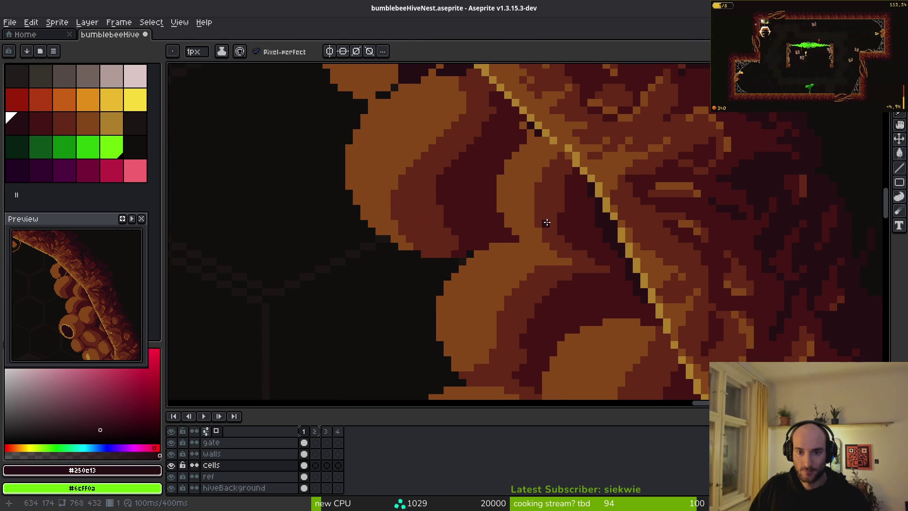
{"action": "scroll", "coordinate": [568, 203], "scroll_direction": "up", "scroll_amount": 4}
{"action": "left_click", "coordinate": [548, 187], "text": "alt"}
{"action": "left_click", "coordinate": [539, 253], "text": "alt"}
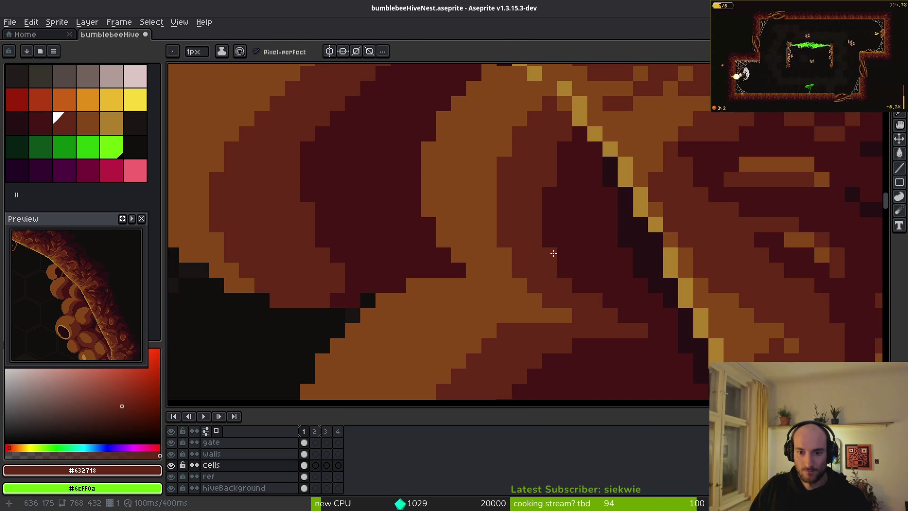
{"action": "scroll", "coordinate": [622, 359], "scroll_direction": "down", "scroll_amount": 1}
{"action": "scroll", "coordinate": [647, 321], "scroll_direction": "up", "scroll_amount": 1}
{"action": "scroll", "coordinate": [531, 243], "scroll_direction": "down", "scroll_amount": 2}
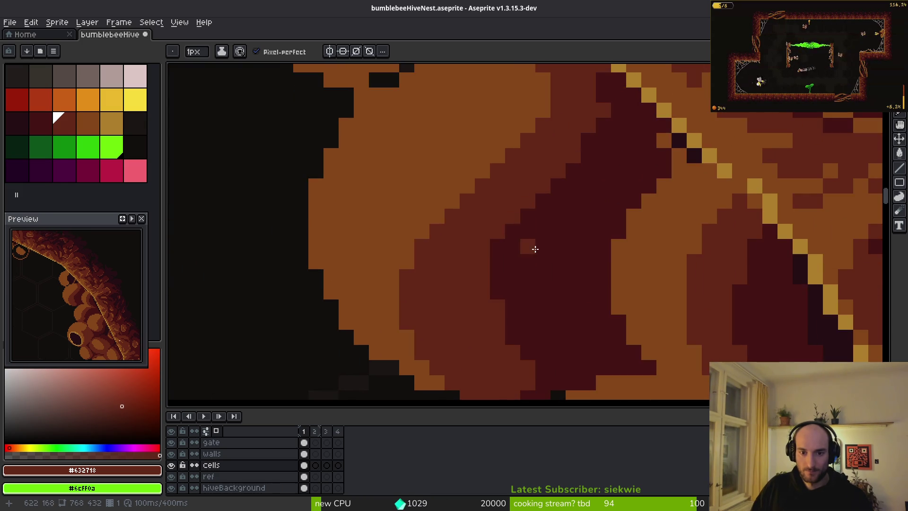
{"action": "scroll", "coordinate": [614, 213], "scroll_direction": "up", "scroll_amount": 2}
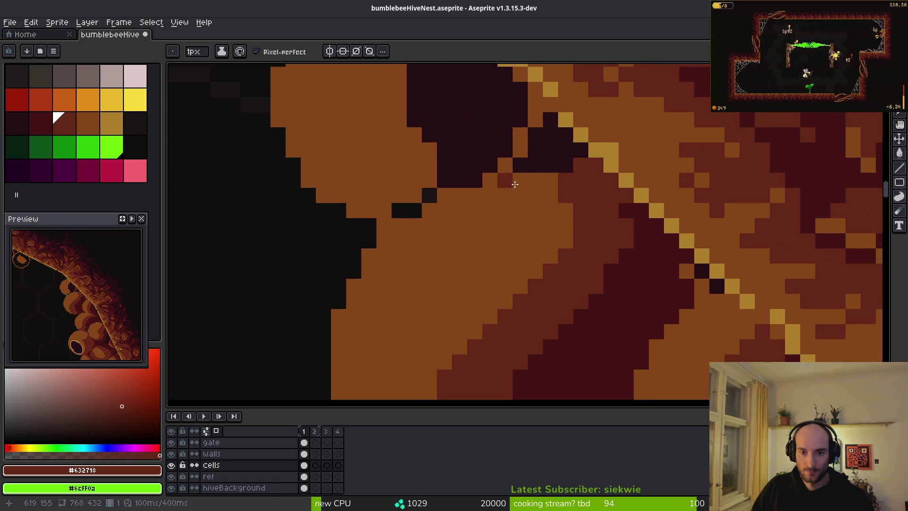
{"action": "scroll", "coordinate": [567, 227], "scroll_direction": "down", "scroll_amount": 2}
{"action": "scroll", "coordinate": [573, 228], "scroll_direction": "up", "scroll_amount": 2}
{"action": "key", "text": "plus"}
{"action": "key", "text": "plus"}
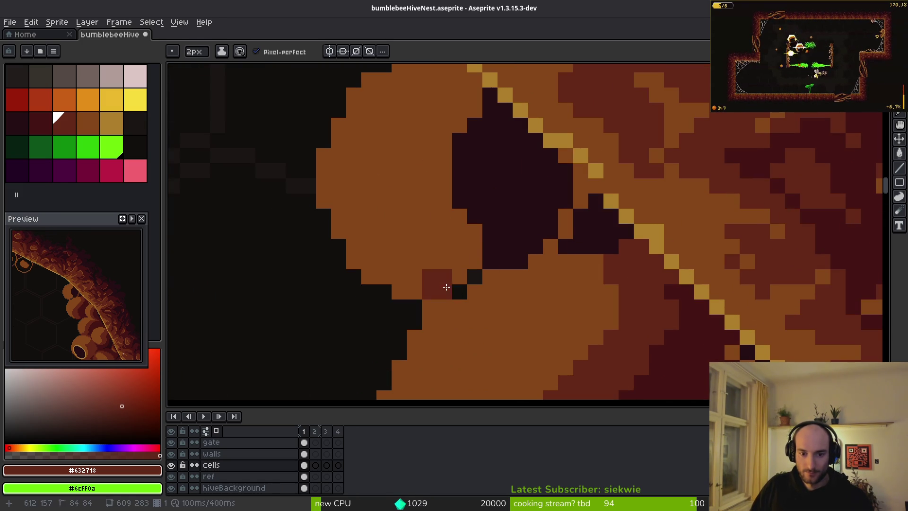
{"action": "key", "text": "minus"}
{"action": "key", "text": "minus"}
{"action": "left_click", "coordinate": [447, 292]}
{"action": "mouse_move", "coordinate": [441, 303]}
{"action": "left_mouse_down"}
{"action": "mouse_move", "coordinate": [429, 308]}
{"action": "mouse_move", "coordinate": [490, 261]}
{"action": "mouse_move", "coordinate": [474, 263]}
{"action": "mouse_move", "coordinate": [499, 256]}
{"action": "mouse_move", "coordinate": [520, 203]}
{"action": "left_mouse_up"}
Step: Nudge the pod shapes one pixel up-left and fill the dark cavity with dark red and #431414
{"action": "key", "text": "v"}
{"action": "key", "text": "b"}
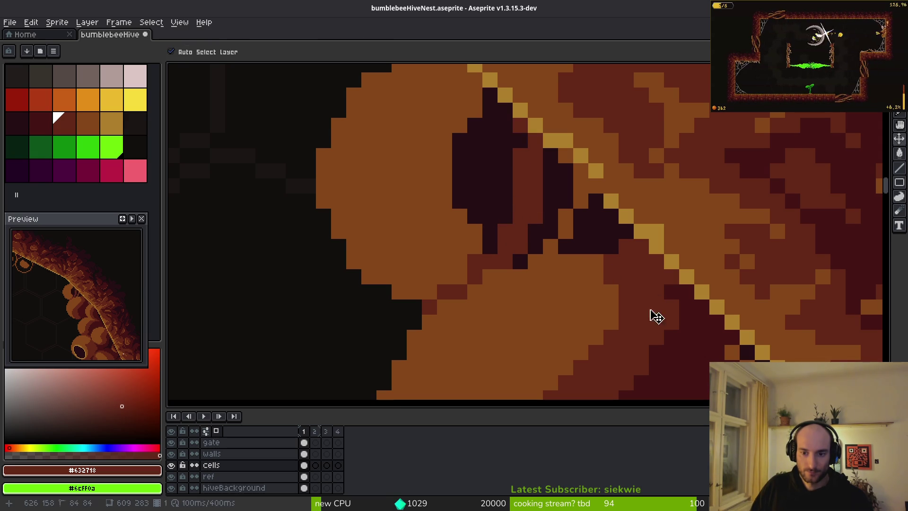
{"action": "mouse_move", "coordinate": [472, 132]}
{"action": "left_mouse_down"}
{"action": "mouse_move", "coordinate": [498, 110]}
{"action": "mouse_move", "coordinate": [470, 197]}
{"action": "mouse_move", "coordinate": [498, 217]}
{"action": "mouse_move", "coordinate": [490, 148]}
{"action": "left_mouse_up"}
{"action": "key", "text": "v"}
{"action": "left_click_drag", "start_coordinate": [675, 360], "coordinate": [660, 344]}
{"action": "key", "text": "b"}
{"action": "mouse_move", "coordinate": [544, 142]}
{"action": "left_mouse_down"}
{"action": "mouse_move", "coordinate": [544, 209]}
{"action": "mouse_move", "coordinate": [543, 152]}
{"action": "left_mouse_up"}
{"action": "left_click_drag", "start_coordinate": [520, 236], "coordinate": [535, 217]}
{"action": "left_click_drag", "start_coordinate": [567, 175], "coordinate": [555, 215]}
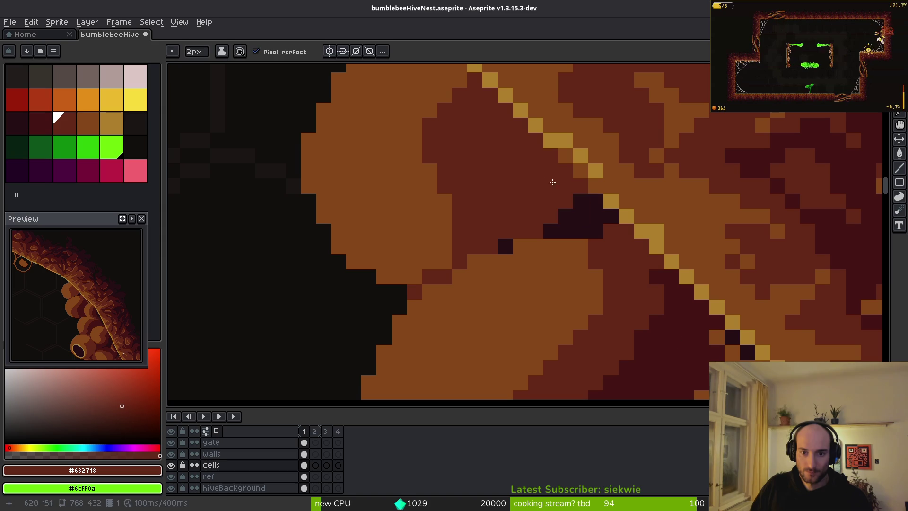
{"action": "key", "text": "["}
{"action": "mouse_move", "coordinate": [544, 137]}
{"action": "left_mouse_down"}
{"action": "mouse_move", "coordinate": [508, 235]}
{"action": "mouse_move", "coordinate": [594, 218]}
{"action": "mouse_move", "coordinate": [502, 227]}
{"action": "mouse_move", "coordinate": [503, 244]}
{"action": "left_mouse_up"}
Step: With a 1px brush, repaint the shadow between pods in #632718 and dark red
{"action": "scroll", "coordinate": [578, 227], "scroll_direction": "down", "scroll_amount": 4}
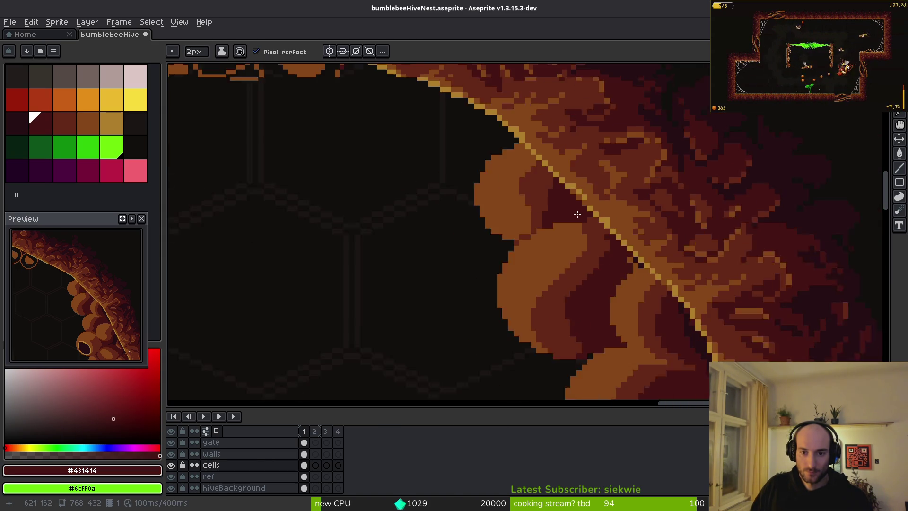
{"action": "left_click", "coordinate": [539, 178], "text": "alt"}
{"action": "scroll", "coordinate": [551, 222], "scroll_direction": "up", "scroll_amount": 4}
{"action": "key", "text": "minus"}
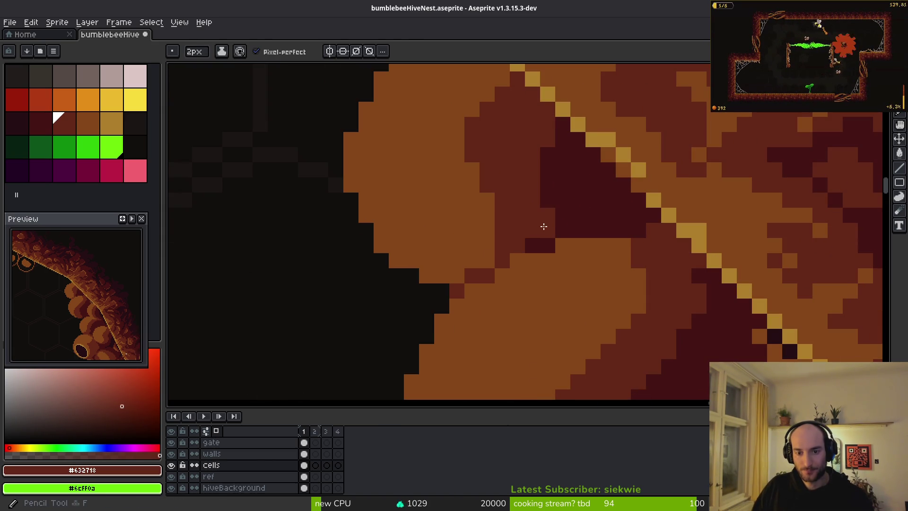
{"action": "mouse_move", "coordinate": [554, 220]}
{"action": "left_mouse_down"}
{"action": "mouse_move", "coordinate": [527, 239]}
{"action": "mouse_move", "coordinate": [548, 183]}
{"action": "mouse_move", "coordinate": [531, 219]}
{"action": "left_mouse_up"}
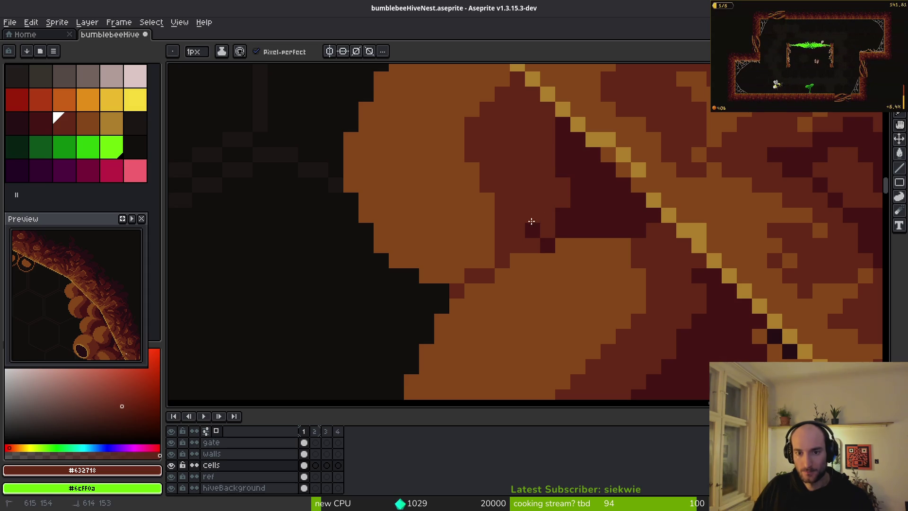
{"action": "left_click", "coordinate": [574, 156], "text": "alt"}
{"action": "mouse_move", "coordinate": [547, 109]}
{"action": "left_mouse_down"}
{"action": "mouse_move", "coordinate": [549, 187]}
{"action": "mouse_move", "coordinate": [533, 142]}
{"action": "left_mouse_up"}
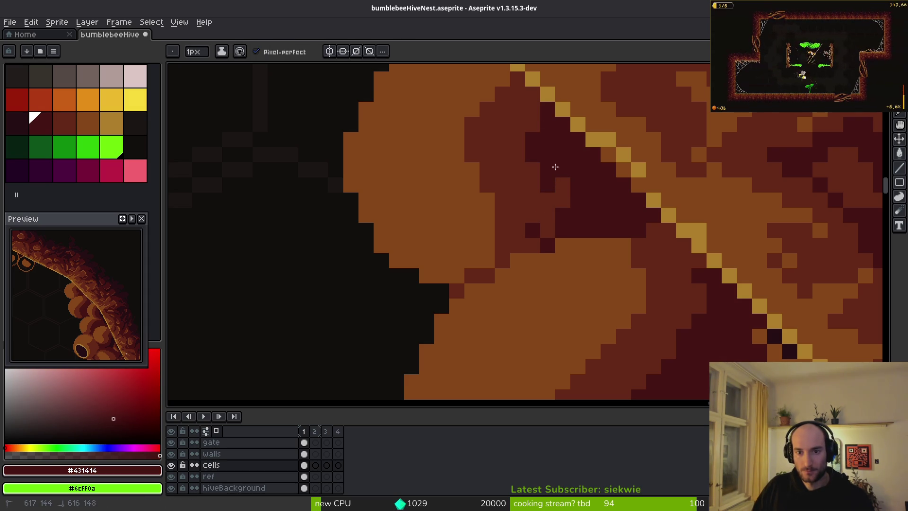
{"action": "mouse_move", "coordinate": [563, 187]}
{"action": "left_mouse_down"}
{"action": "mouse_move", "coordinate": [541, 212]}
{"action": "mouse_move", "coordinate": [558, 213]}
{"action": "mouse_move", "coordinate": [551, 222]}
{"action": "mouse_move", "coordinate": [566, 208]}
{"action": "left_mouse_up"}
Step: Recolour the brown and orange pod-edge pixels to medium red #632718
{"action": "left_click", "coordinate": [541, 212], "text": "alt"}
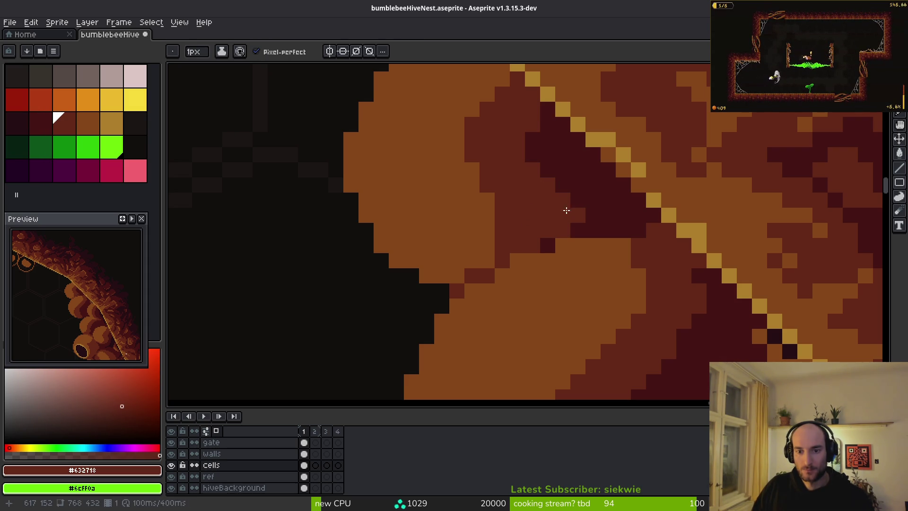
{"action": "left_click", "coordinate": [610, 260]}
{"action": "scroll", "coordinate": [629, 255], "scroll_direction": "down", "scroll_amount": 2}
{"action": "scroll", "coordinate": [629, 256], "scroll_direction": "right", "scroll_amount": 2}
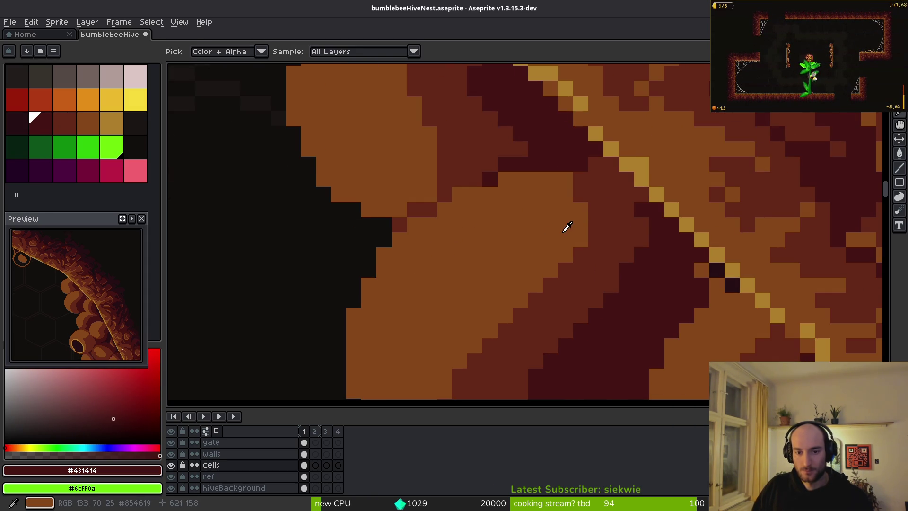
{"action": "mouse_move", "coordinate": [552, 187]}
{"action": "left_mouse_down"}
{"action": "mouse_move", "coordinate": [521, 178]}
{"action": "mouse_move", "coordinate": [588, 254]}
{"action": "mouse_move", "coordinate": [578, 197]}
{"action": "left_mouse_up"}
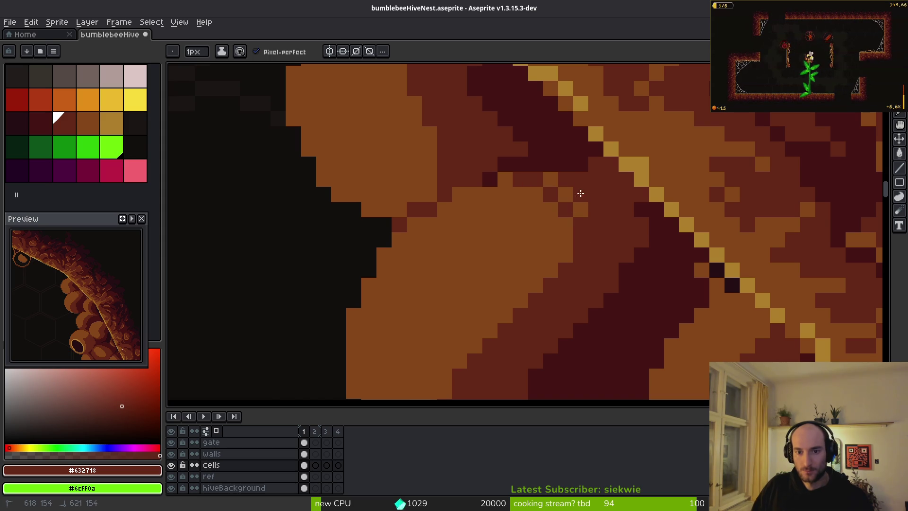
{"action": "left_click_drag", "start_coordinate": [587, 236], "coordinate": [550, 271]}
{"action": "left_click_drag", "start_coordinate": [574, 208], "coordinate": [551, 180]}
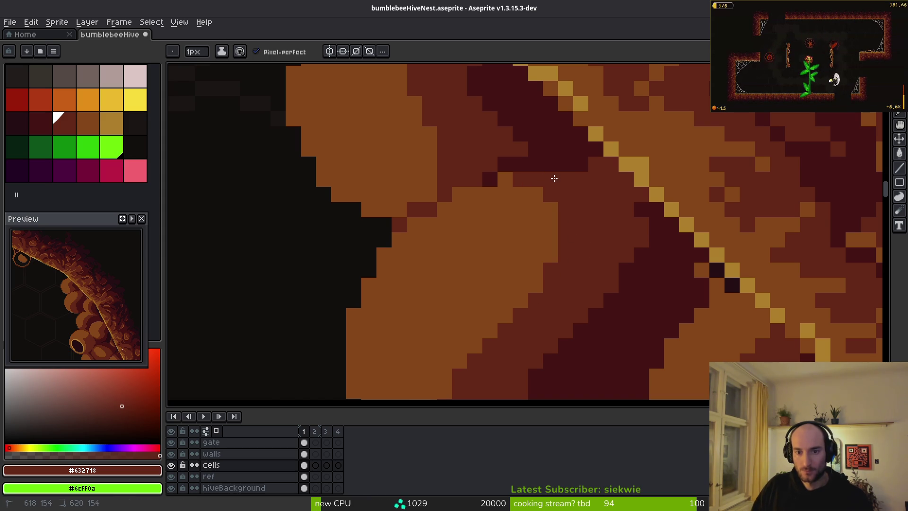
{"action": "left_click", "coordinate": [509, 179]}
{"action": "left_click", "coordinate": [459, 194]}
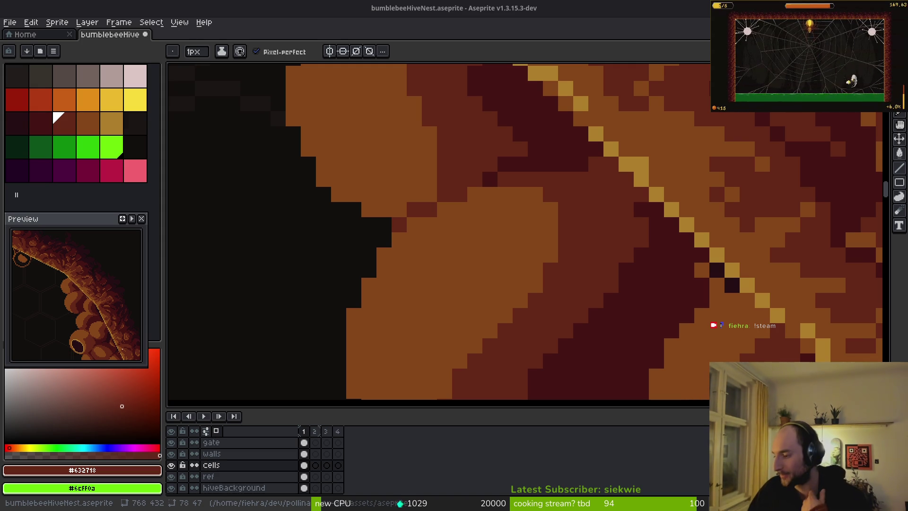
Step: Recolour one pod pixel light brown #854619
{"action": "scroll", "coordinate": [568, 237], "scroll_direction": "down", "scroll_amount": 2}
{"action": "scroll", "coordinate": [563, 252], "scroll_direction": "up", "scroll_amount": 2}
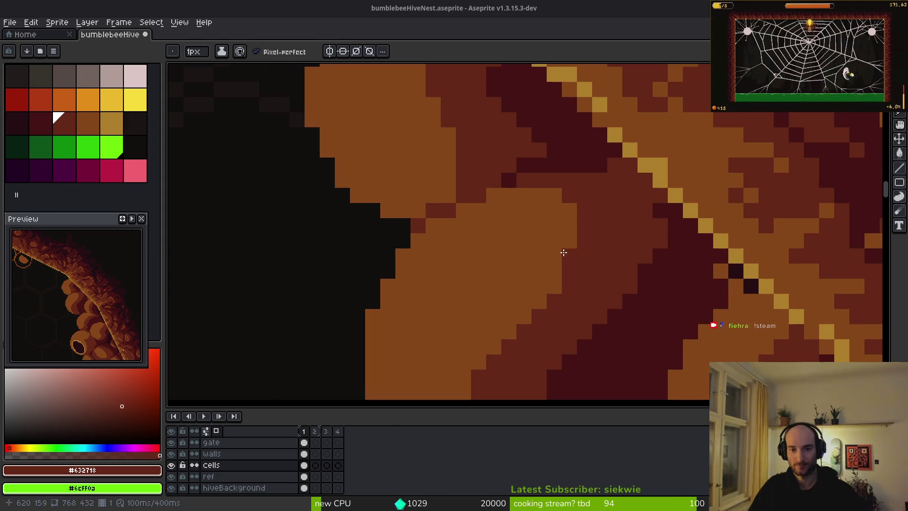
{"action": "left_click", "coordinate": [542, 165], "text": "alt"}
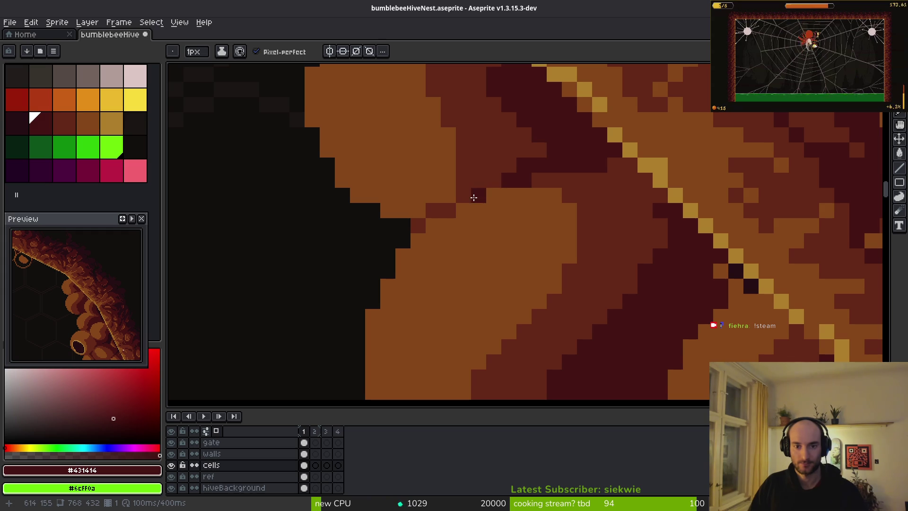
{"action": "scroll", "coordinate": [565, 215], "scroll_direction": "down", "scroll_amount": 5}
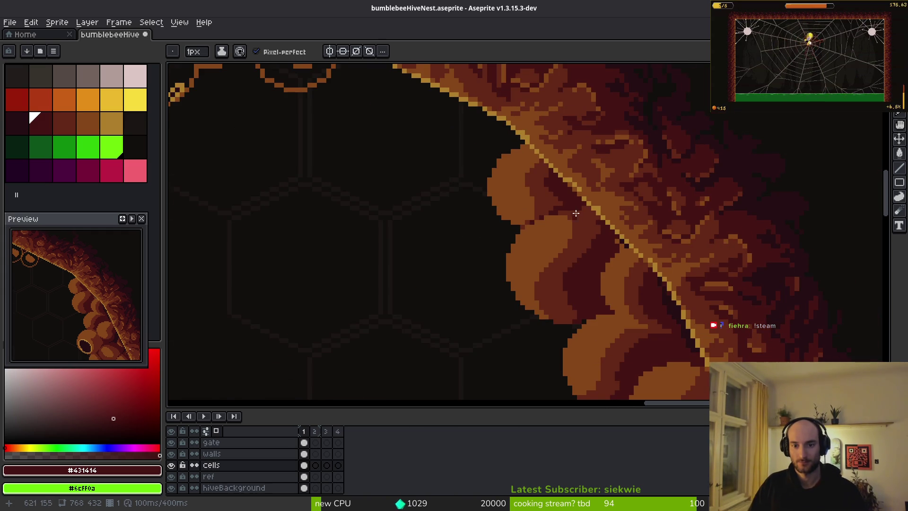
{"action": "left_click", "coordinate": [544, 203], "text": "alt"}
{"action": "scroll", "coordinate": [510, 211], "scroll_direction": "up", "scroll_amount": 5}
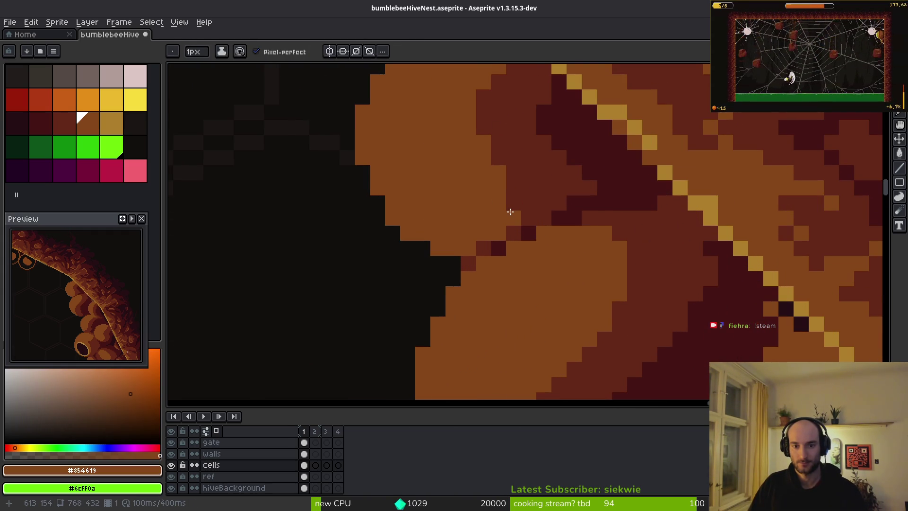
{"action": "left_click", "coordinate": [533, 206]}
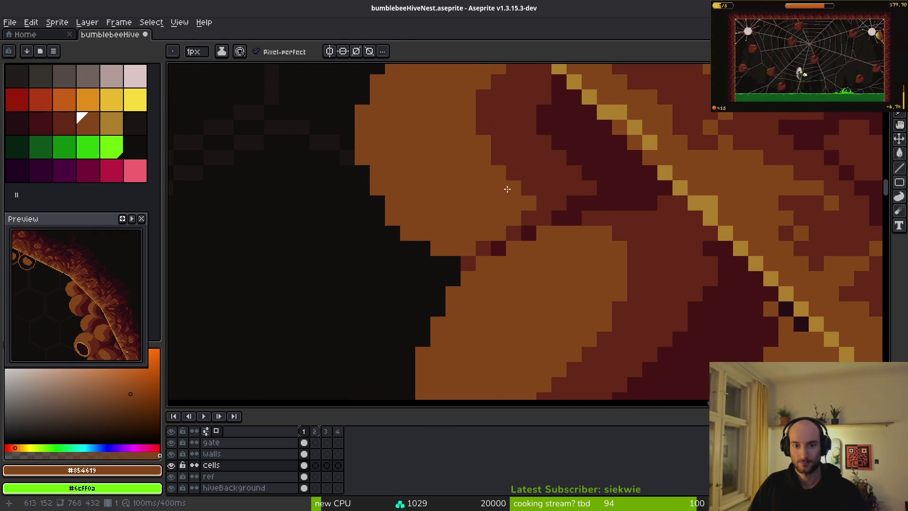
Step: Add scattered #632718 medium red shading pixels and a vertical medium red column in the pod
{"action": "scroll", "coordinate": [507, 189], "scroll_direction": "down", "scroll_amount": 5}
{"action": "scroll", "coordinate": [532, 179], "scroll_direction": "up", "scroll_amount": 5}
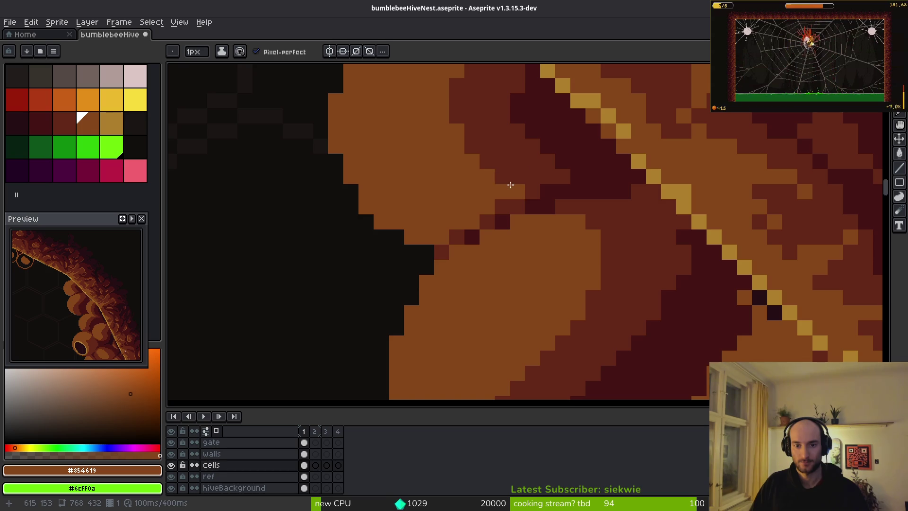
{"action": "scroll", "coordinate": [511, 185], "scroll_direction": "down", "scroll_amount": 4}
{"action": "scroll", "coordinate": [582, 216], "scroll_direction": "up", "scroll_amount": 1}
{"action": "scroll", "coordinate": [582, 217], "scroll_direction": "up", "scroll_amount": 2}
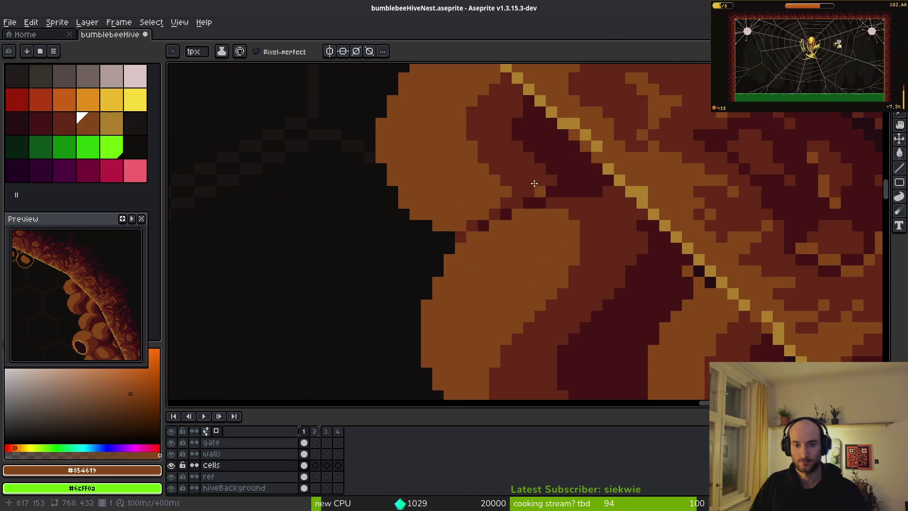
{"action": "left_click", "coordinate": [492, 182], "text": "alt"}
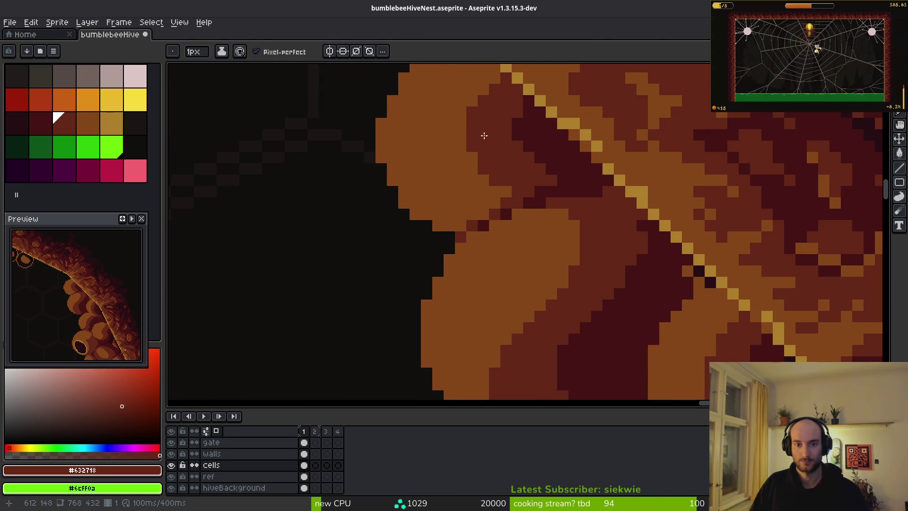
{"action": "scroll", "coordinate": [478, 152], "scroll_direction": "up", "scroll_amount": 2}
{"action": "left_click", "coordinate": [505, 145]}
{"action": "scroll", "coordinate": [505, 145], "scroll_direction": "down", "scroll_amount": 2}
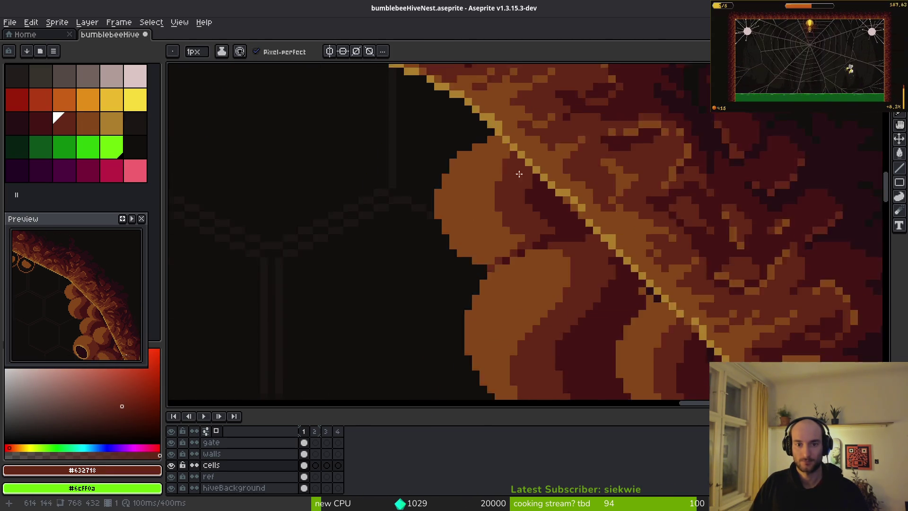
{"action": "scroll", "coordinate": [527, 250], "scroll_direction": "up", "scroll_amount": 2}
{"action": "left_click", "coordinate": [474, 165]}
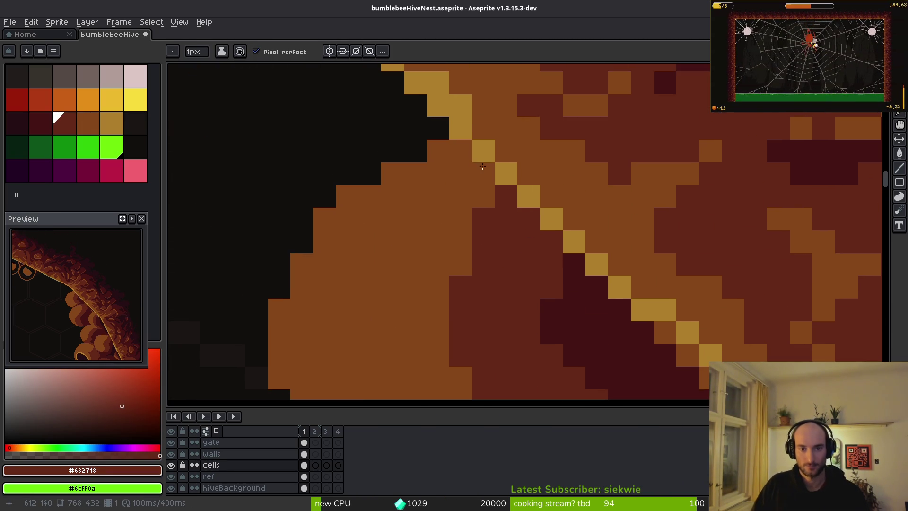
{"action": "left_click", "coordinate": [461, 150]}
{"action": "left_click", "coordinate": [483, 196]}
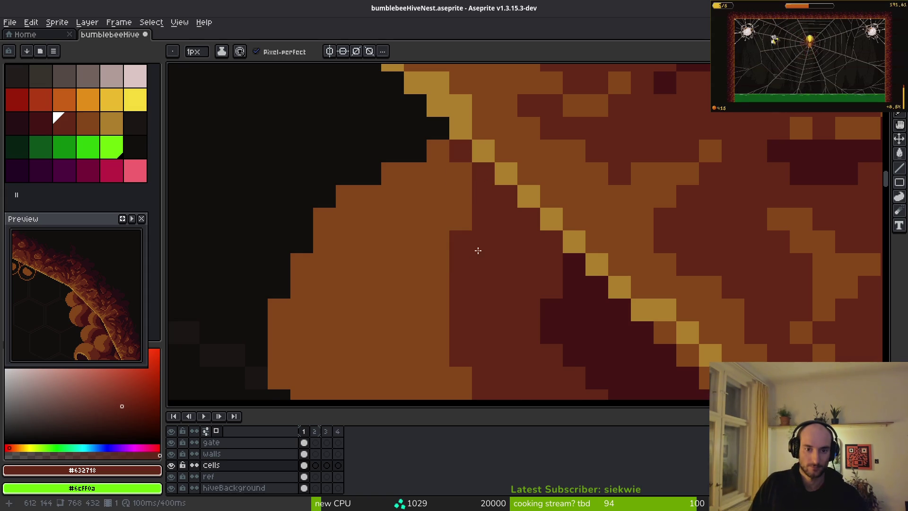
{"action": "scroll", "coordinate": [478, 250], "scroll_direction": "down", "scroll_amount": 3}
{"action": "scroll", "coordinate": [499, 238], "scroll_direction": "up", "scroll_amount": 2}
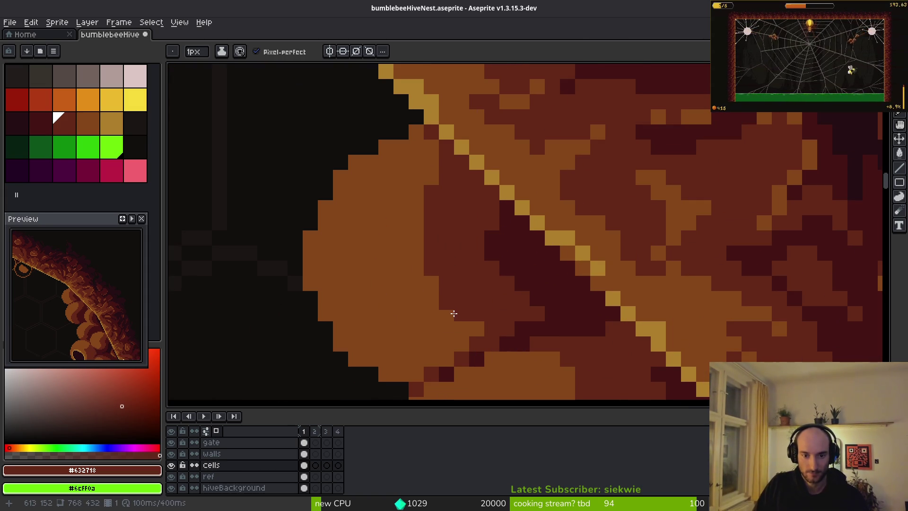
{"action": "left_click_drag", "start_coordinate": [418, 276], "coordinate": [423, 214]}
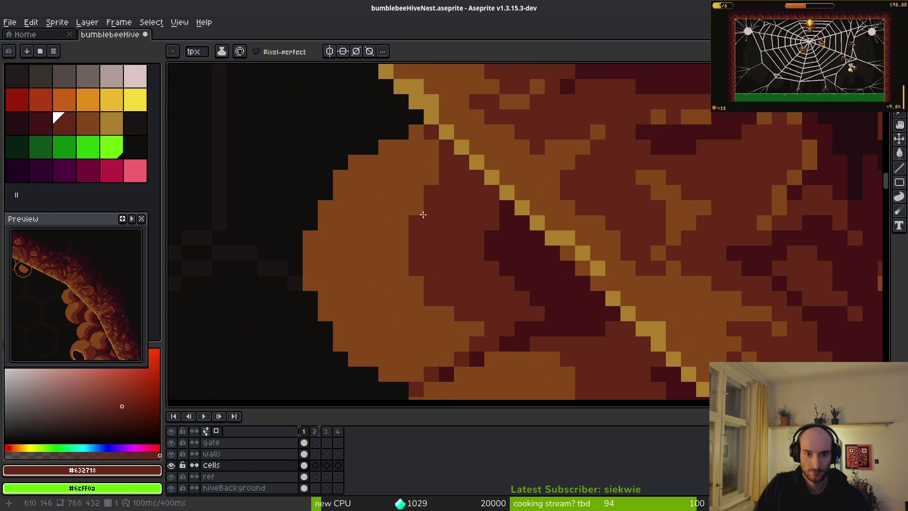
Step: Deepen the pod shadow with #431414 dark red pixels
{"action": "left_click", "coordinate": [434, 151], "text": "alt"}
{"action": "scroll", "coordinate": [454, 195], "scroll_direction": "down", "scroll_amount": 2}
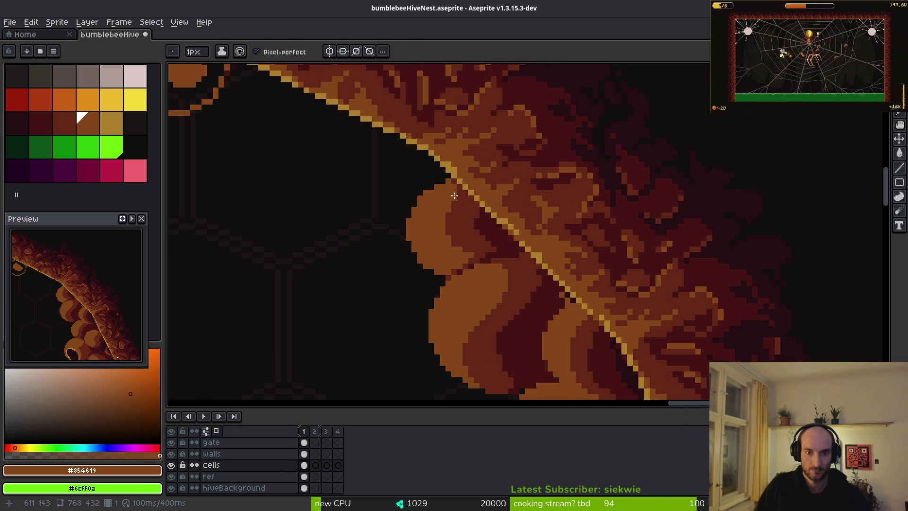
{"action": "scroll", "coordinate": [435, 288], "scroll_direction": "up", "scroll_amount": 1}
{"action": "scroll", "coordinate": [484, 235], "scroll_direction": "down", "scroll_amount": 1}
{"action": "scroll", "coordinate": [508, 255], "scroll_direction": "down", "scroll_amount": 2}
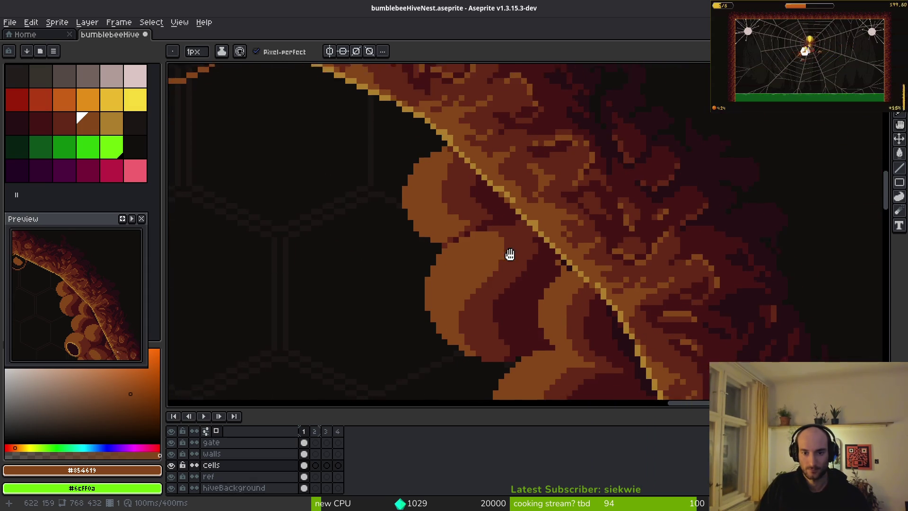
{"action": "scroll", "coordinate": [512, 237], "scroll_direction": "up", "scroll_amount": 2}
{"action": "scroll", "coordinate": [511, 236], "scroll_direction": "up", "scroll_amount": 2}
{"action": "left_click", "coordinate": [514, 210], "text": "alt"}
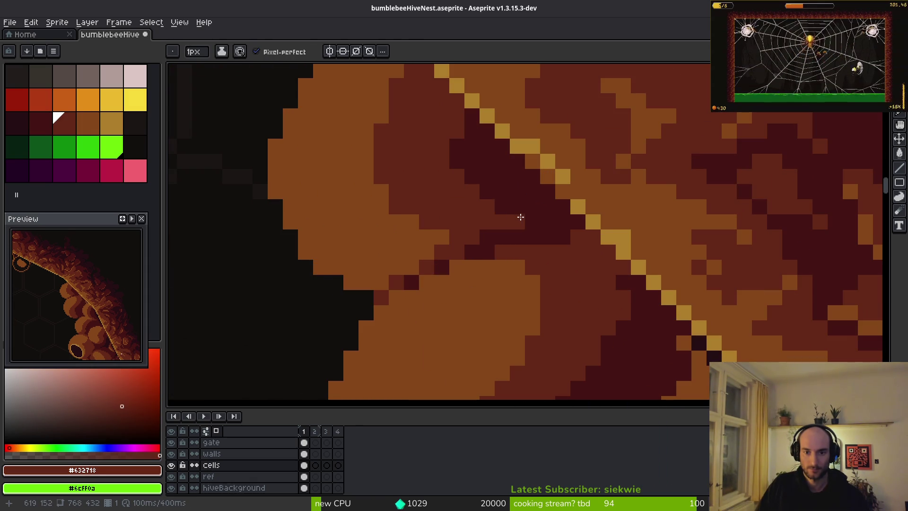
{"action": "scroll", "coordinate": [533, 202], "scroll_direction": "down", "scroll_amount": 3}
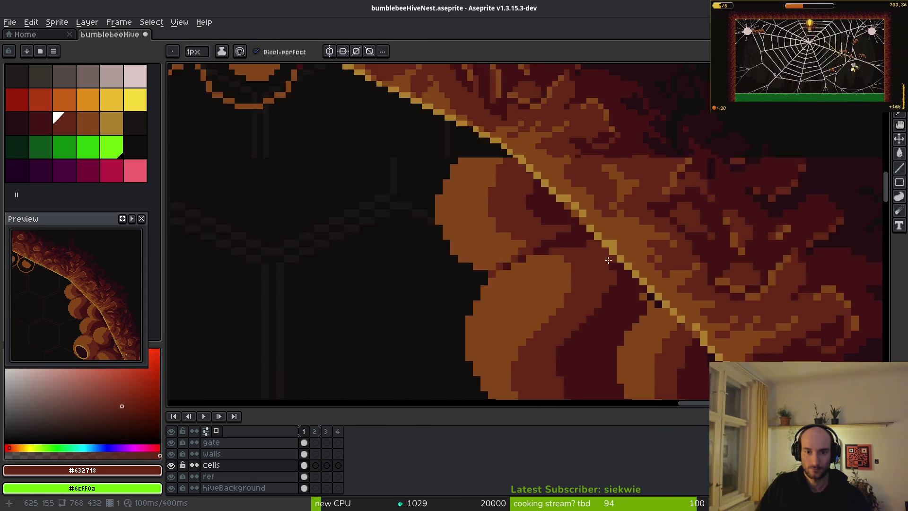
{"action": "scroll", "coordinate": [650, 263], "scroll_direction": "up", "scroll_amount": 3}
{"action": "left_click", "coordinate": [493, 273], "text": "alt"}
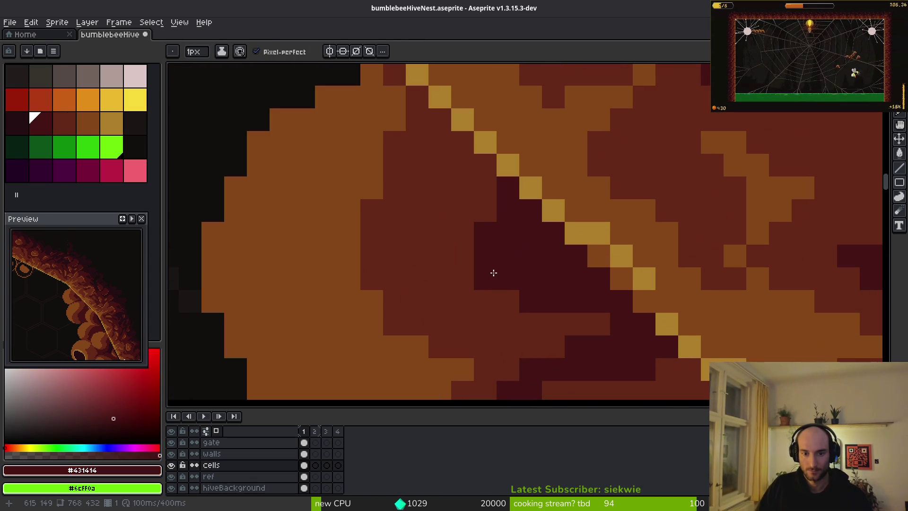
{"action": "left_click_drag", "start_coordinate": [463, 232], "coordinate": [497, 155]}
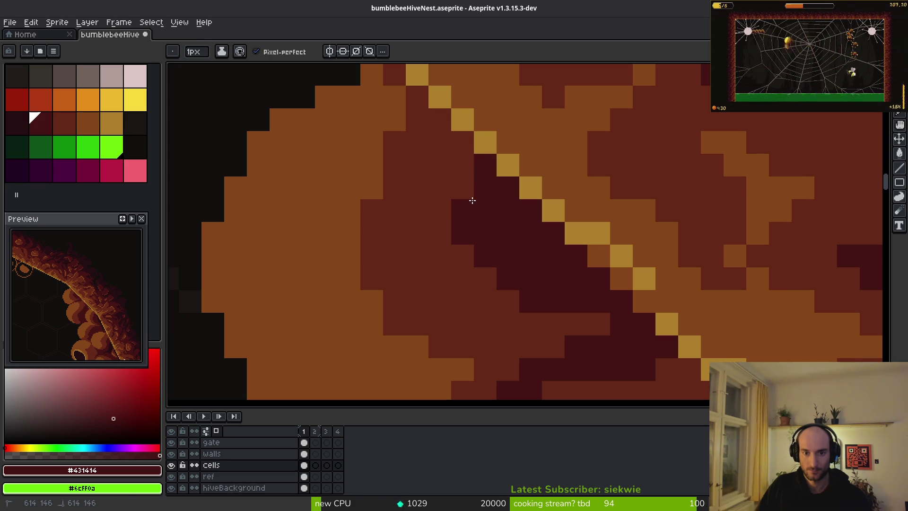
{"action": "left_click", "coordinate": [465, 253]}
Step: Lighten a pod pixel with #854619 and add more #431414 shadow pixels on the pod
{"action": "scroll", "coordinate": [535, 271], "scroll_direction": "down", "scroll_amount": 3}
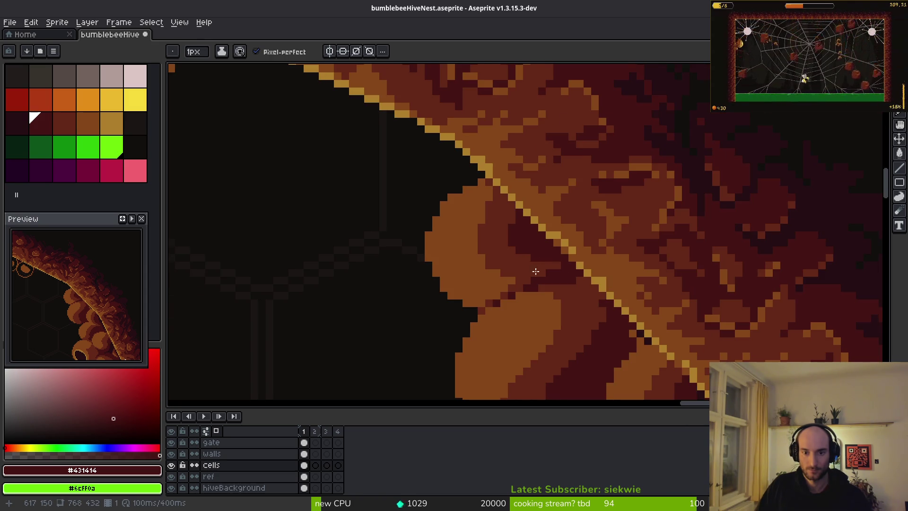
{"action": "scroll", "coordinate": [533, 284], "scroll_direction": "up", "scroll_amount": 2}
{"action": "left_click", "coordinate": [487, 314], "text": "alt"}
{"action": "left_click", "coordinate": [458, 278]}
{"action": "scroll", "coordinate": [447, 267], "scroll_direction": "down", "scroll_amount": 3}
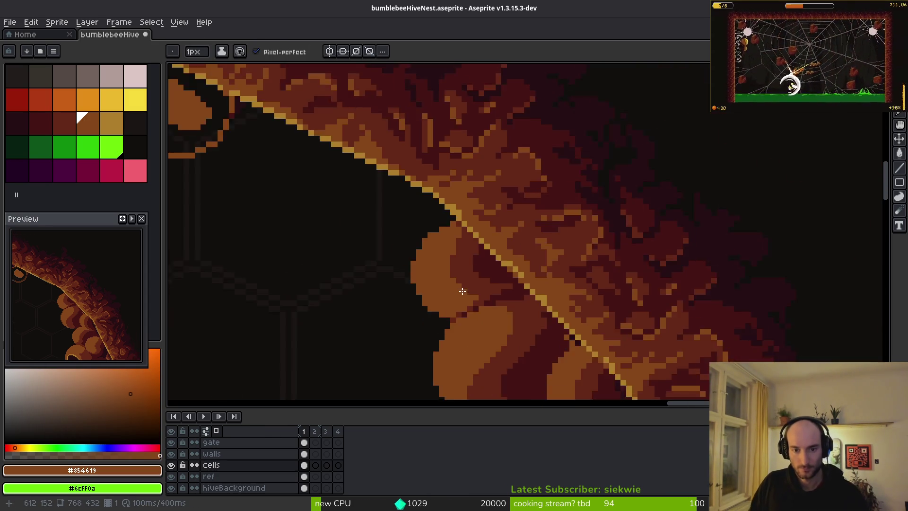
{"action": "scroll", "coordinate": [447, 267], "scroll_direction": "up", "scroll_amount": 3}
{"action": "scroll", "coordinate": [447, 267], "scroll_direction": "down", "scroll_amount": 5}
{"action": "scroll", "coordinate": [442, 294], "scroll_direction": "up", "scroll_amount": 3}
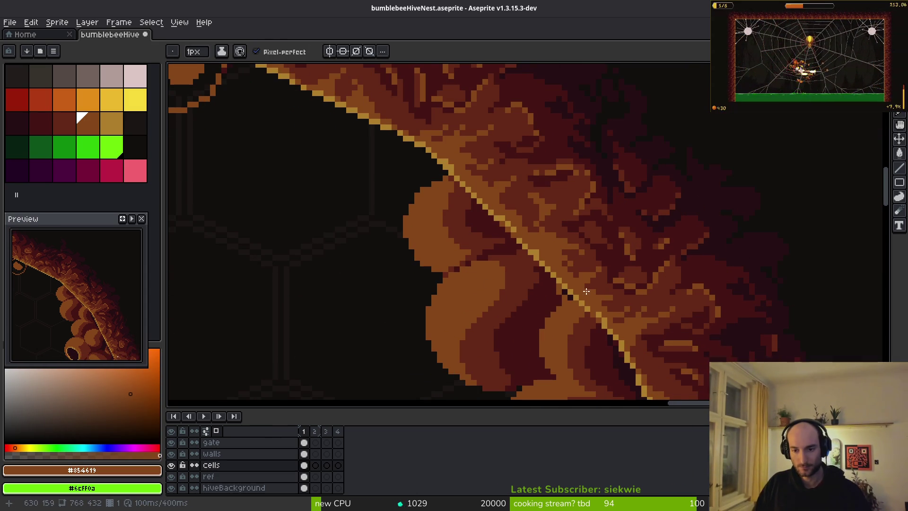
{"action": "scroll", "coordinate": [547, 264], "scroll_direction": "up", "scroll_amount": 2}
{"action": "scroll", "coordinate": [547, 236], "scroll_direction": "down", "scroll_amount": 2}
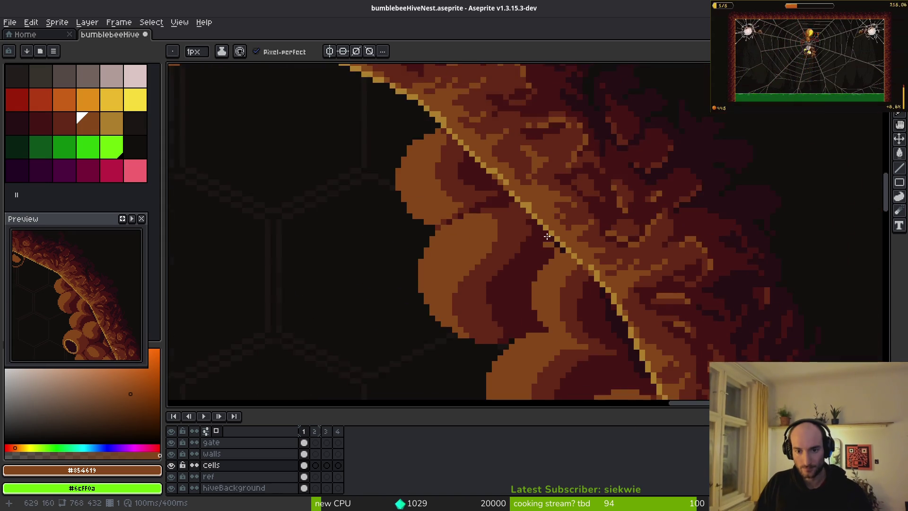
{"action": "scroll", "coordinate": [547, 236], "scroll_direction": "up", "scroll_amount": 2}
{"action": "left_click", "coordinate": [562, 283], "text": "alt"}
{"action": "left_click", "coordinate": [584, 290]}
{"action": "left_click", "coordinate": [589, 274]}
Step: Repaint the dark diagonal band and nearby dark pixels in #632718 brown
{"action": "scroll", "coordinate": [530, 244], "scroll_direction": "down", "scroll_amount": 2}
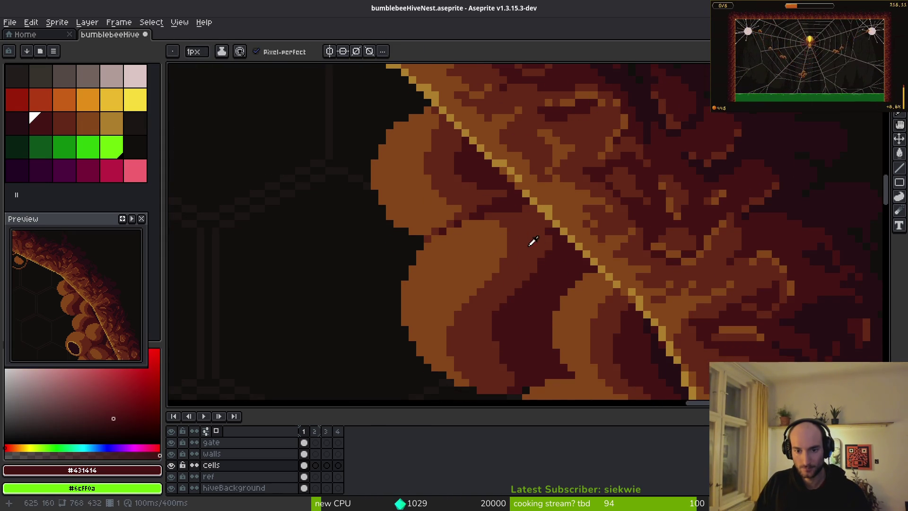
{"action": "left_click", "coordinate": [532, 242], "text": "alt"}
{"action": "scroll", "coordinate": [533, 241], "scroll_direction": "up", "scroll_amount": 2}
{"action": "mouse_move", "coordinate": [542, 222]}
{"action": "left_mouse_down"}
{"action": "mouse_move", "coordinate": [509, 286]}
{"action": "mouse_move", "coordinate": [459, 326]}
{"action": "left_mouse_up"}
{"action": "left_click_drag", "start_coordinate": [525, 297], "coordinate": [563, 276]}
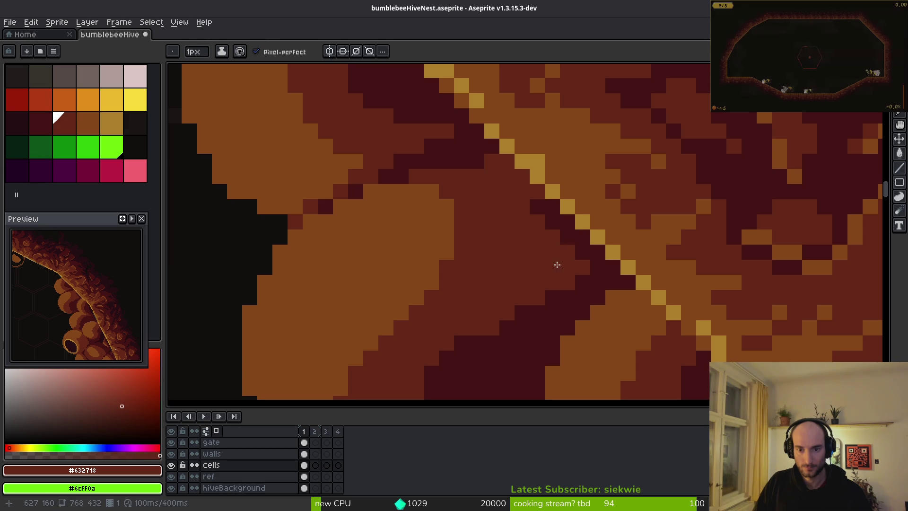
{"action": "left_click", "coordinate": [562, 248], "text": "alt"}
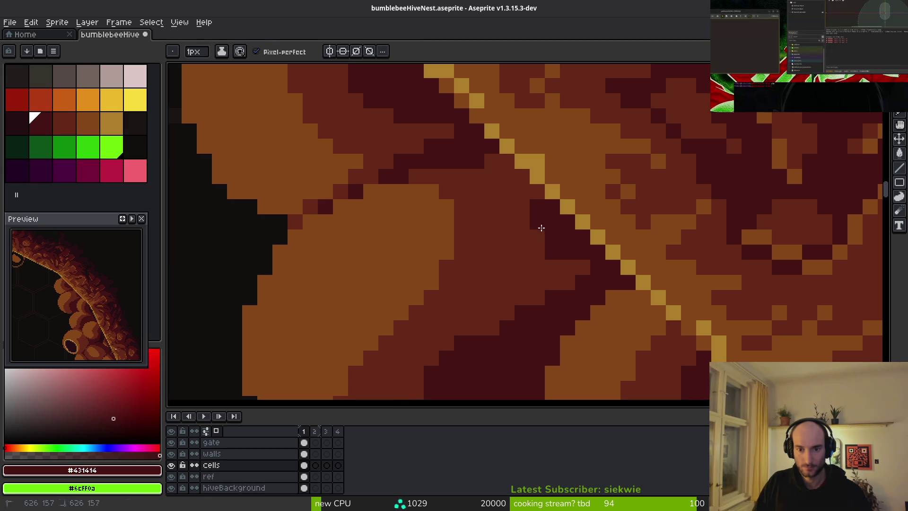
{"action": "left_click", "coordinate": [541, 246], "text": "alt"}
{"action": "left_click_drag", "start_coordinate": [540, 243], "coordinate": [557, 196]}
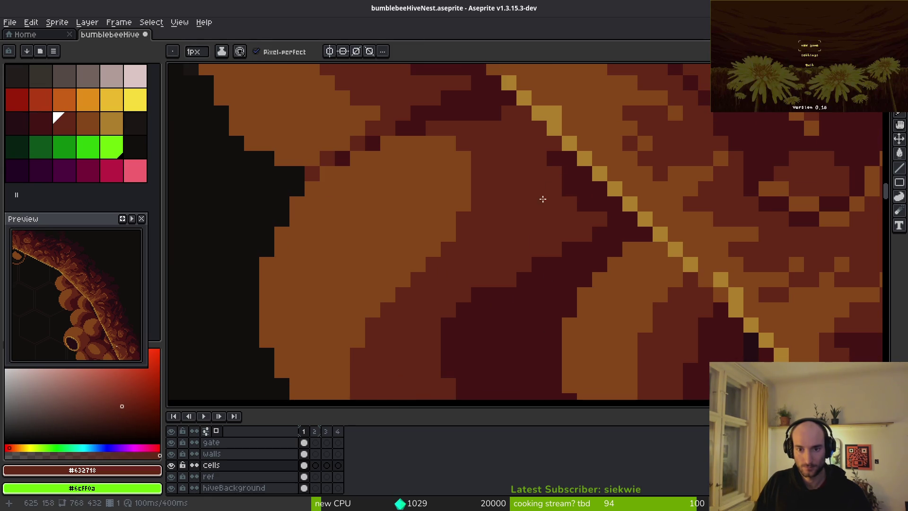
{"action": "scroll", "coordinate": [544, 227], "scroll_direction": "down", "scroll_amount": 4}
{"action": "scroll", "coordinate": [545, 273], "scroll_direction": "down", "scroll_amount": 3}
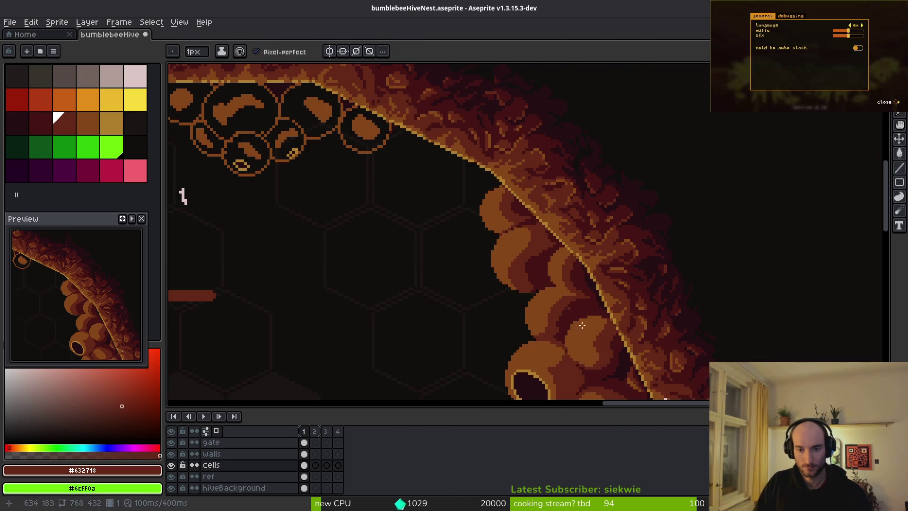
{"action": "scroll", "coordinate": [551, 265], "scroll_direction": "up", "scroll_amount": 2}
{"action": "scroll", "coordinate": [555, 260], "scroll_direction": "down", "scroll_amount": 3}
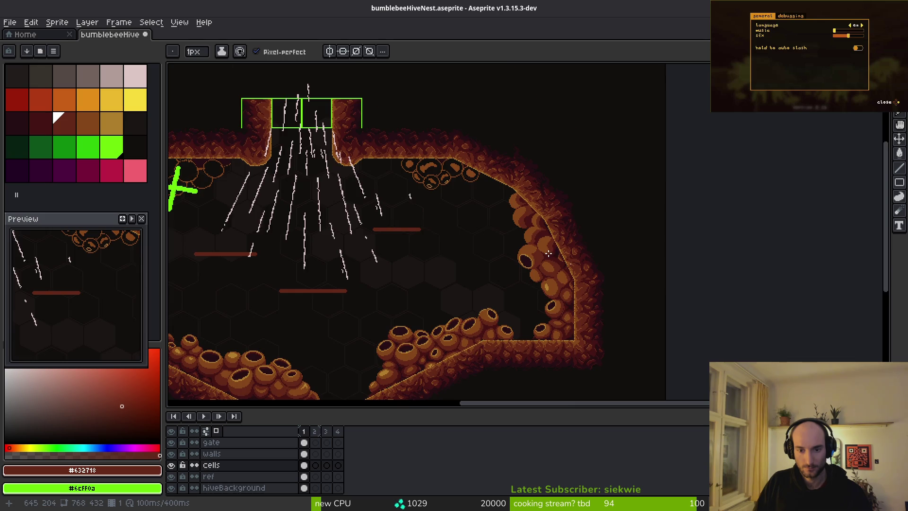
{"action": "scroll", "coordinate": [549, 253], "scroll_direction": "up", "scroll_amount": 3}
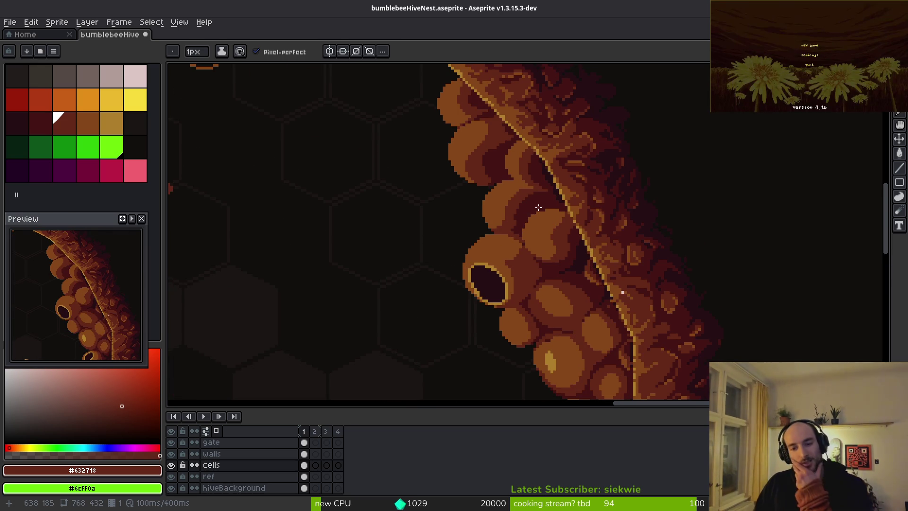
{"action": "scroll", "coordinate": [513, 186], "scroll_direction": "up", "scroll_amount": 2}
{"action": "scroll", "coordinate": [484, 161], "scroll_direction": "down", "scroll_amount": 2}
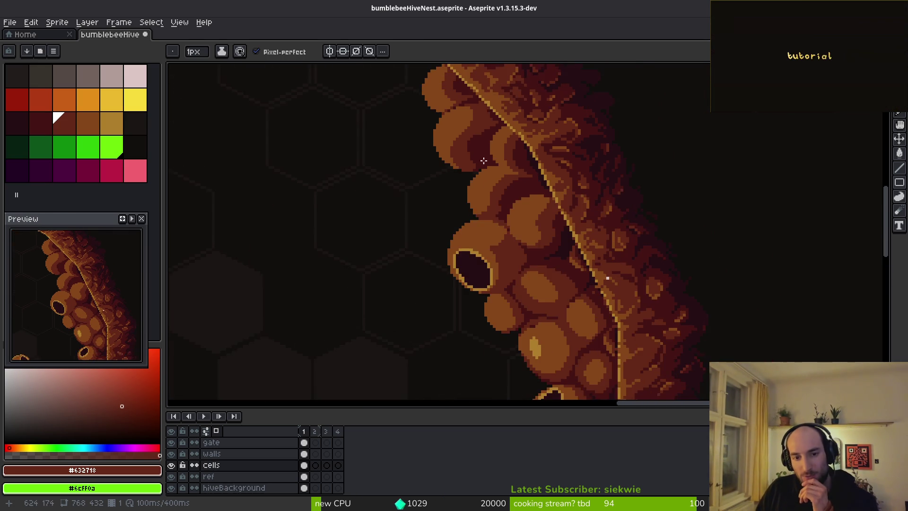
{"action": "scroll", "coordinate": [483, 161], "scroll_direction": "down", "scroll_amount": 2}
{"action": "scroll", "coordinate": [511, 220], "scroll_direction": "down", "scroll_amount": 2}
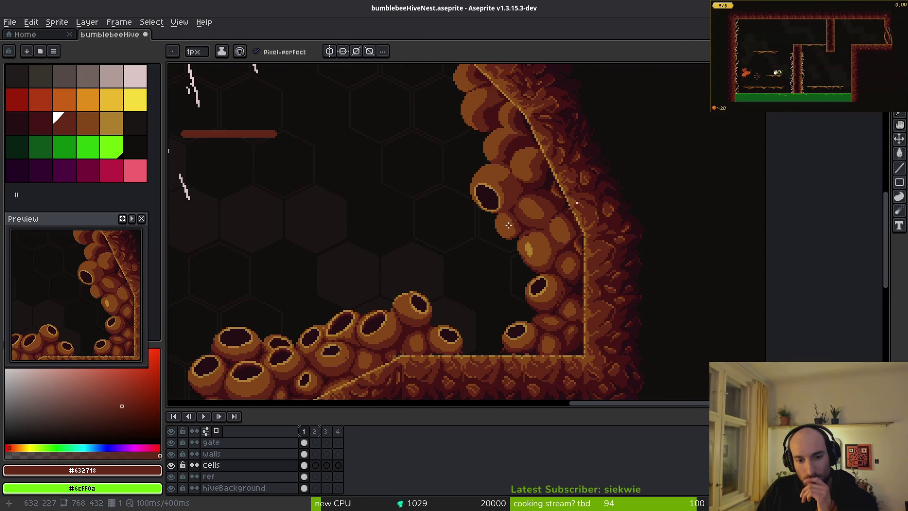
{"action": "scroll", "coordinate": [520, 269], "scroll_direction": "up", "scroll_amount": 2}
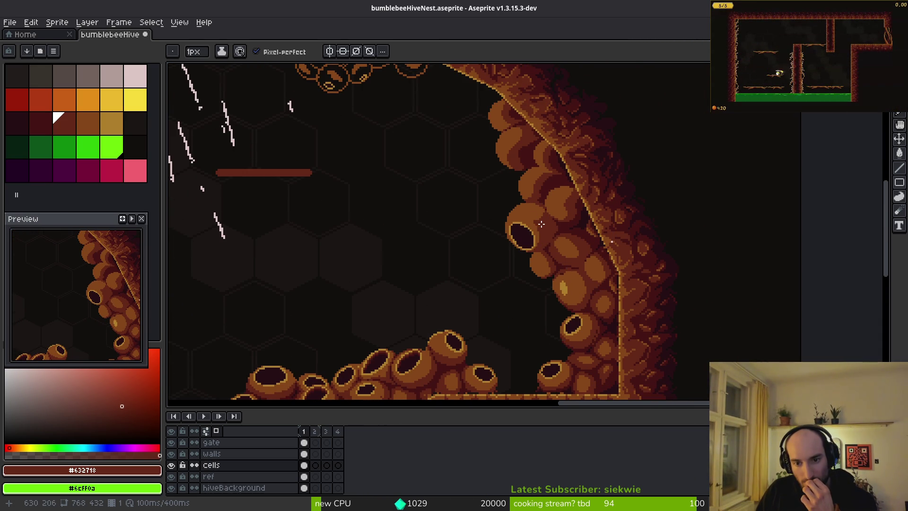
{"action": "scroll", "coordinate": [541, 224], "scroll_direction": "up", "scroll_amount": 2}
{"action": "scroll", "coordinate": [530, 205], "scroll_direction": "up", "scroll_amount": 3}
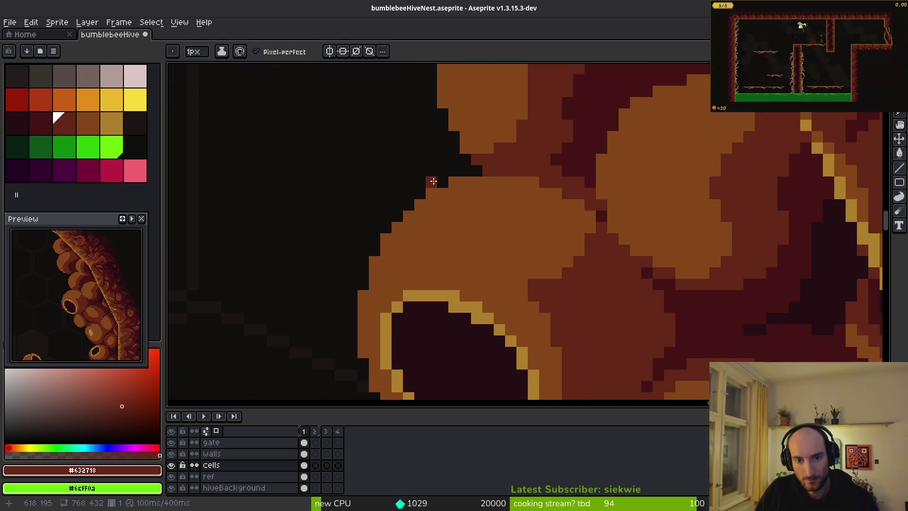
Step: Draw a dark contour along the pod's upper edge at a gentler slope
{"action": "mouse_move", "coordinate": [457, 185]}
{"action": "left_mouse_down"}
{"action": "mouse_move", "coordinate": [543, 205]}
{"action": "mouse_move", "coordinate": [556, 229]}
{"action": "left_mouse_up"}
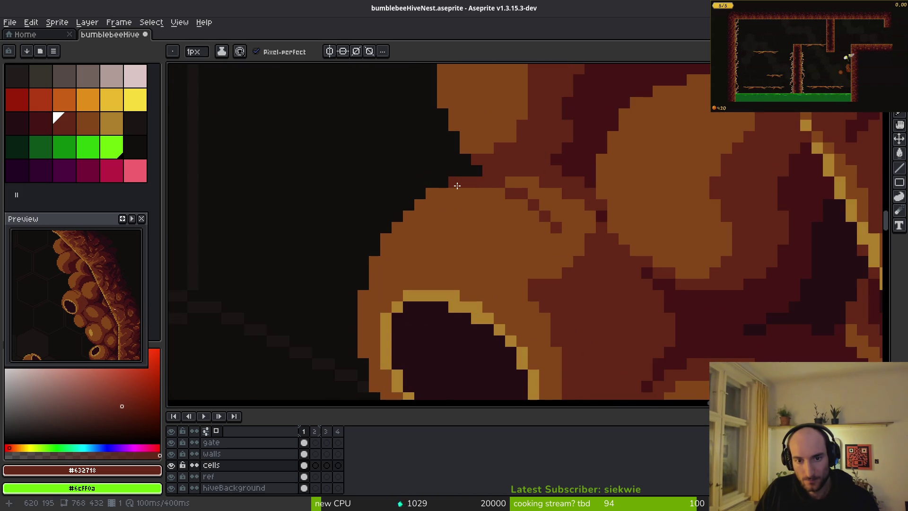
{"action": "key", "text": "ctrl+z"}
{"action": "mouse_move", "coordinate": [457, 186]}
{"action": "left_mouse_down"}
{"action": "mouse_move", "coordinate": [569, 208]}
{"action": "mouse_move", "coordinate": [543, 184]}
{"action": "left_mouse_up"}
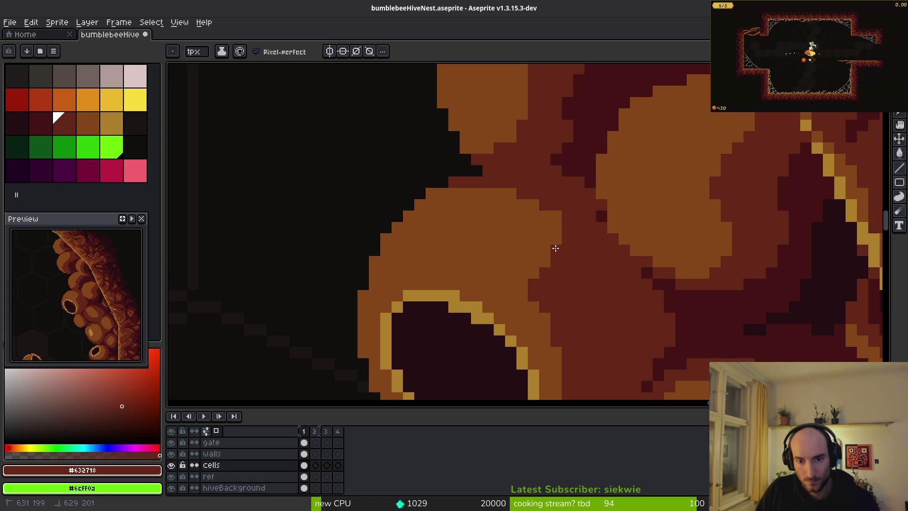
{"action": "scroll", "coordinate": [599, 282], "scroll_direction": "down", "scroll_amount": 2}
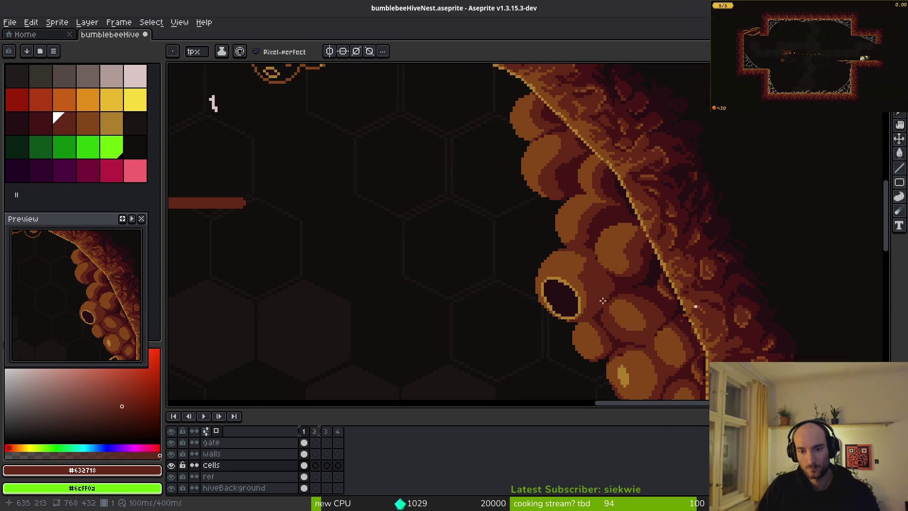
{"action": "scroll", "coordinate": [620, 259], "scroll_direction": "up", "scroll_amount": 3}
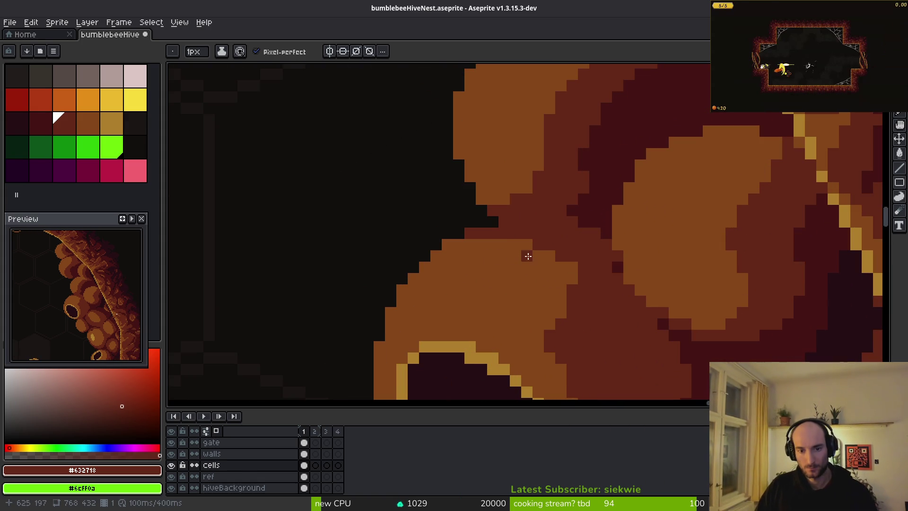
{"action": "scroll", "coordinate": [525, 243], "scroll_direction": "down", "scroll_amount": 2}
{"action": "scroll", "coordinate": [563, 298], "scroll_direction": "up", "scroll_amount": 2}
Step: Touch up pod-edge pixels with light brown #854619 and medium red #632718
{"action": "left_click", "coordinate": [559, 271], "text": "alt"}
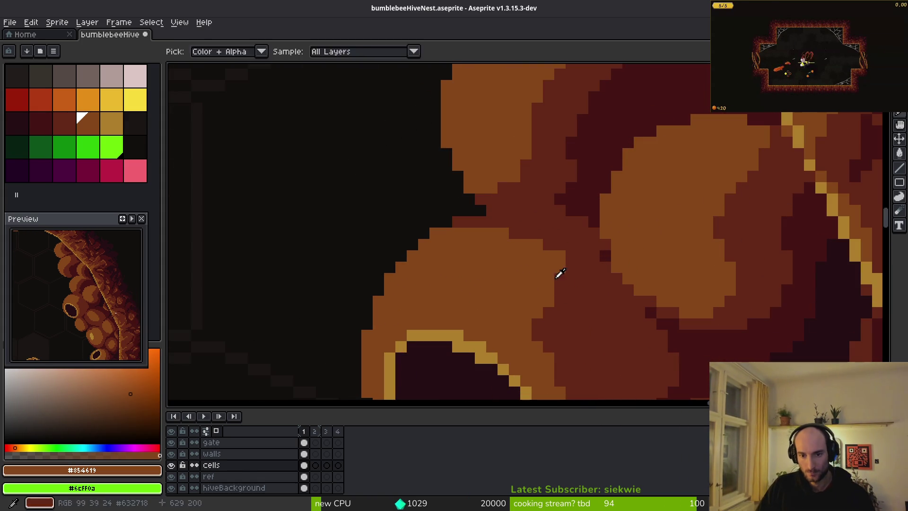
{"action": "left_click", "coordinate": [598, 293]}
{"action": "left_click", "coordinate": [559, 254], "text": "alt"}
{"action": "scroll", "coordinate": [601, 277], "scroll_direction": "down", "scroll_amount": 2}
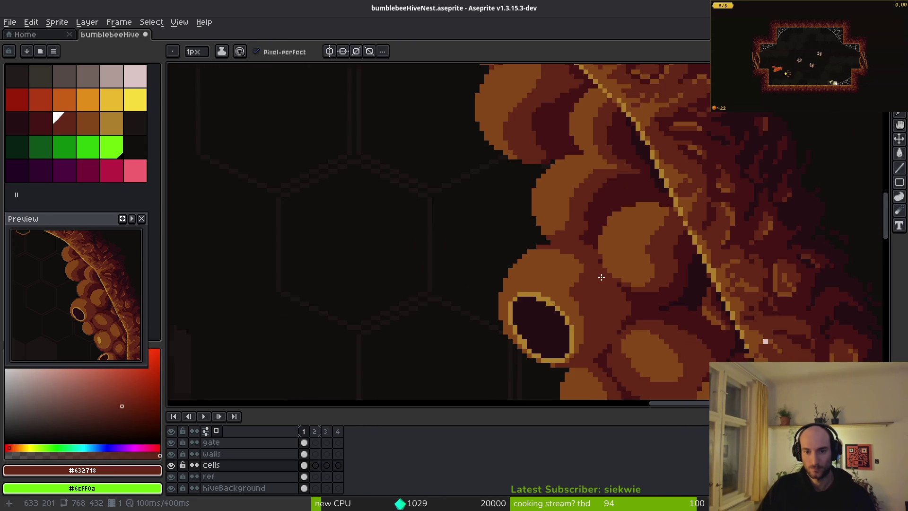
{"action": "scroll", "coordinate": [593, 281], "scroll_direction": "down", "scroll_amount": 1}
{"action": "scroll", "coordinate": [560, 314], "scroll_direction": "up", "scroll_amount": 4}
{"action": "left_click", "coordinate": [531, 313]}
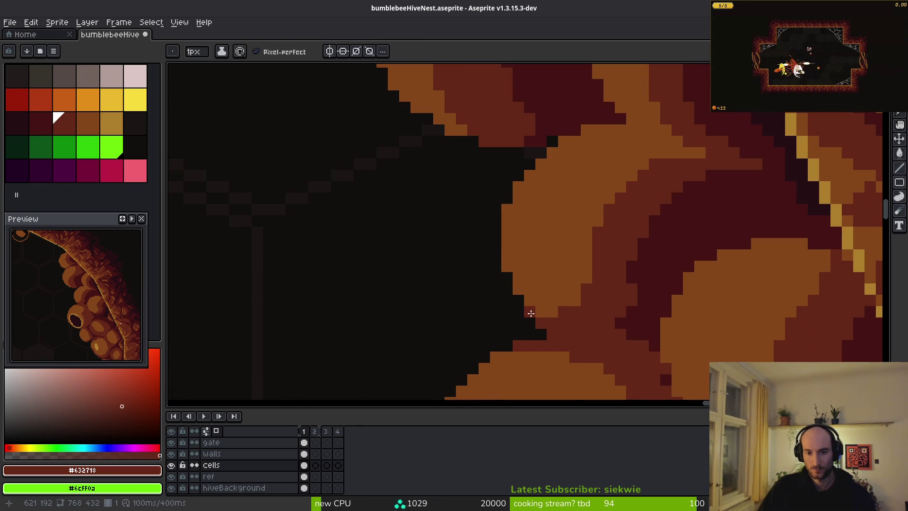
{"action": "scroll", "coordinate": [521, 291], "scroll_direction": "down", "scroll_amount": 2}
{"action": "scroll", "coordinate": [547, 295], "scroll_direction": "up", "scroll_amount": 2}
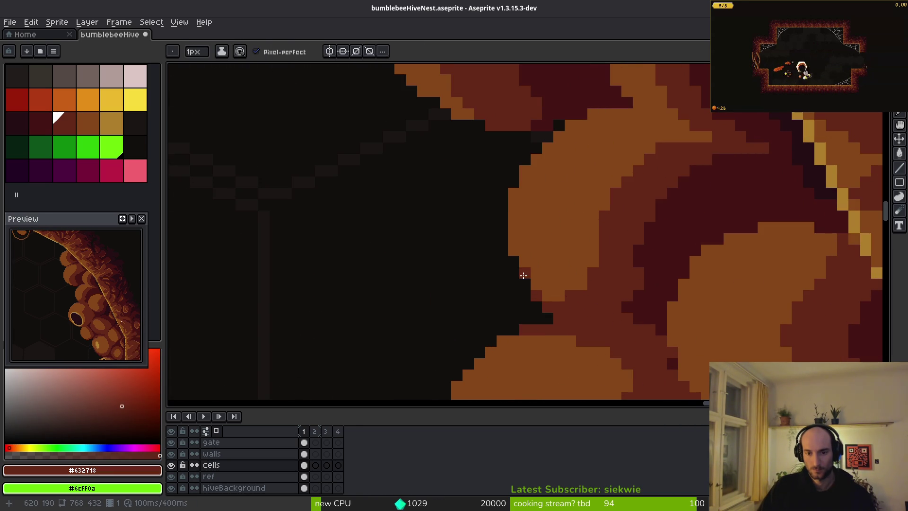
{"action": "scroll", "coordinate": [604, 275], "scroll_direction": "down", "scroll_amount": 2}
{"action": "scroll", "coordinate": [646, 236], "scroll_direction": "up", "scroll_amount": 2}
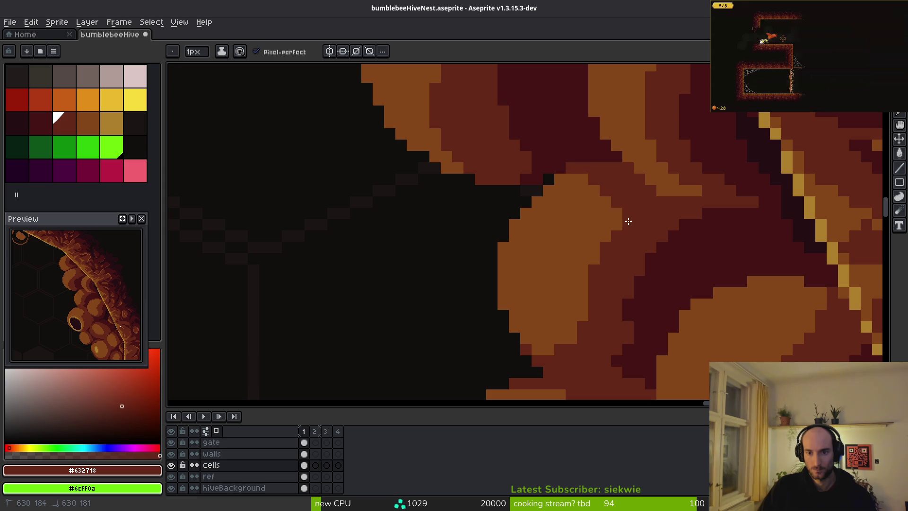
Step: Draw a medium red #632718 line along the orange pod's edge
{"action": "scroll", "coordinate": [502, 312], "scroll_direction": "down", "scroll_amount": 2}
{"action": "scroll", "coordinate": [535, 246], "scroll_direction": "up", "scroll_amount": 2}
{"action": "left_click", "coordinate": [535, 241], "text": "alt"}
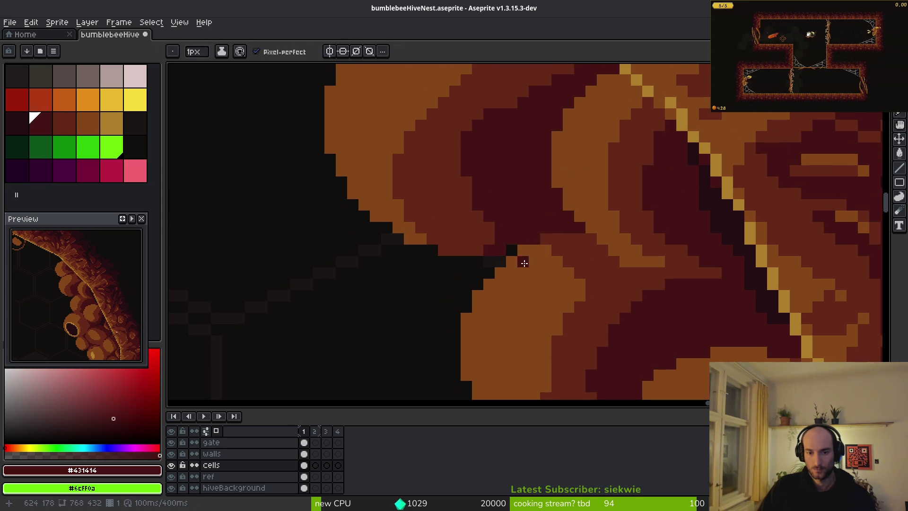
{"action": "left_click", "coordinate": [521, 251], "text": "alt"}
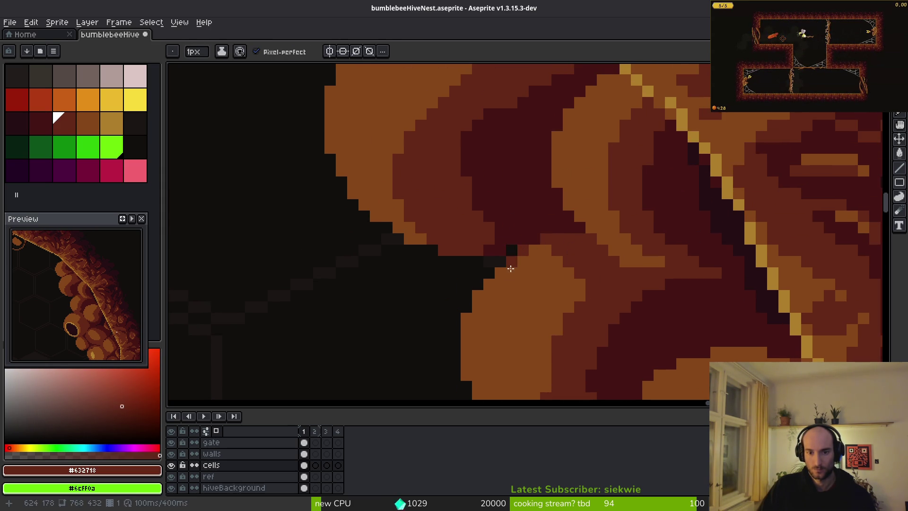
{"action": "mouse_move", "coordinate": [478, 302]}
{"action": "left_mouse_down"}
{"action": "mouse_move", "coordinate": [509, 265]}
{"action": "mouse_move", "coordinate": [546, 248]}
{"action": "left_mouse_up"}
Step: Add dark #431414 shadow pixels where the pods meet
{"action": "scroll", "coordinate": [552, 249], "scroll_direction": "up", "scroll_amount": 1}
{"action": "left_click", "coordinate": [525, 238], "text": "alt"}
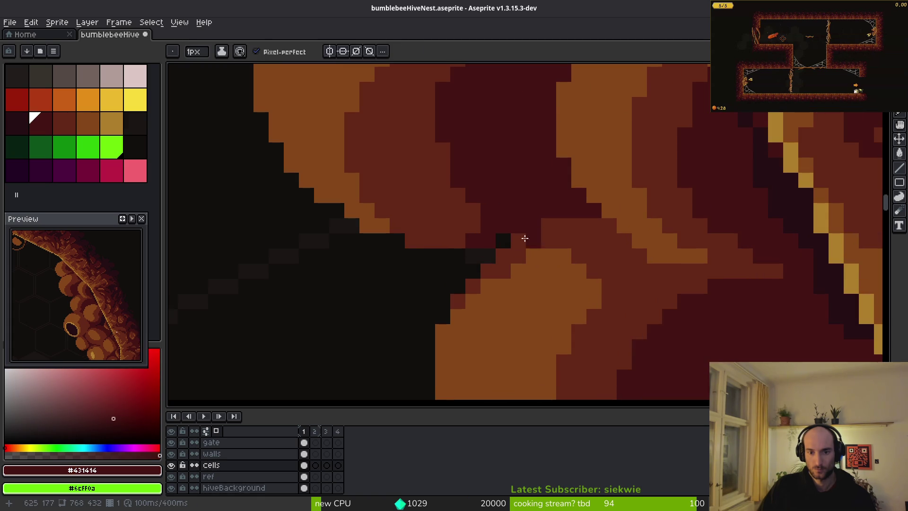
{"action": "left_click", "coordinate": [506, 242]}
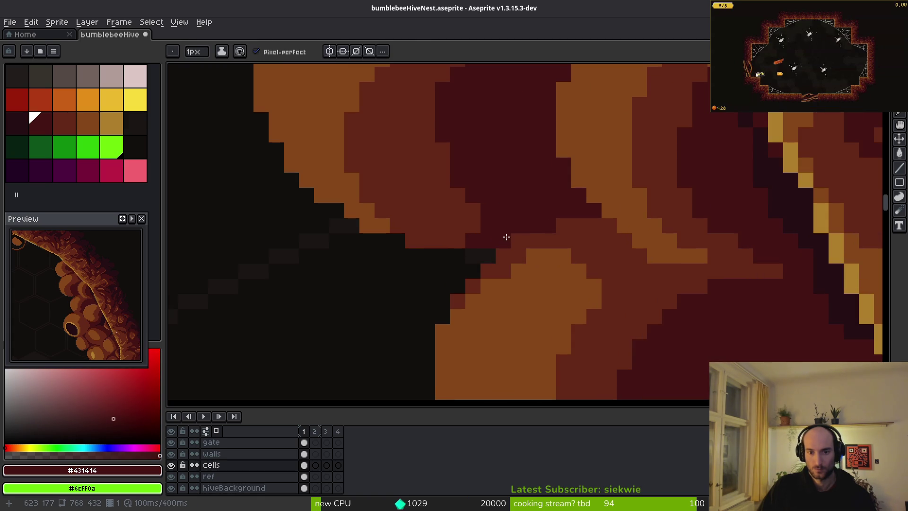
{"action": "left_click", "coordinate": [459, 241]}
{"action": "scroll", "coordinate": [499, 232], "scroll_direction": "down", "scroll_amount": 3}
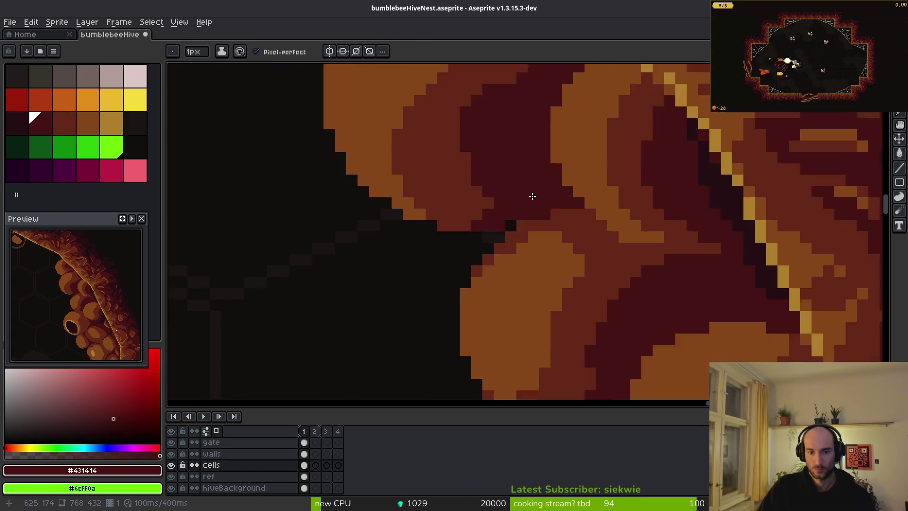
{"action": "scroll", "coordinate": [500, 232], "scroll_direction": "up", "scroll_amount": 3}
Step: Run a #632718 contour diagonally up the pod and darken the junction with #431414
{"action": "left_click", "coordinate": [390, 214], "text": "alt"}
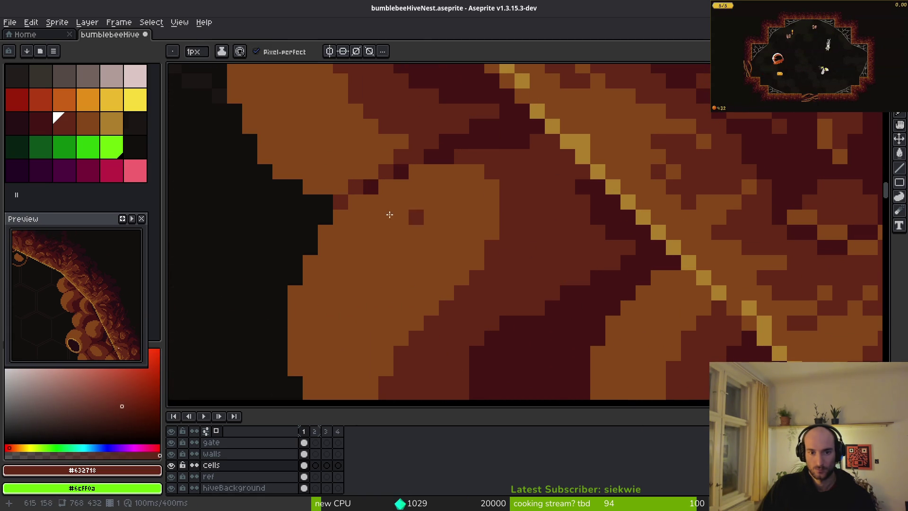
{"action": "mouse_move", "coordinate": [339, 228]}
{"action": "left_mouse_down"}
{"action": "mouse_move", "coordinate": [403, 204]}
{"action": "mouse_move", "coordinate": [430, 170]}
{"action": "mouse_move", "coordinate": [325, 233]}
{"action": "mouse_move", "coordinate": [380, 206]}
{"action": "left_mouse_up"}
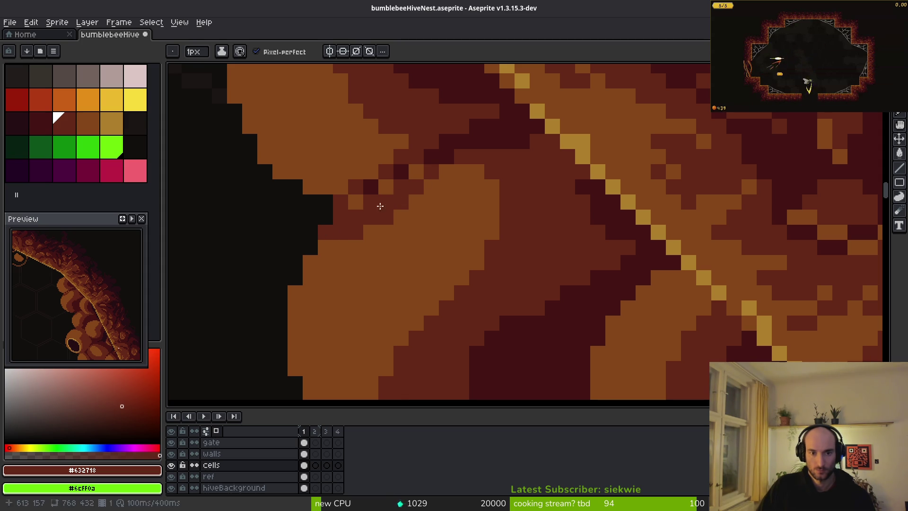
{"action": "left_click", "coordinate": [405, 172], "text": "alt"}
{"action": "left_click_drag", "start_coordinate": [416, 168], "coordinate": [392, 184]}
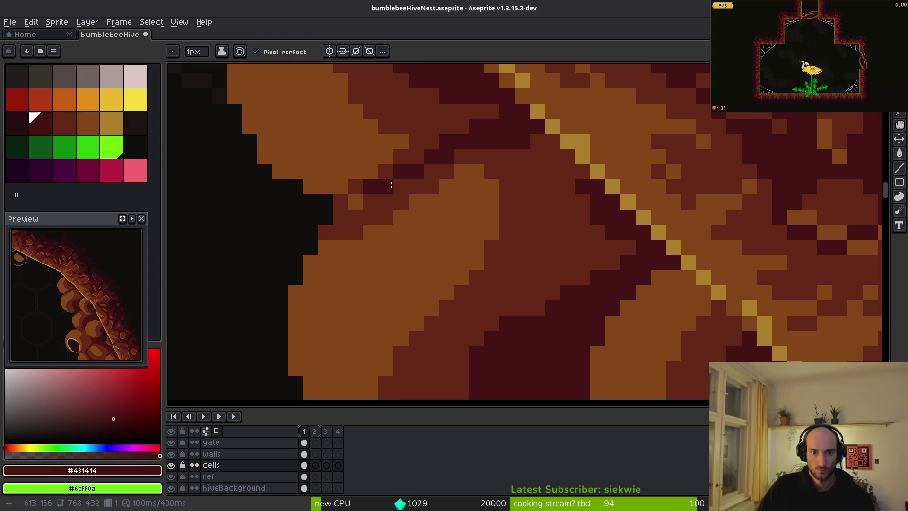
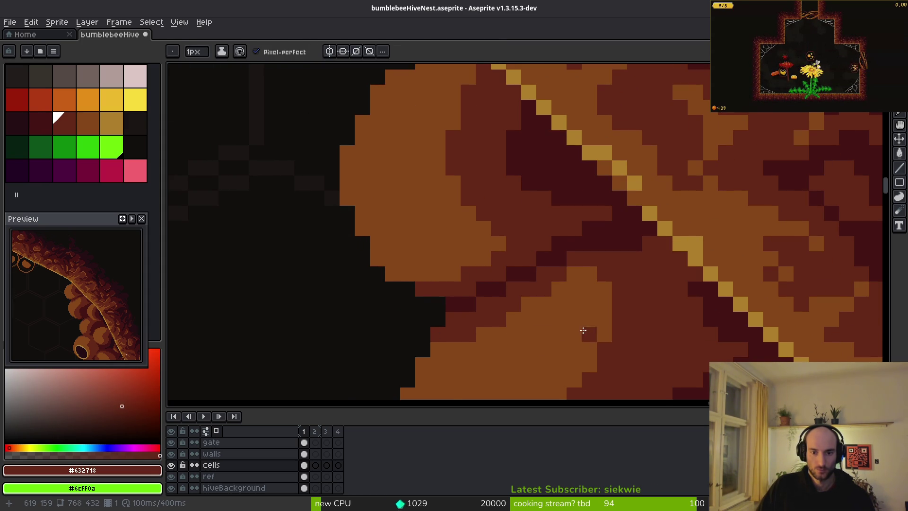
Step: Eyedrop darkest red #431414 and paint it into the cell's shadow area
{"action": "left_click_drag", "start_coordinate": [583, 331], "coordinate": [531, 229]}
{"action": "left_click", "coordinate": [458, 187], "text": "alt"}
{"action": "mouse_move", "coordinate": [458, 187]}
{"action": "left_mouse_down"}
{"action": "mouse_move", "coordinate": [451, 278]}
{"action": "mouse_move", "coordinate": [421, 333]}
{"action": "left_mouse_up"}
{"action": "left_click_drag", "start_coordinate": [462, 242], "coordinate": [443, 270]}
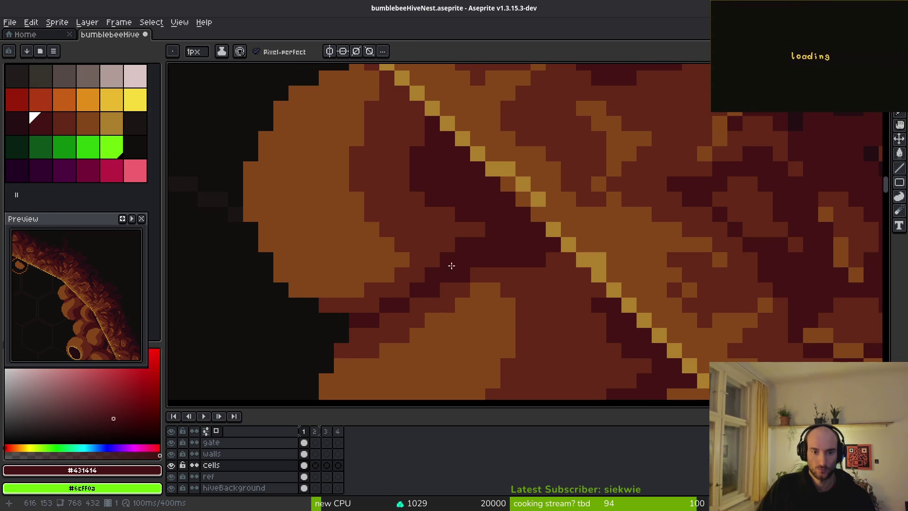
{"action": "scroll", "coordinate": [451, 266], "scroll_direction": "down", "scroll_amount": 3}
{"action": "scroll", "coordinate": [503, 246], "scroll_direction": "up", "scroll_amount": 4}
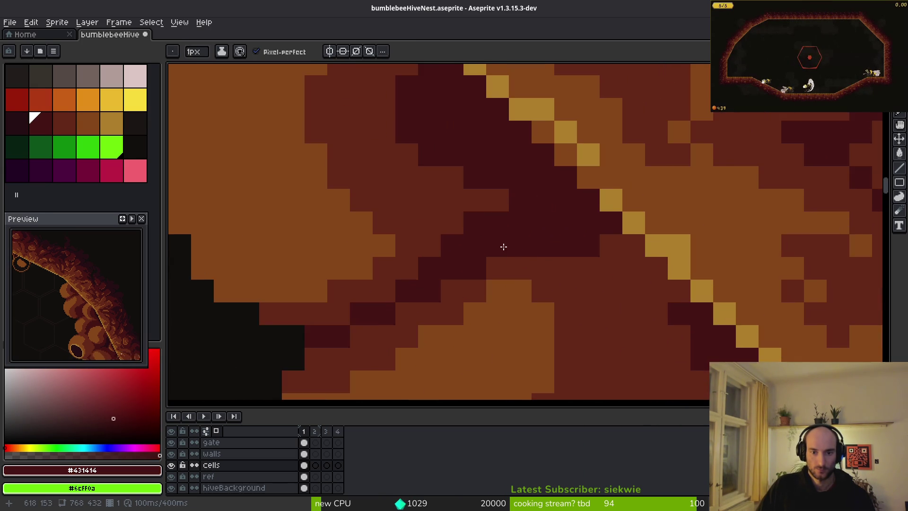
{"action": "left_click_drag", "start_coordinate": [503, 246], "coordinate": [522, 270]}
Step: Eyedrop dark red #632718 and pencil a rim along the cell's top edge
{"action": "left_click_drag", "start_coordinate": [530, 196], "coordinate": [634, 300]}
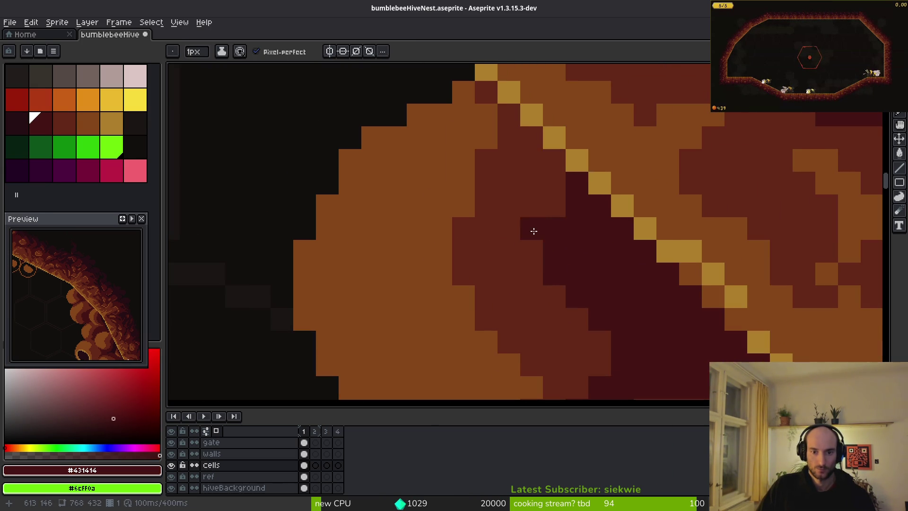
{"action": "left_click", "coordinate": [502, 160], "text": "alt"}
{"action": "left_click", "coordinate": [418, 115]}
{"action": "left_click", "coordinate": [441, 138]}
{"action": "left_click_drag", "start_coordinate": [473, 208], "coordinate": [462, 181]}
{"action": "left_click", "coordinate": [441, 115]}
{"action": "left_click", "coordinate": [463, 137]}
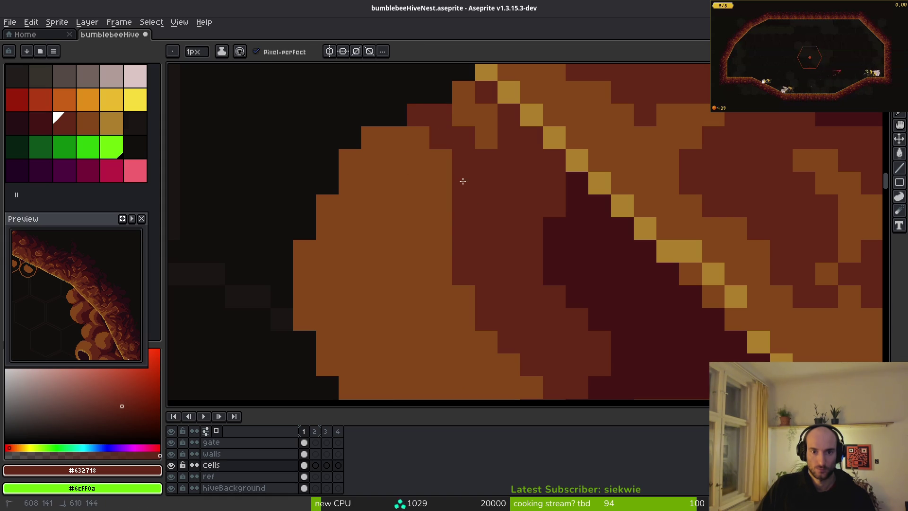
{"action": "left_click", "coordinate": [370, 136]}
{"action": "left_click", "coordinate": [390, 138]}
{"action": "left_click", "coordinate": [407, 148]}
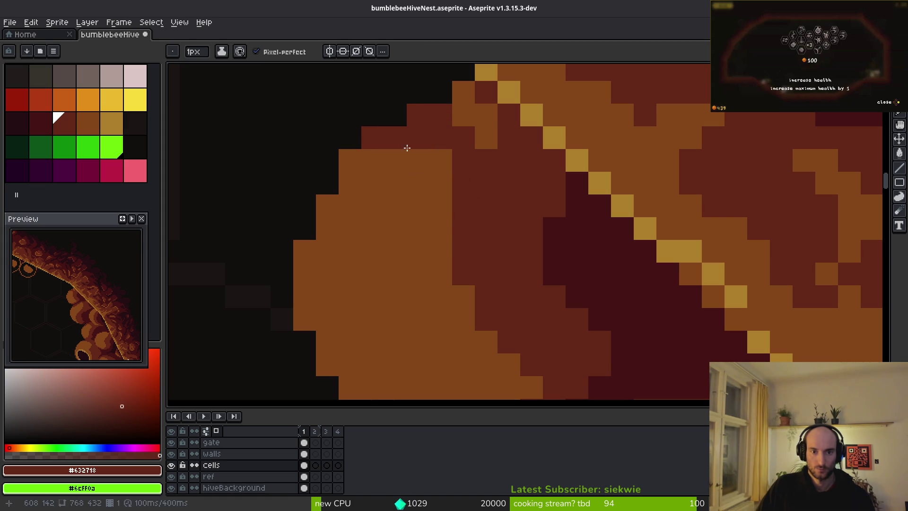
Step: Re-pick #431414 and deepen the diagonal shadow along the yellow wall line
{"action": "left_click", "coordinate": [418, 160]}
{"action": "left_click", "coordinate": [441, 183]}
{"action": "left_click_drag", "start_coordinate": [487, 137], "coordinate": [463, 92]}
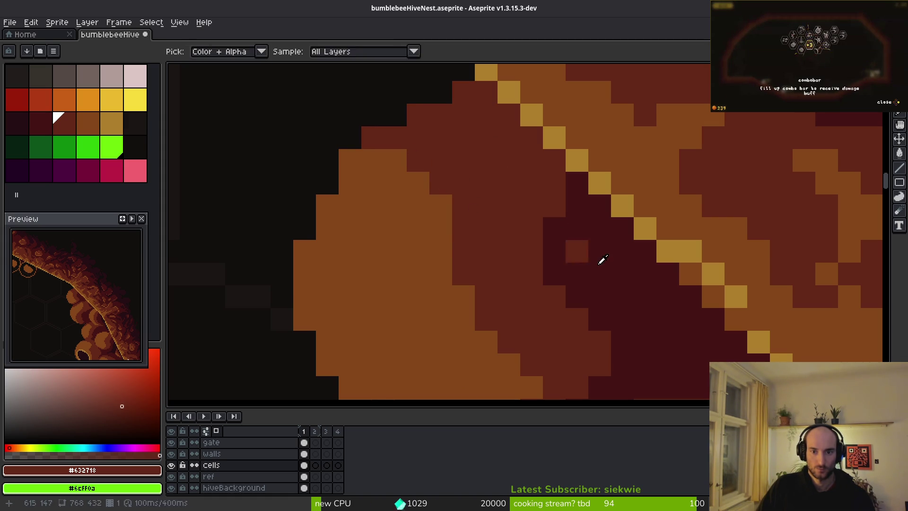
{"action": "left_click", "coordinate": [600, 259], "text": "alt"}
{"action": "mouse_move", "coordinate": [532, 183]}
{"action": "left_mouse_down"}
{"action": "mouse_move", "coordinate": [486, 138]}
{"action": "mouse_move", "coordinate": [541, 156]}
{"action": "mouse_move", "coordinate": [469, 95]}
{"action": "left_mouse_up"}
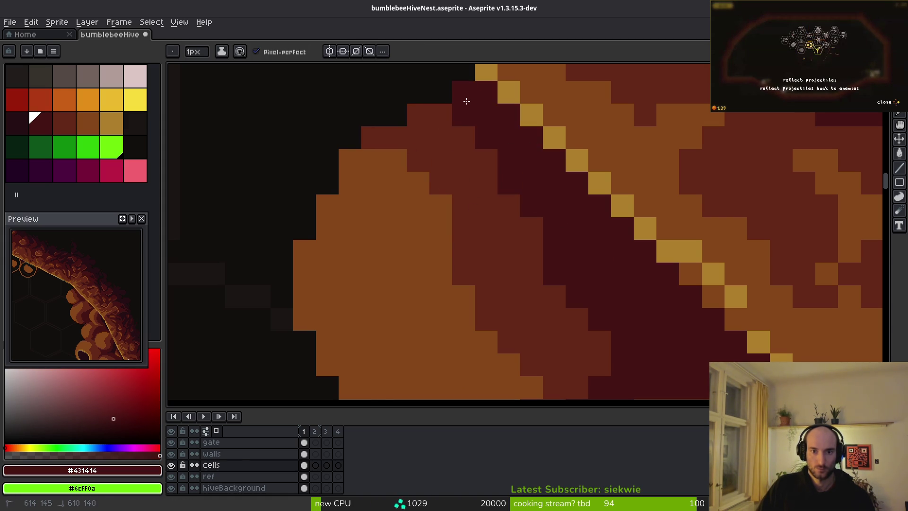
{"action": "scroll", "coordinate": [534, 238], "scroll_direction": "down", "scroll_amount": 5}
Step: Eyedrop #632718 and pencil a dark red outline down the next cell's upper-left and left edges
{"action": "scroll", "coordinate": [493, 205], "scroll_direction": "up", "scroll_amount": 1}
{"action": "scroll", "coordinate": [590, 318], "scroll_direction": "down", "scroll_amount": 3}
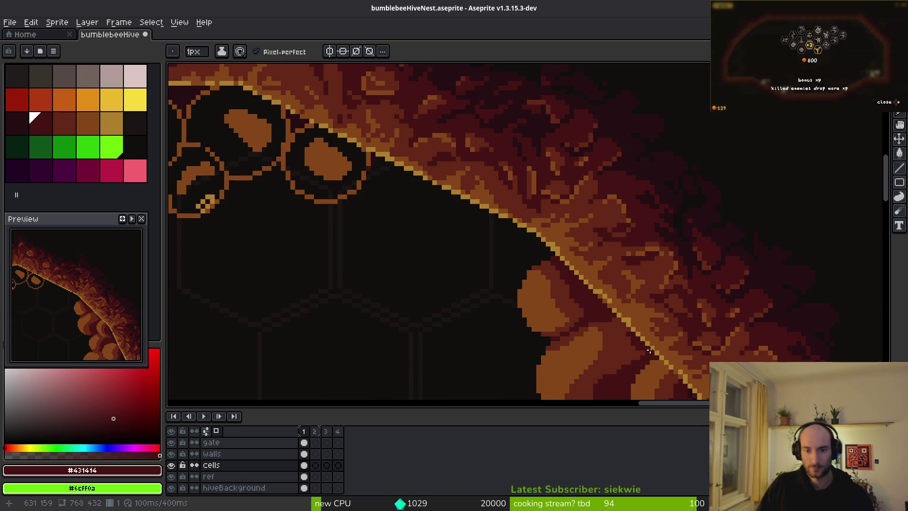
{"action": "scroll", "coordinate": [608, 247], "scroll_direction": "up", "scroll_amount": 2}
{"action": "scroll", "coordinate": [609, 248], "scroll_direction": "up", "scroll_amount": 5}
{"action": "left_click", "coordinate": [520, 171], "text": "alt"}
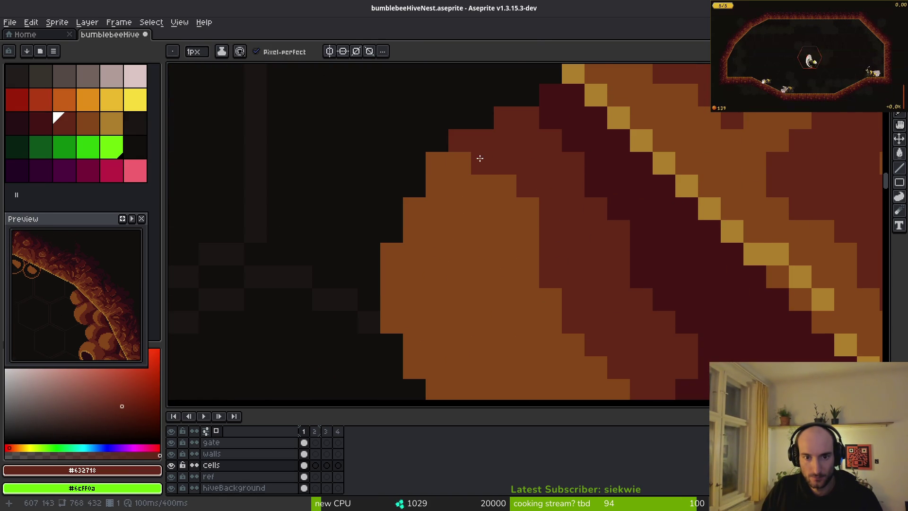
{"action": "mouse_move", "coordinate": [478, 160]}
{"action": "left_mouse_down"}
{"action": "mouse_move", "coordinate": [432, 174]}
{"action": "mouse_move", "coordinate": [391, 285]}
{"action": "left_mouse_up"}
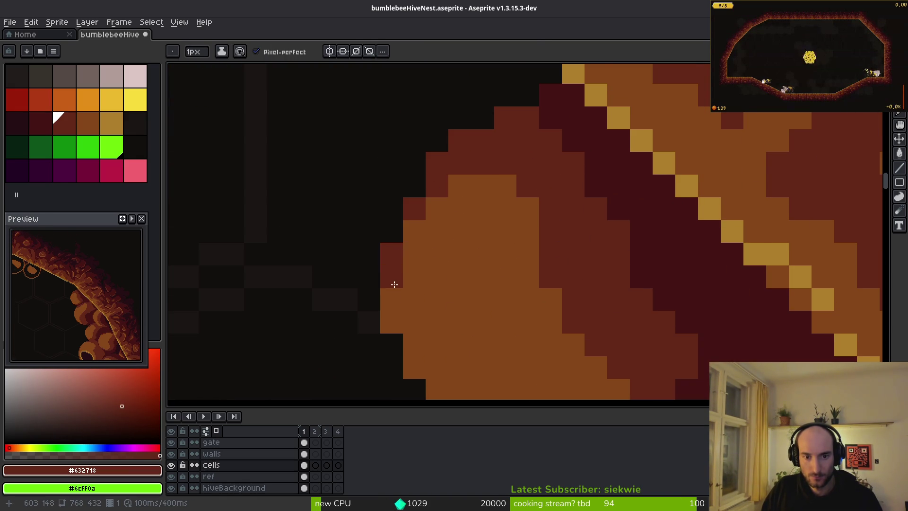
{"action": "scroll", "coordinate": [428, 173], "scroll_direction": "down", "scroll_amount": 3}
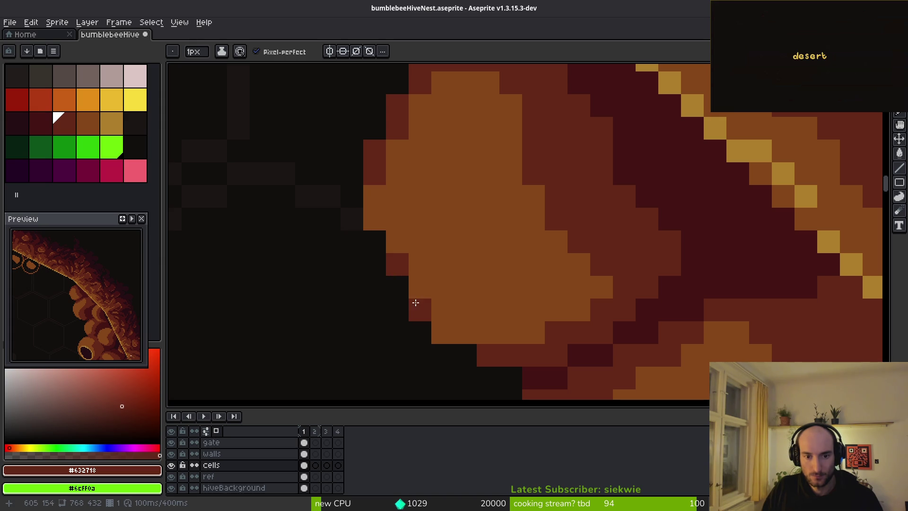
{"action": "scroll", "coordinate": [468, 336], "scroll_direction": "down", "scroll_amount": 5}
{"action": "scroll", "coordinate": [495, 341], "scroll_direction": "up", "scroll_amount": 5}
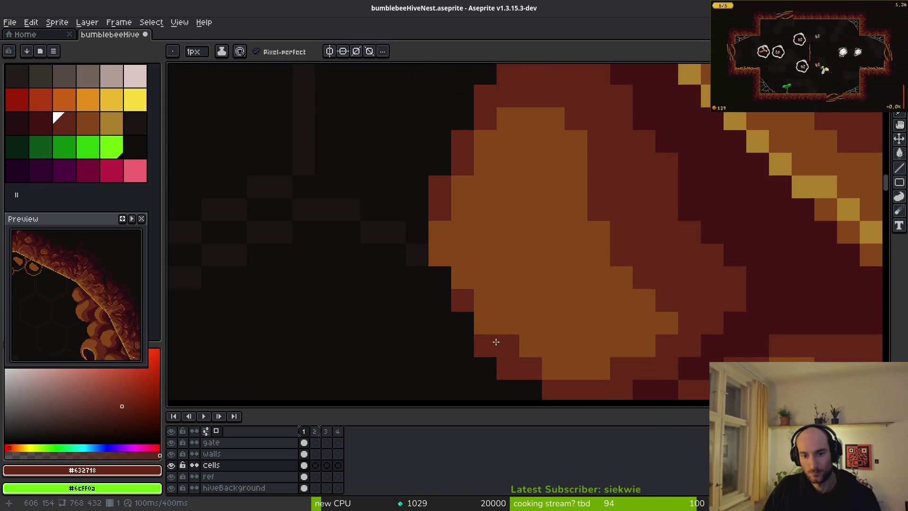
{"action": "left_click", "coordinate": [463, 270]}
{"action": "scroll", "coordinate": [507, 278], "scroll_direction": "down", "scroll_amount": 5}
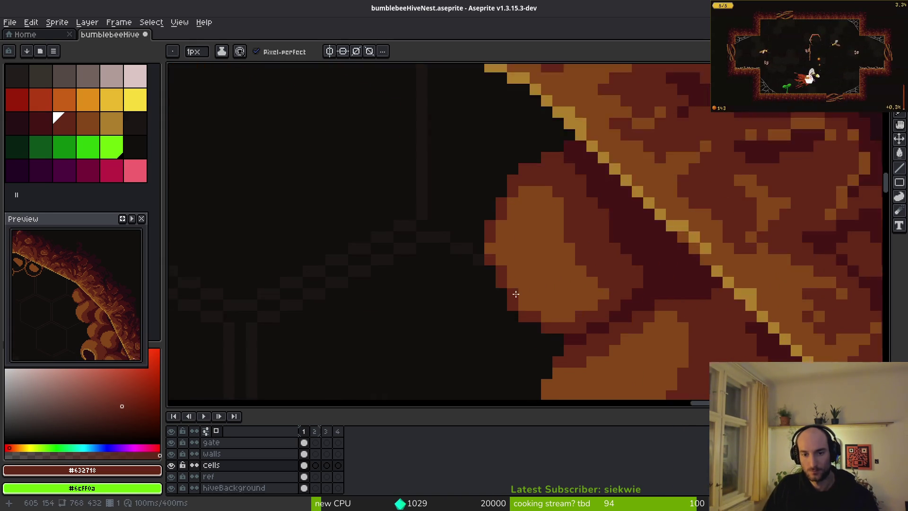
{"action": "scroll", "coordinate": [488, 240], "scroll_direction": "up", "scroll_amount": 4}
{"action": "scroll", "coordinate": [489, 240], "scroll_direction": "down", "scroll_amount": 5}
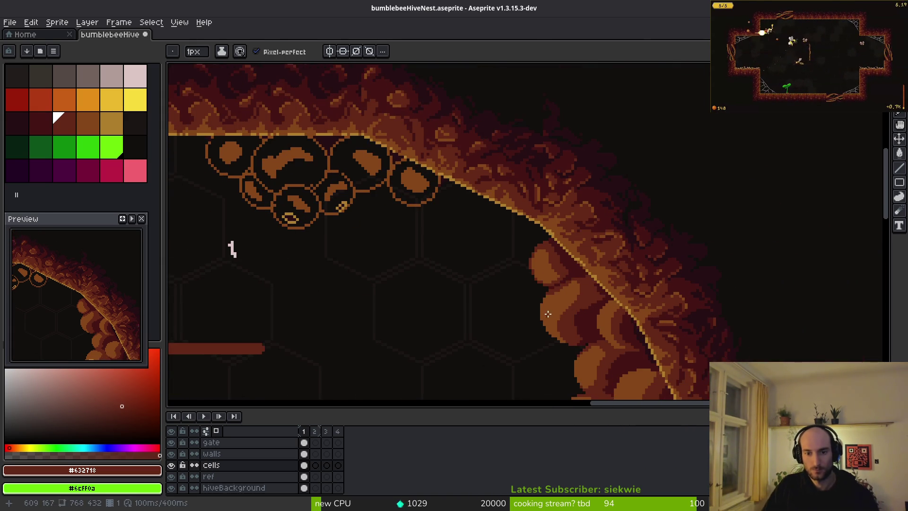
Step: Outline the wall mound's top and lower edges in dark red
{"action": "scroll", "coordinate": [530, 259], "scroll_direction": "up", "scroll_amount": 3}
{"action": "scroll", "coordinate": [531, 258], "scroll_direction": "up", "scroll_amount": 3}
{"action": "scroll", "coordinate": [458, 294], "scroll_direction": "down", "scroll_amount": 4}
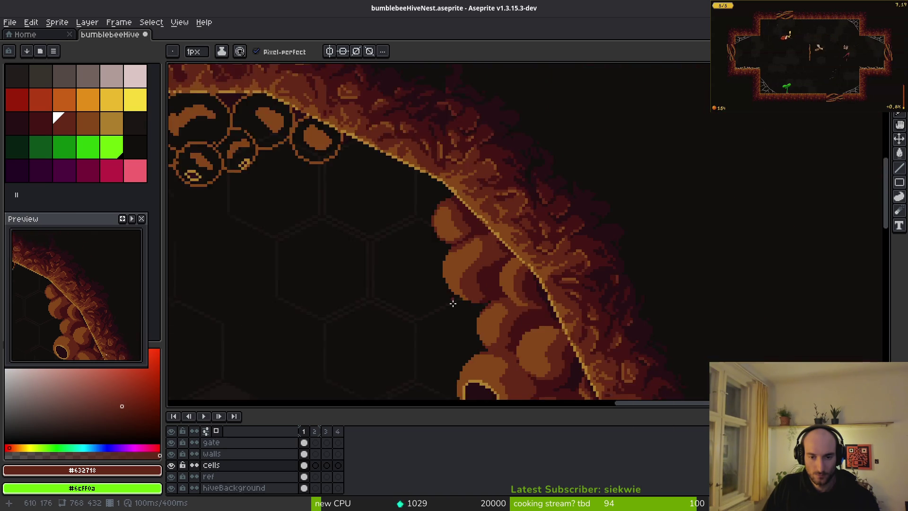
{"action": "scroll", "coordinate": [452, 300], "scroll_direction": "up", "scroll_amount": 2}
{"action": "scroll", "coordinate": [435, 286], "scroll_direction": "down", "scroll_amount": 2}
{"action": "scroll", "coordinate": [454, 227], "scroll_direction": "up", "scroll_amount": 2}
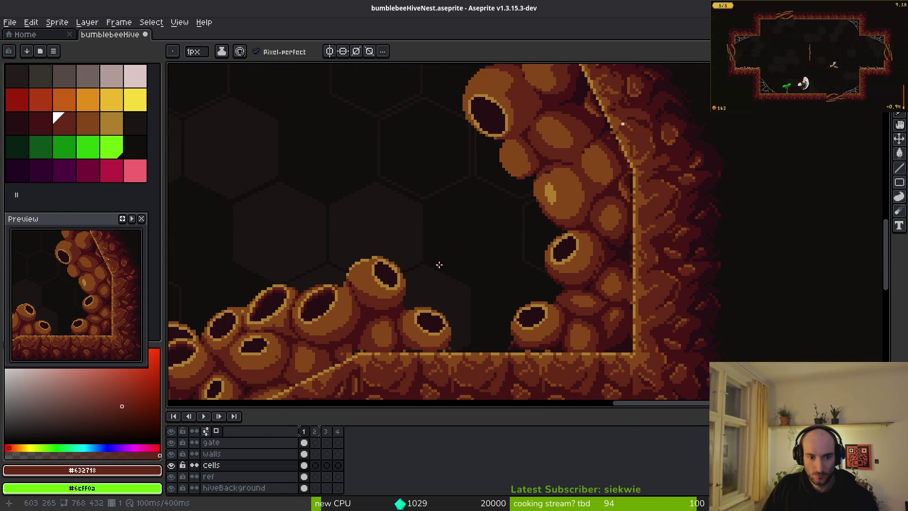
{"action": "scroll", "coordinate": [439, 265], "scroll_direction": "down", "scroll_amount": 1}
{"action": "scroll", "coordinate": [383, 248], "scroll_direction": "up", "scroll_amount": 1}
{"action": "scroll", "coordinate": [554, 181], "scroll_direction": "down", "scroll_amount": 1}
{"action": "scroll", "coordinate": [642, 225], "scroll_direction": "up", "scroll_amount": 1}
{"action": "scroll", "coordinate": [620, 203], "scroll_direction": "up", "scroll_amount": 4}
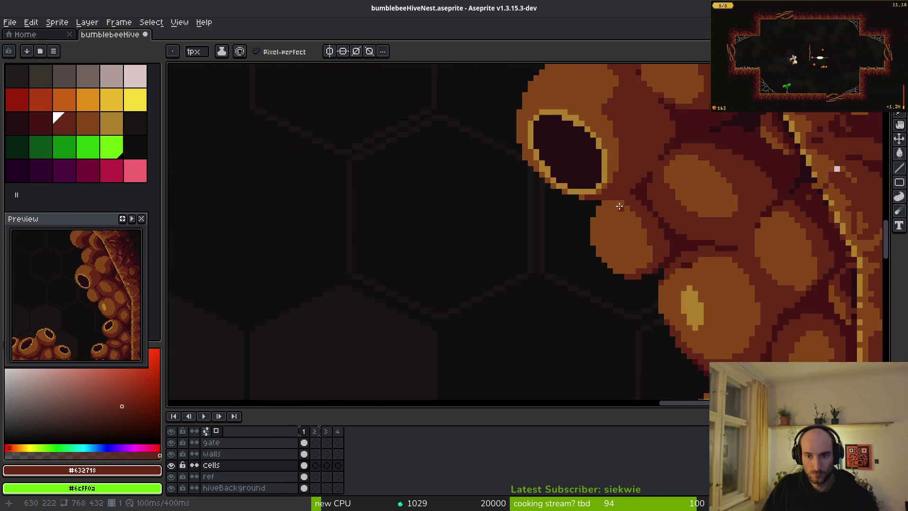
{"action": "mouse_move", "coordinate": [386, 189]}
{"action": "left_mouse_down"}
{"action": "mouse_move", "coordinate": [349, 202]}
{"action": "mouse_move", "coordinate": [495, 170]}
{"action": "mouse_move", "coordinate": [377, 186]}
{"action": "mouse_move", "coordinate": [330, 238]}
{"action": "left_mouse_up"}
{"action": "scroll", "coordinate": [330, 238], "scroll_direction": "down", "scroll_amount": 5}
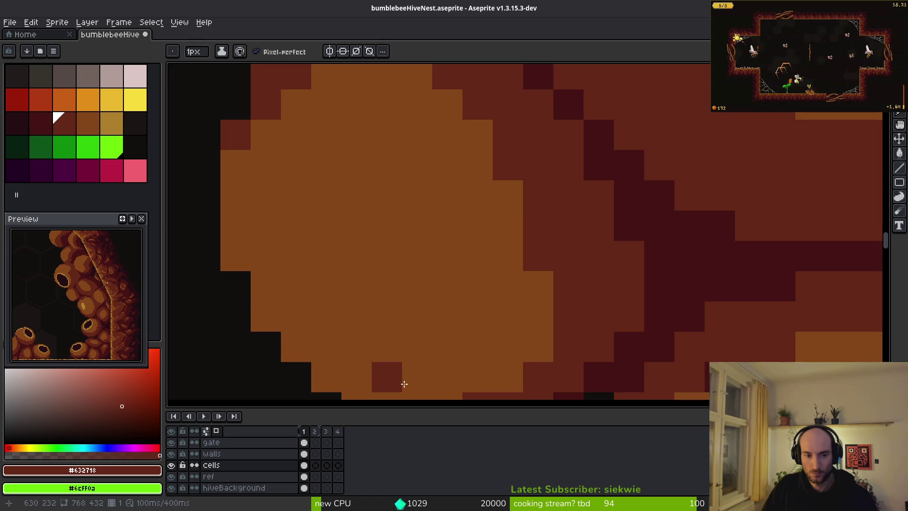
{"action": "scroll", "coordinate": [402, 381], "scroll_direction": "right", "scroll_amount": 3}
{"action": "mouse_move", "coordinate": [216, 222]}
{"action": "left_mouse_down"}
{"action": "mouse_move", "coordinate": [310, 278]}
{"action": "mouse_move", "coordinate": [274, 253]}
{"action": "mouse_move", "coordinate": [436, 262]}
{"action": "mouse_move", "coordinate": [475, 194]}
{"action": "mouse_move", "coordinate": [450, 208]}
{"action": "mouse_move", "coordinate": [462, 154]}
{"action": "left_mouse_up"}
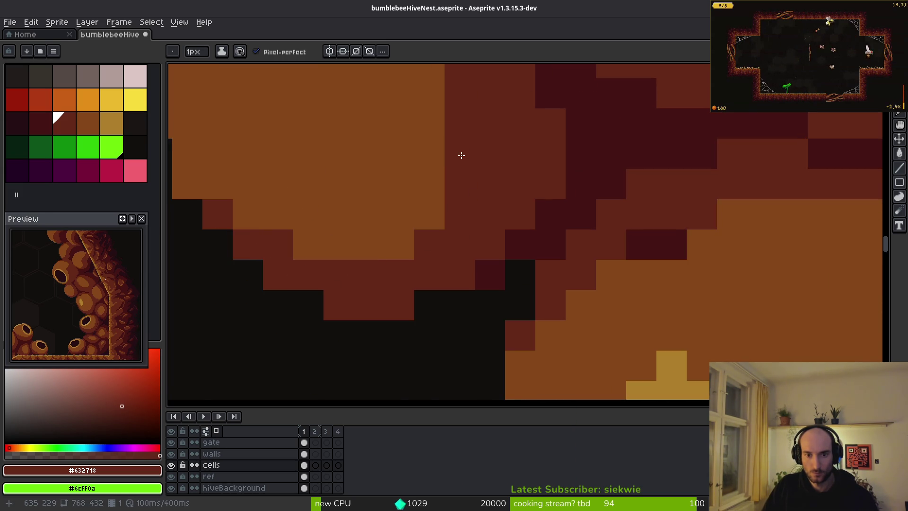
{"action": "scroll", "coordinate": [412, 199], "scroll_direction": "up", "scroll_amount": 3}
{"action": "scroll", "coordinate": [412, 199], "scroll_direction": "right", "scroll_amount": 2}
Step: Restore a few edge pixels to orange, then repaint the blob's edge dark red
{"action": "left_click", "coordinate": [363, 247], "text": "alt"}
{"action": "left_click_drag", "start_coordinate": [399, 198], "coordinate": [400, 232]}
{"action": "scroll", "coordinate": [445, 266], "scroll_direction": "down", "scroll_amount": 3}
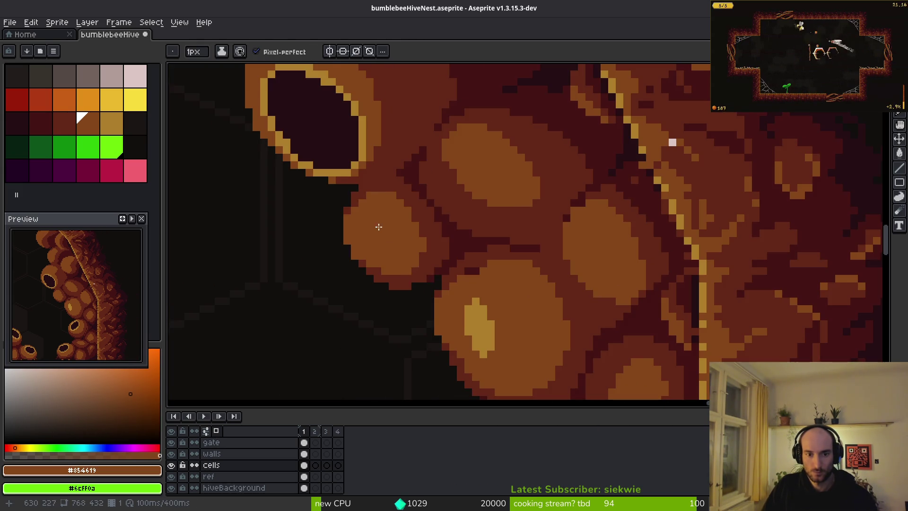
{"action": "scroll", "coordinate": [379, 227], "scroll_direction": "up", "scroll_amount": 3}
{"action": "left_click", "coordinate": [414, 182], "text": "alt"}
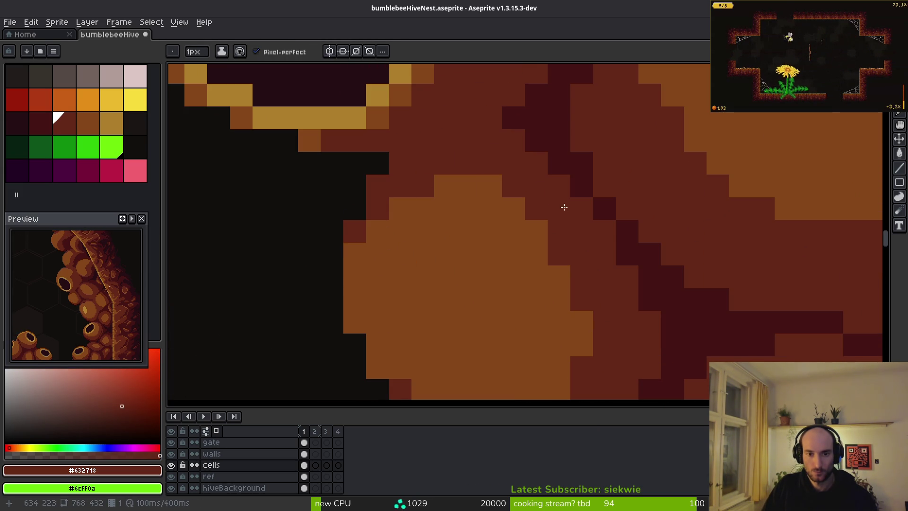
{"action": "scroll", "coordinate": [512, 202], "scroll_direction": "down", "scroll_amount": 3}
{"action": "scroll", "coordinate": [441, 176], "scroll_direction": "up", "scroll_amount": 4}
{"action": "left_click", "coordinate": [480, 181]}
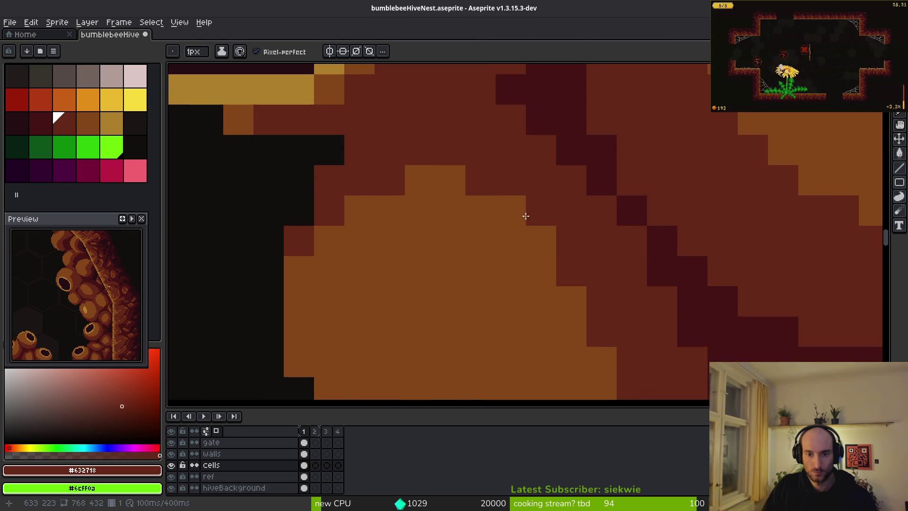
{"action": "left_click", "coordinate": [520, 215]}
{"action": "left_click_drag", "start_coordinate": [430, 166], "coordinate": [555, 229]}
Step: Add dark red-brown pixels along the cell and blob edges
{"action": "scroll", "coordinate": [574, 248], "scroll_direction": "down", "scroll_amount": 3}
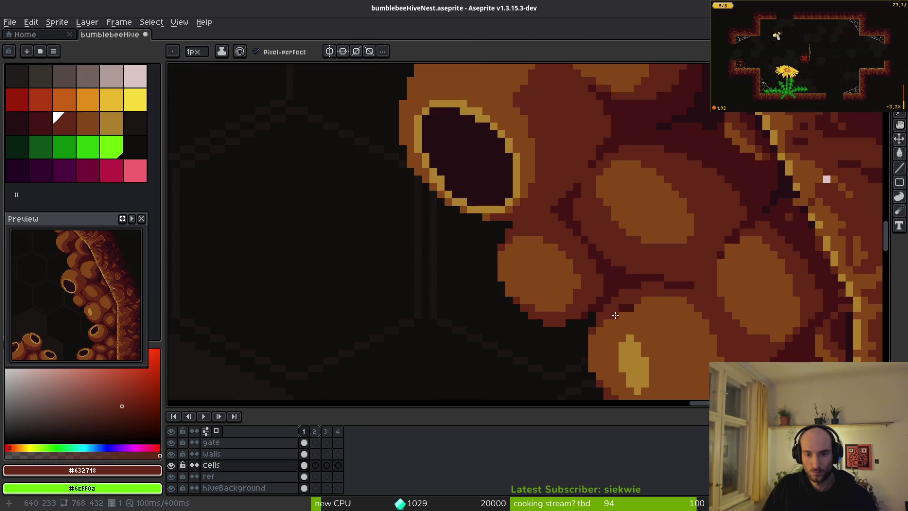
{"action": "scroll", "coordinate": [544, 189], "scroll_direction": "up", "scroll_amount": 3}
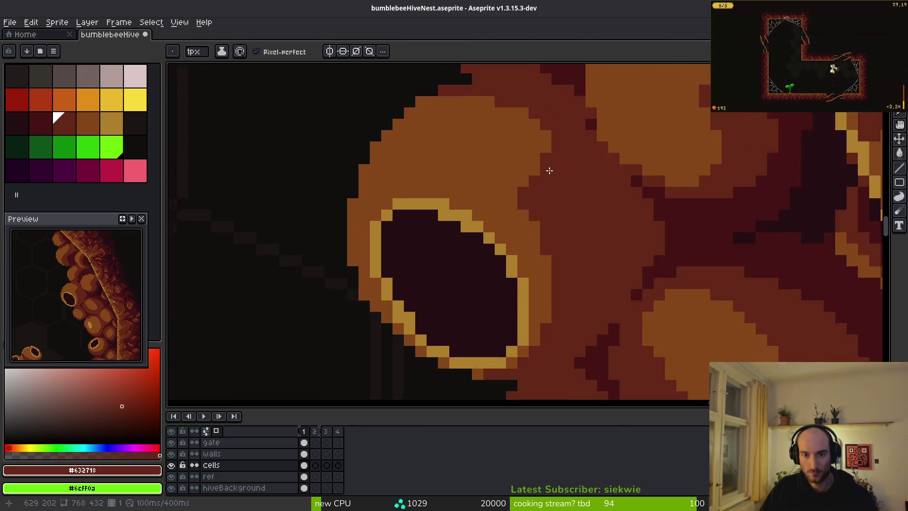
{"action": "scroll", "coordinate": [542, 226], "scroll_direction": "down", "scroll_amount": 2}
{"action": "scroll", "coordinate": [541, 236], "scroll_direction": "up", "scroll_amount": 3}
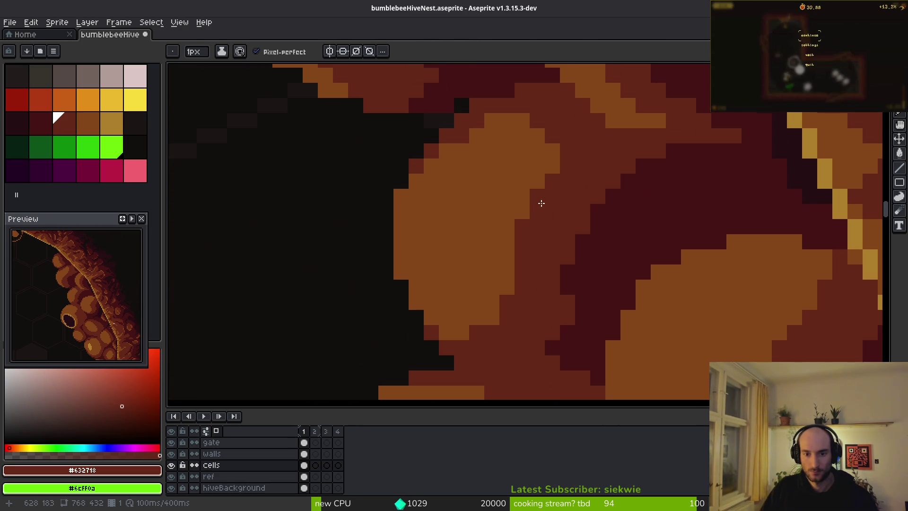
{"action": "left_click", "coordinate": [487, 323]}
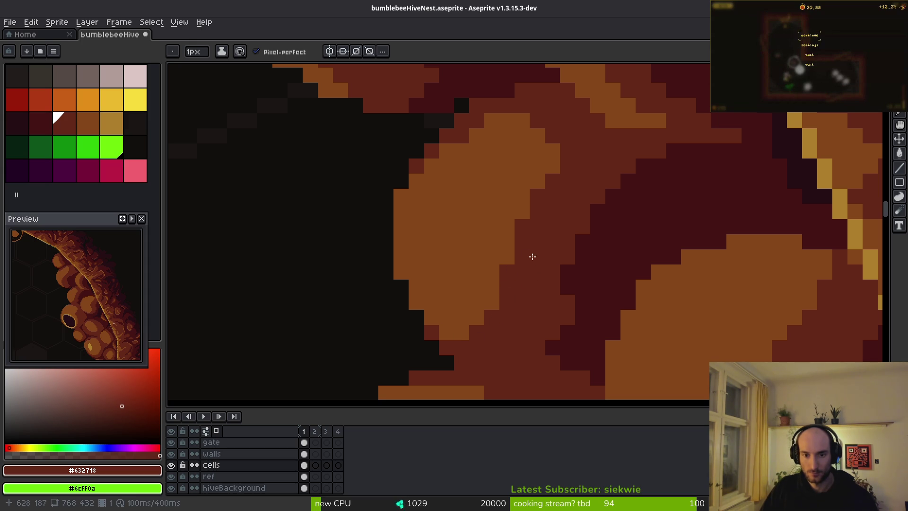
{"action": "scroll", "coordinate": [556, 159], "scroll_direction": "up", "scroll_amount": 1}
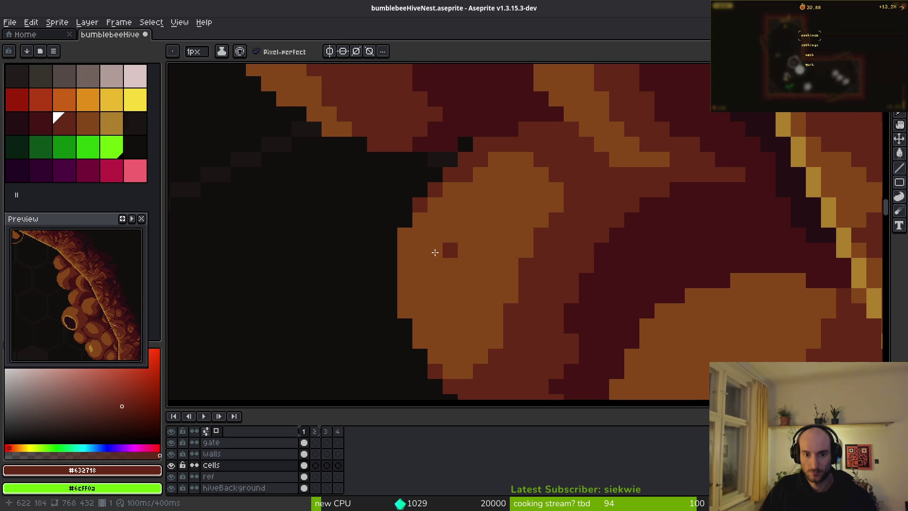
{"action": "scroll", "coordinate": [532, 277], "scroll_direction": "down", "scroll_amount": 5}
{"action": "scroll", "coordinate": [534, 255], "scroll_direction": "up", "scroll_amount": 5}
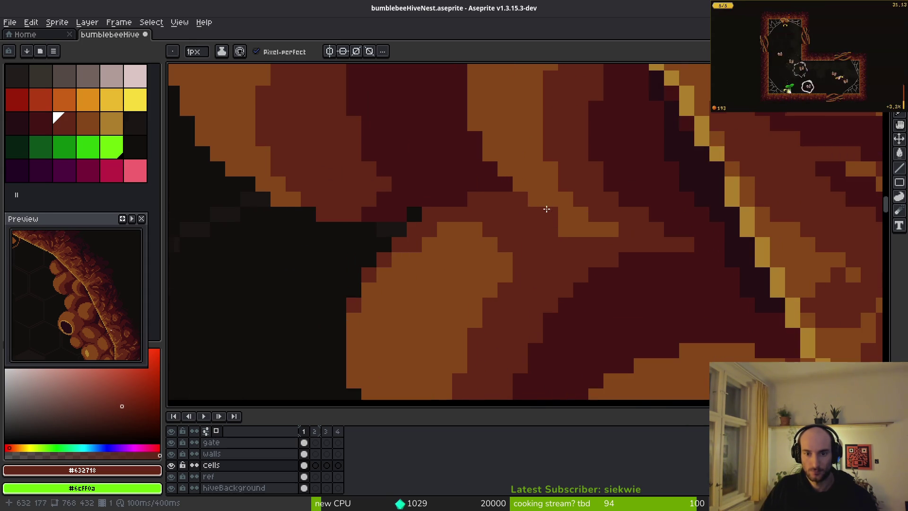
{"action": "left_click_drag", "start_coordinate": [565, 213], "coordinate": [558, 220]}
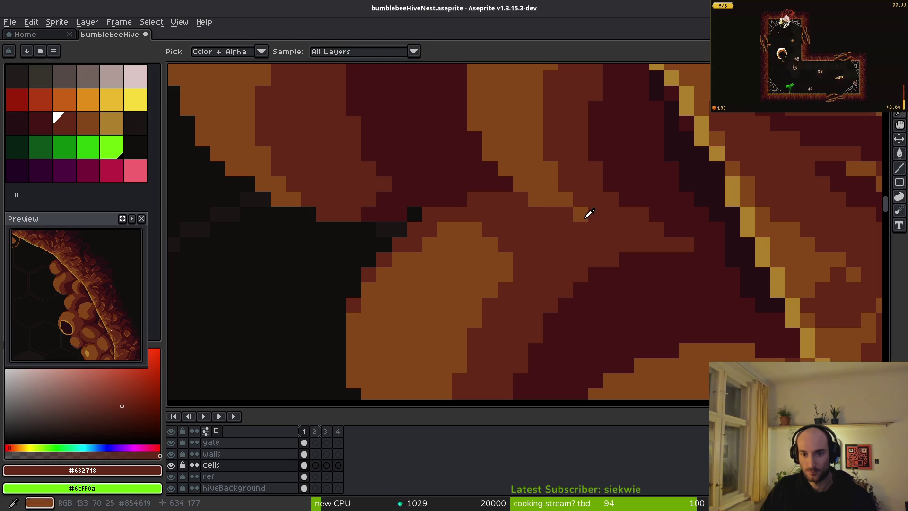
Step: Re-pick #632718 and draw a shorter dark shading line across the blob and between blobs
{"action": "left_click", "coordinate": [588, 212], "text": "alt"}
{"action": "scroll", "coordinate": [615, 227], "scroll_direction": "down", "scroll_amount": 5}
{"action": "scroll", "coordinate": [597, 268], "scroll_direction": "up", "scroll_amount": 5}
{"action": "left_click", "coordinate": [587, 256], "text": "alt"}
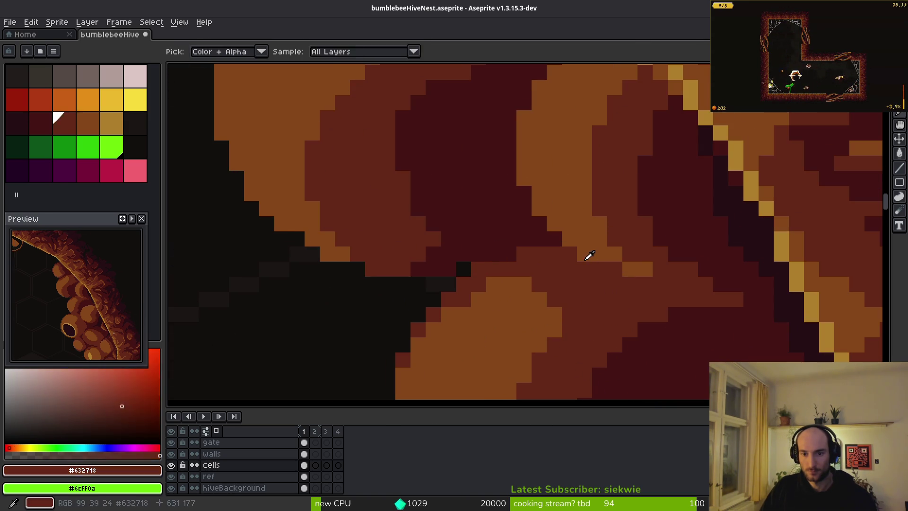
{"action": "left_click", "coordinate": [604, 269], "text": "alt"}
{"action": "left_click", "coordinate": [582, 260], "text": "alt"}
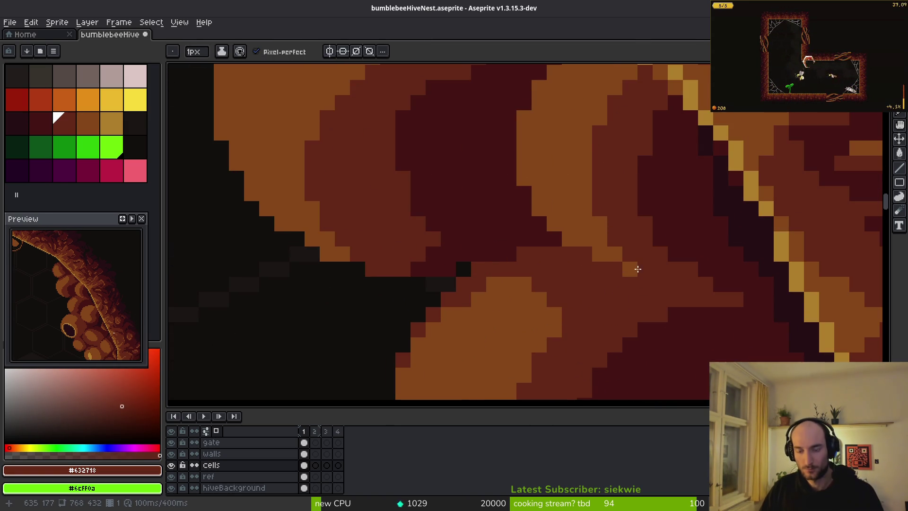
{"action": "scroll", "coordinate": [638, 268], "scroll_direction": "down", "scroll_amount": 3}
{"action": "scroll", "coordinate": [602, 186], "scroll_direction": "up", "scroll_amount": 4}
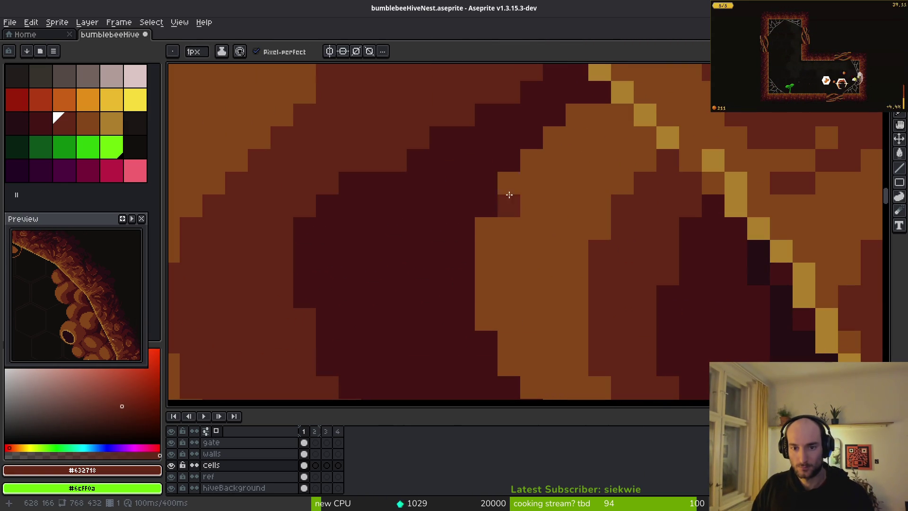
{"action": "mouse_move", "coordinate": [509, 184]}
{"action": "left_mouse_down"}
{"action": "mouse_move", "coordinate": [544, 152]}
{"action": "mouse_move", "coordinate": [619, 164]}
{"action": "left_mouse_up"}
{"action": "left_click_drag", "start_coordinate": [611, 225], "coordinate": [595, 169]}
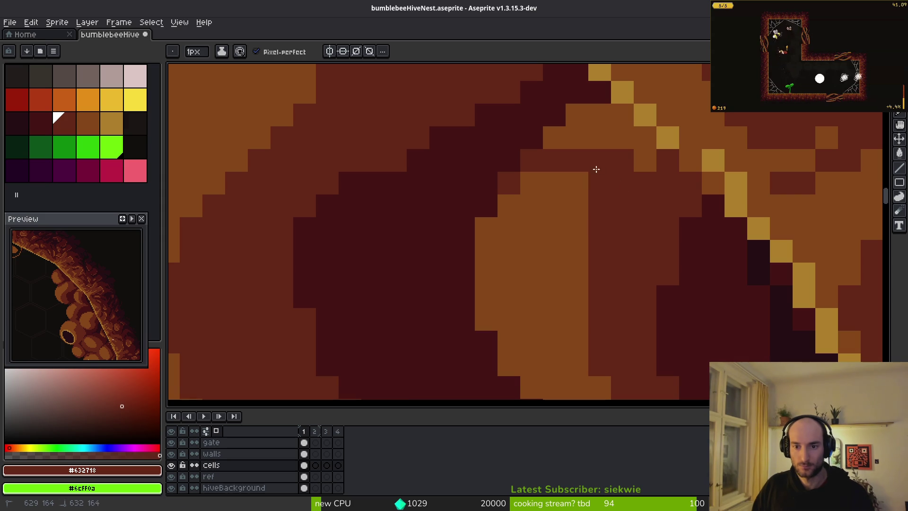
{"action": "key", "text": "ctrl+z"}
{"action": "left_click_drag", "start_coordinate": [527, 161], "coordinate": [608, 161]}
{"action": "mouse_move", "coordinate": [627, 204]}
{"action": "left_mouse_down"}
{"action": "mouse_move", "coordinate": [624, 163]}
{"action": "mouse_move", "coordinate": [645, 118]}
{"action": "mouse_move", "coordinate": [574, 144]}
{"action": "mouse_move", "coordinate": [602, 138]}
{"action": "left_mouse_up"}
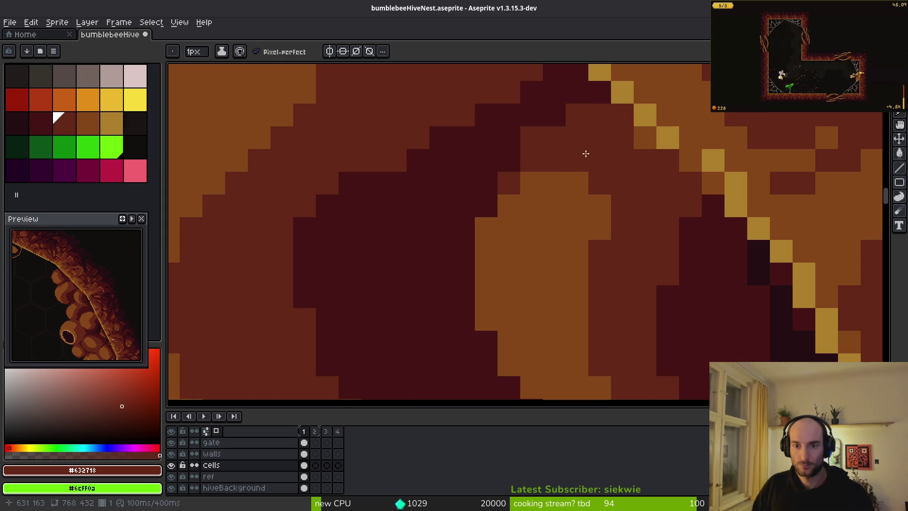
Step: Alt-pick the colour and draw a diagonal dark red shading stroke
{"action": "scroll", "coordinate": [586, 154], "scroll_direction": "down", "scroll_amount": 2}
{"action": "key", "text": "alt"}
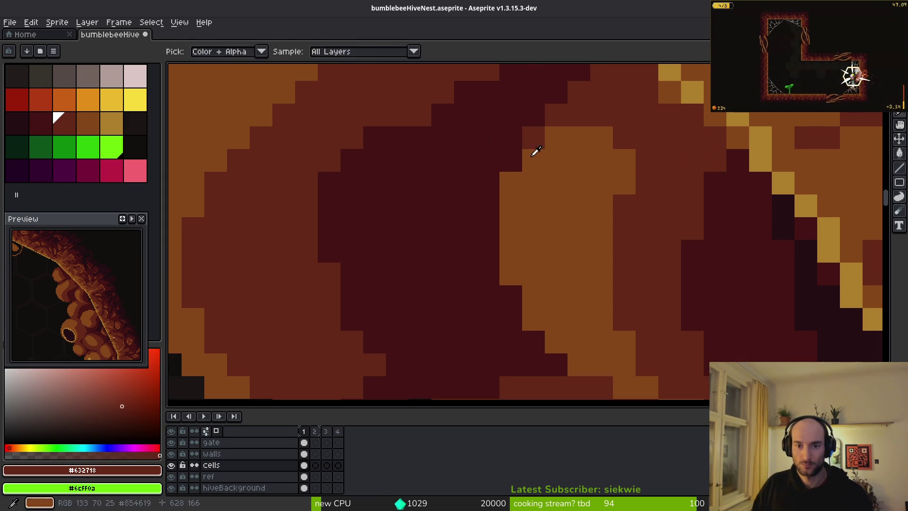
{"action": "left_click_drag", "start_coordinate": [526, 170], "coordinate": [517, 221]}
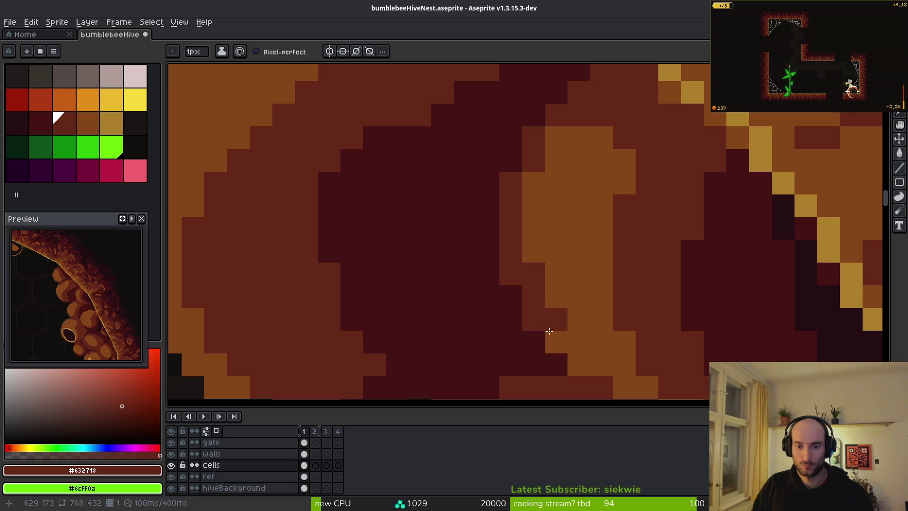
{"action": "scroll", "coordinate": [662, 348], "scroll_direction": "down", "scroll_amount": 5}
Step: Darken one more pixel on the orange blob's edge
{"action": "scroll", "coordinate": [663, 348], "scroll_direction": "down", "scroll_amount": 2}
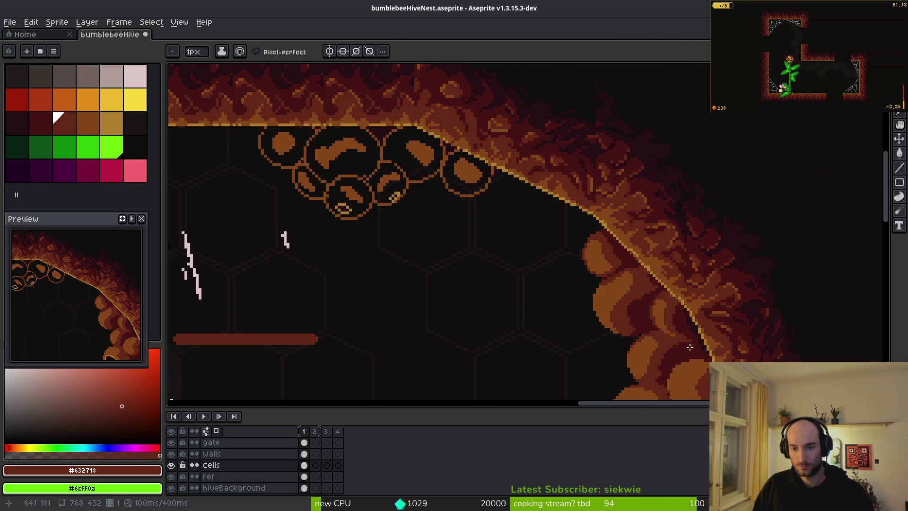
{"action": "scroll", "coordinate": [664, 321], "scroll_direction": "up", "scroll_amount": 5}
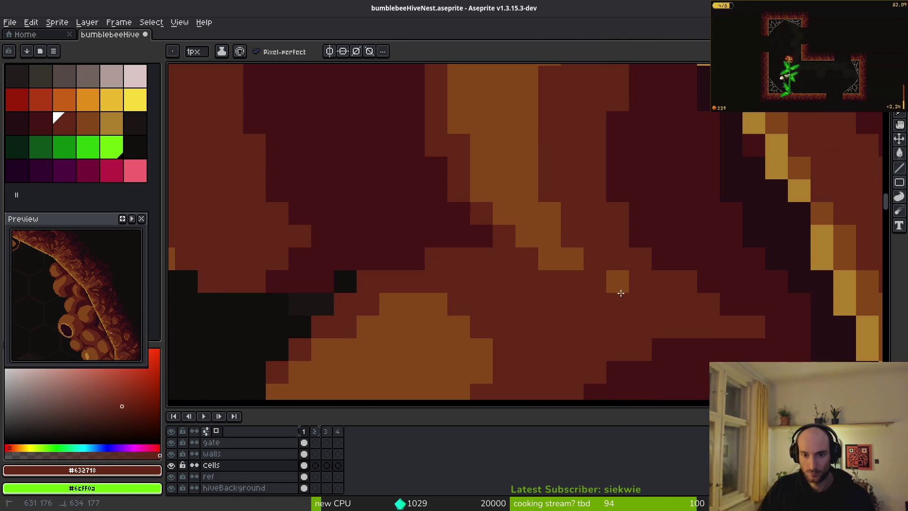
{"action": "scroll", "coordinate": [677, 350], "scroll_direction": "down", "scroll_amount": 3}
{"action": "scroll", "coordinate": [654, 340], "scroll_direction": "up", "scroll_amount": 3}
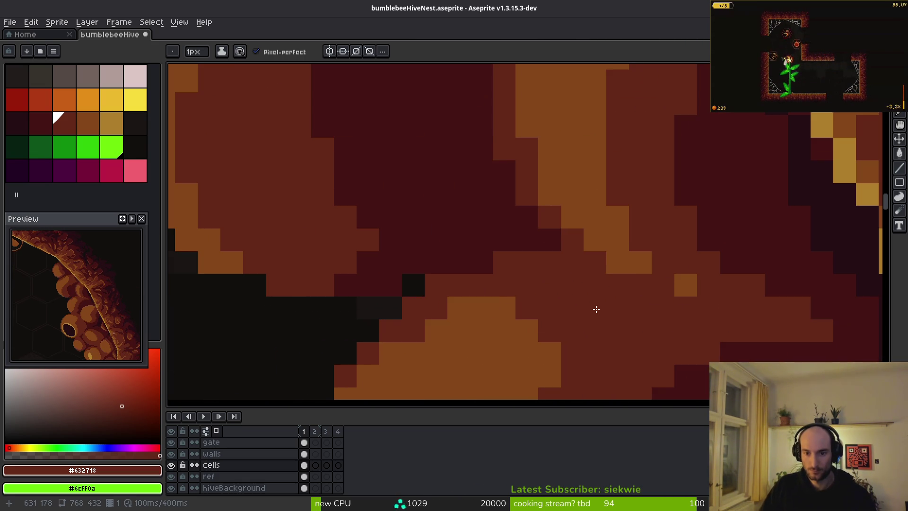
{"action": "left_click", "coordinate": [622, 267]}
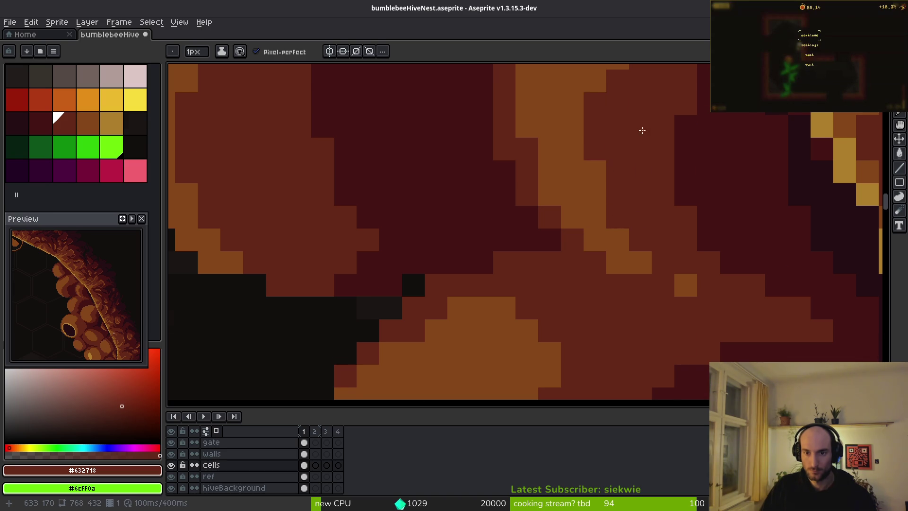
Step: Alt-pick colours from the canvas, ending on dark red-brown #632718
{"action": "scroll", "coordinate": [641, 129], "scroll_direction": "up", "scroll_amount": 2}
{"action": "left_click", "coordinate": [589, 162], "text": "alt"}
{"action": "scroll", "coordinate": [590, 161], "scroll_direction": "down", "scroll_amount": 2}
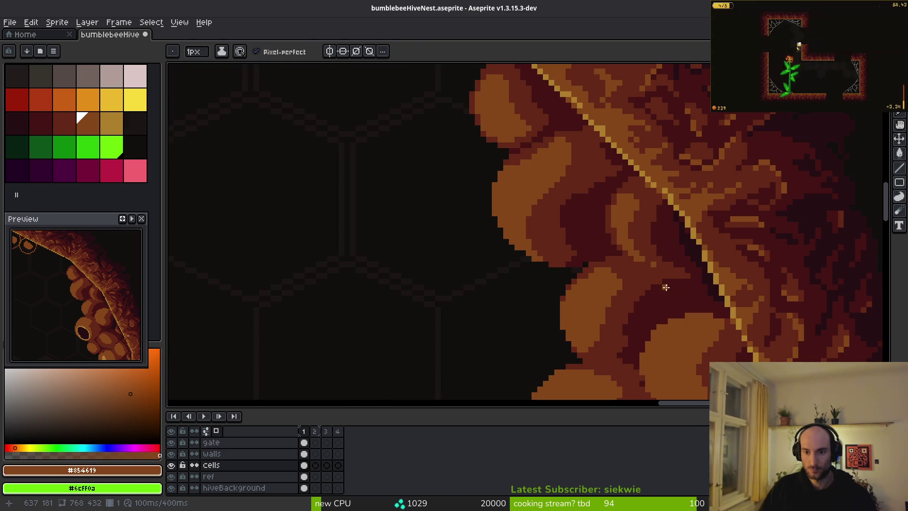
{"action": "scroll", "coordinate": [672, 279], "scroll_direction": "up", "scroll_amount": 2}
{"action": "scroll", "coordinate": [720, 254], "scroll_direction": "down", "scroll_amount": 1}
{"action": "left_click", "coordinate": [714, 248], "text": "alt"}
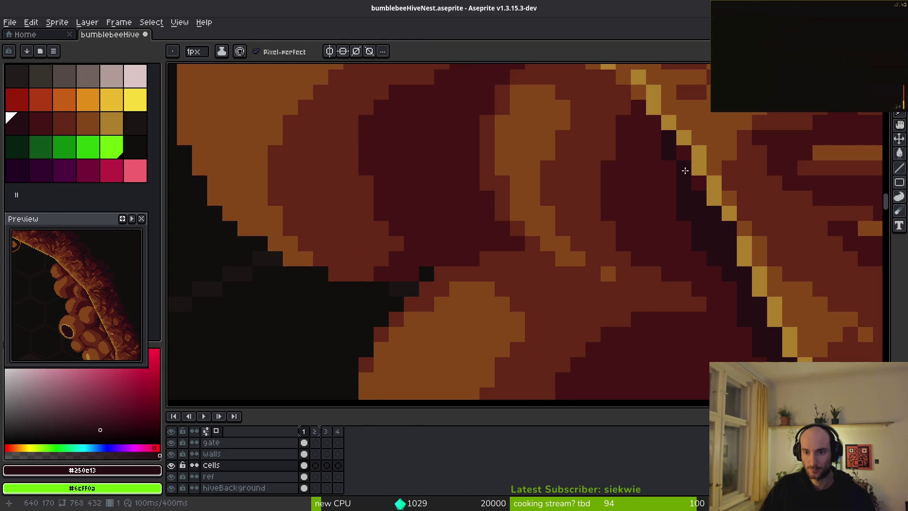
{"action": "scroll", "coordinate": [714, 248], "scroll_direction": "down", "scroll_amount": 4}
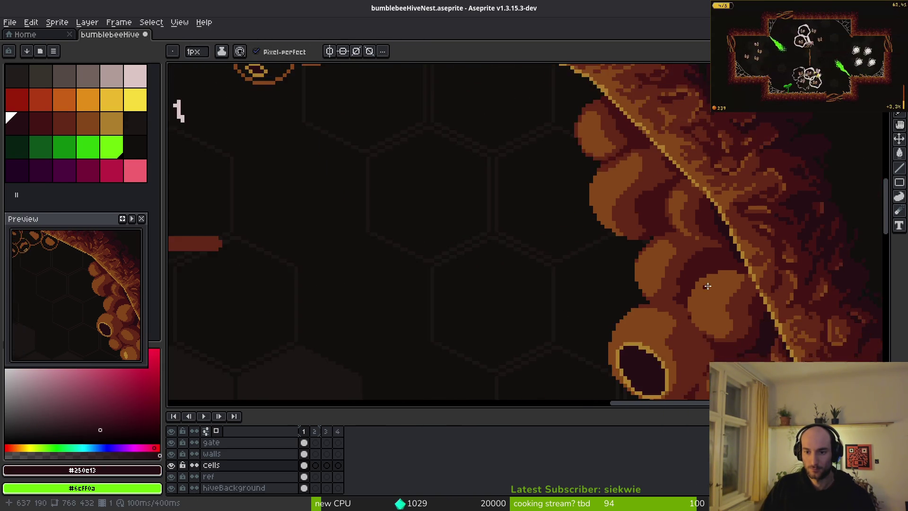
{"action": "scroll", "coordinate": [664, 258], "scroll_direction": "up", "scroll_amount": 4}
{"action": "scroll", "coordinate": [628, 251], "scroll_direction": "up", "scroll_amount": 1}
Step: Try a dark red-brown outline along the blob edge, then undo it
{"action": "left_click", "coordinate": [695, 256], "text": "alt"}
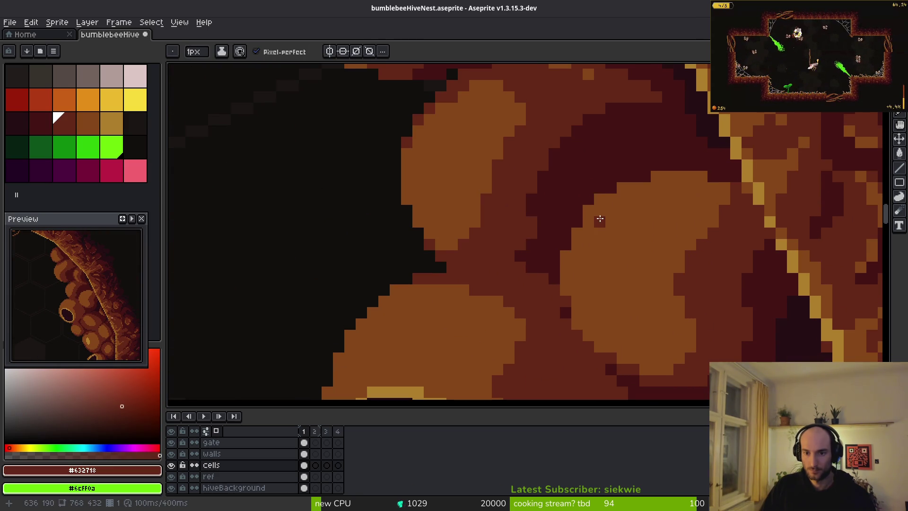
{"action": "mouse_move", "coordinate": [657, 199]}
{"action": "left_mouse_down"}
{"action": "mouse_move", "coordinate": [582, 269]}
{"action": "mouse_move", "coordinate": [598, 334]}
{"action": "mouse_move", "coordinate": [643, 361]}
{"action": "left_mouse_up"}
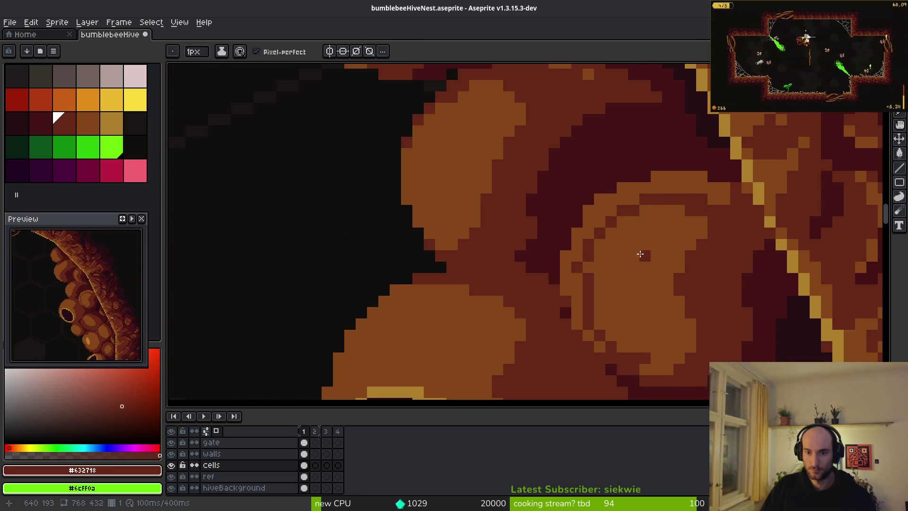
{"action": "scroll", "coordinate": [643, 254], "scroll_direction": "up", "scroll_amount": 1}
{"action": "scroll", "coordinate": [610, 189], "scroll_direction": "down", "scroll_amount": 1}
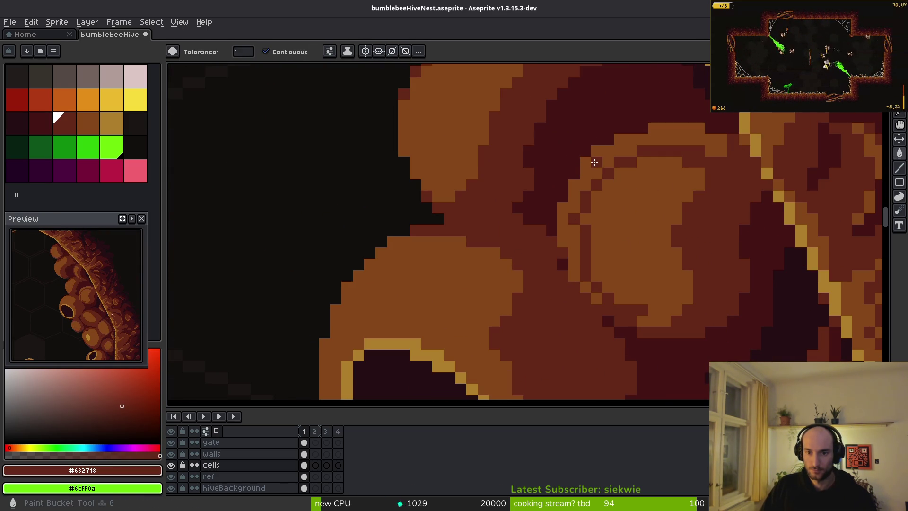
{"action": "key", "text": "ctrl+z"}
Step: Draw a dark red staircase line separating the two honeycomb blobs
{"action": "left_click", "coordinate": [570, 255], "text": "alt"}
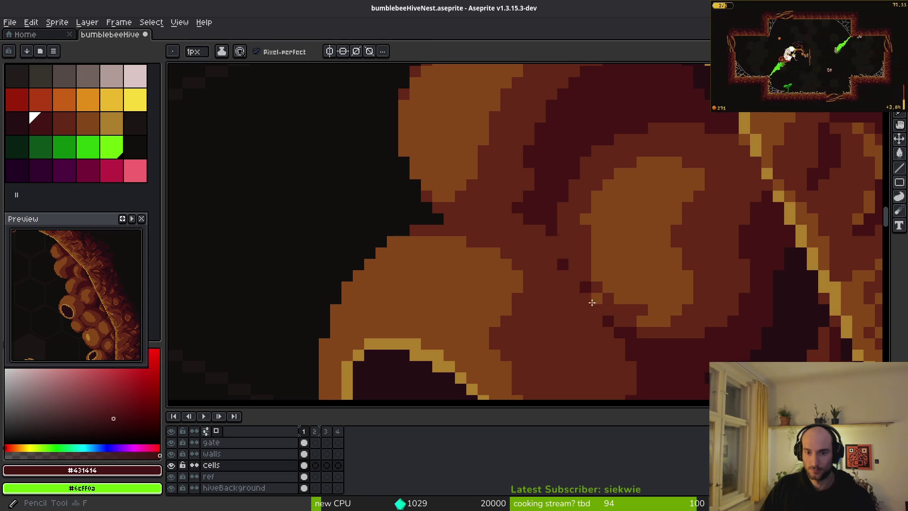
{"action": "left_click_drag", "start_coordinate": [610, 324], "coordinate": [548, 233]}
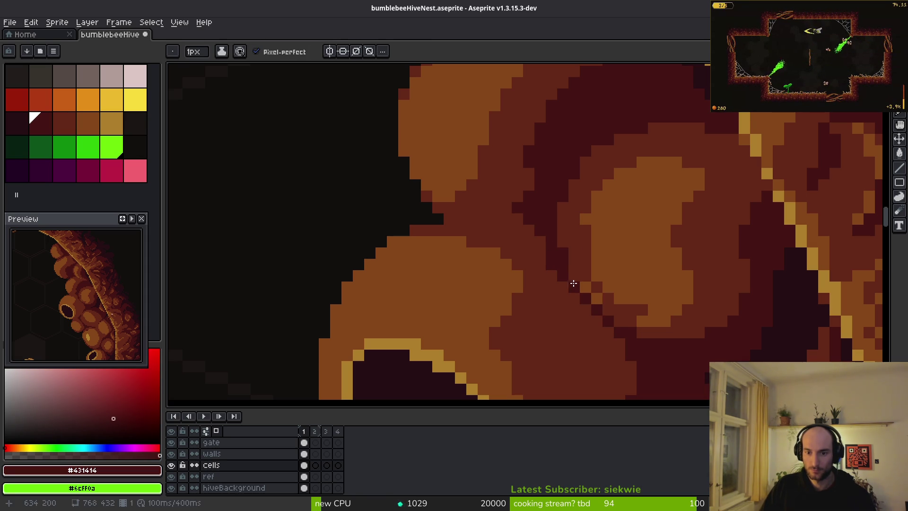
{"action": "key", "text": "alt"}
{"action": "left_click", "coordinate": [608, 303], "text": "alt"}
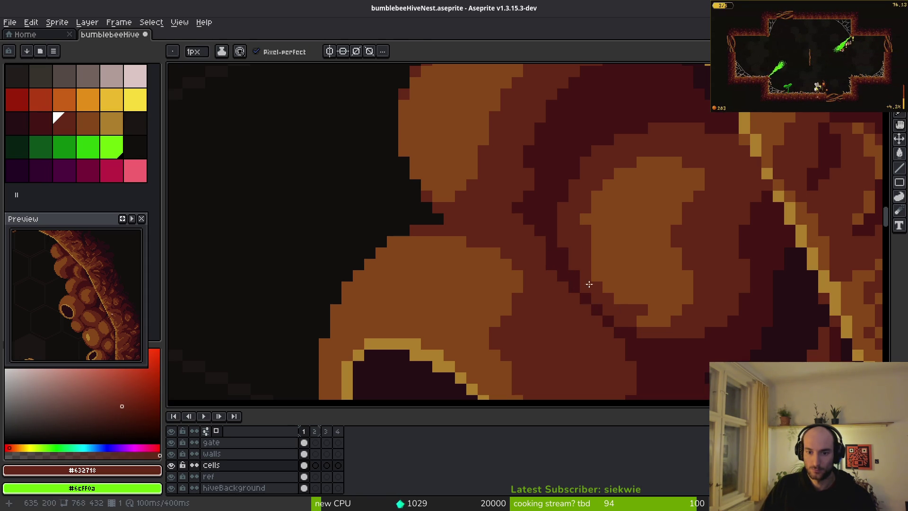
{"action": "left_click_drag", "start_coordinate": [595, 340], "coordinate": [552, 274]}
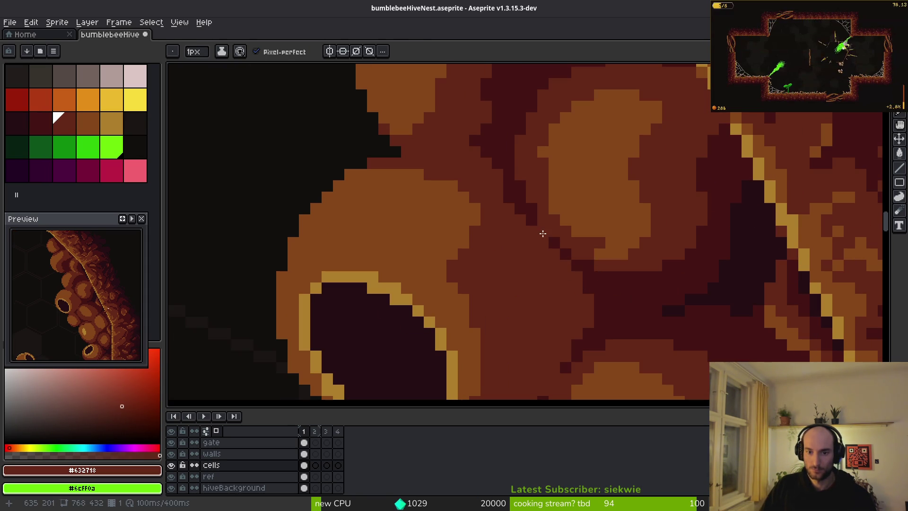
Step: Lighten pixels along the dark diagonal and darken the light blob's lower edge
{"action": "left_click", "coordinate": [554, 242]}
{"action": "key", "text": "ctrl+z"}
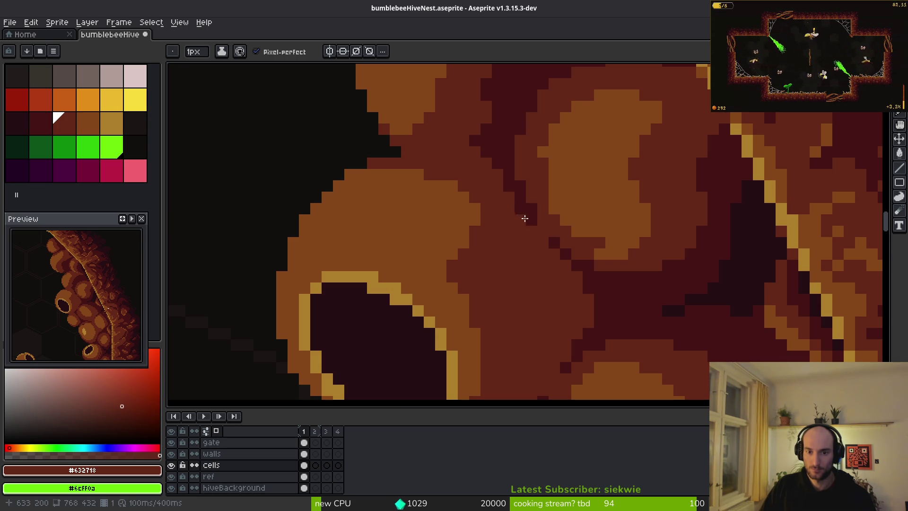
{"action": "mouse_move", "coordinate": [524, 218]}
{"action": "left_mouse_down"}
{"action": "mouse_move", "coordinate": [561, 269]}
{"action": "mouse_move", "coordinate": [555, 244]}
{"action": "left_mouse_up"}
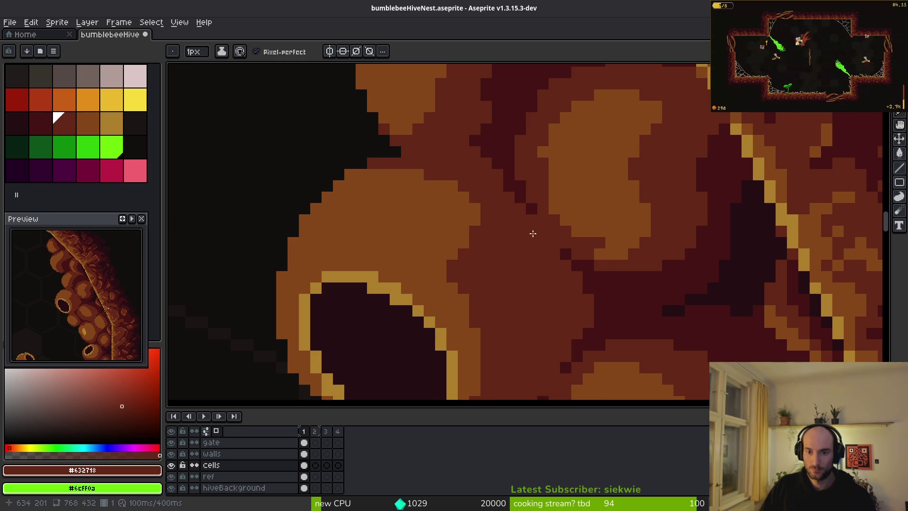
{"action": "scroll", "coordinate": [533, 233], "scroll_direction": "up", "scroll_amount": 1}
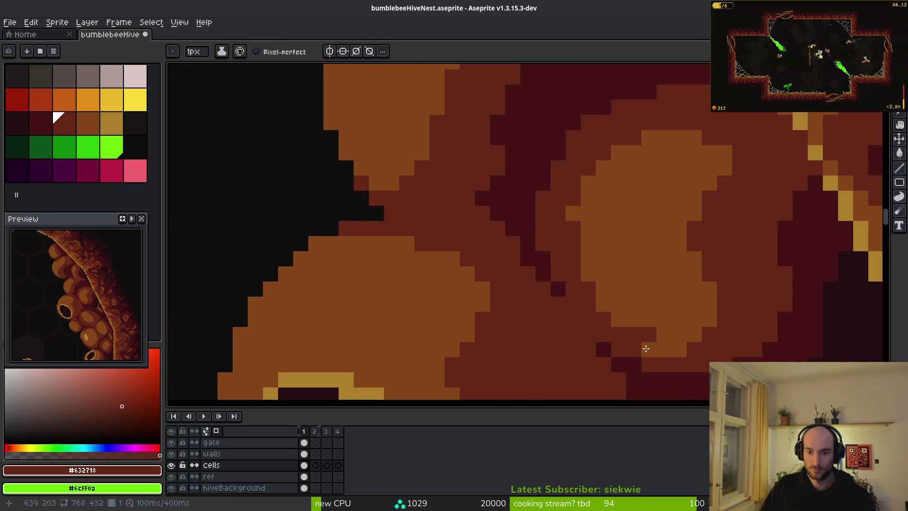
{"action": "mouse_move", "coordinate": [646, 349]}
{"action": "left_mouse_down"}
{"action": "mouse_move", "coordinate": [686, 349]}
{"action": "mouse_move", "coordinate": [694, 334]}
{"action": "left_mouse_up"}
{"action": "left_click", "coordinate": [648, 274]}
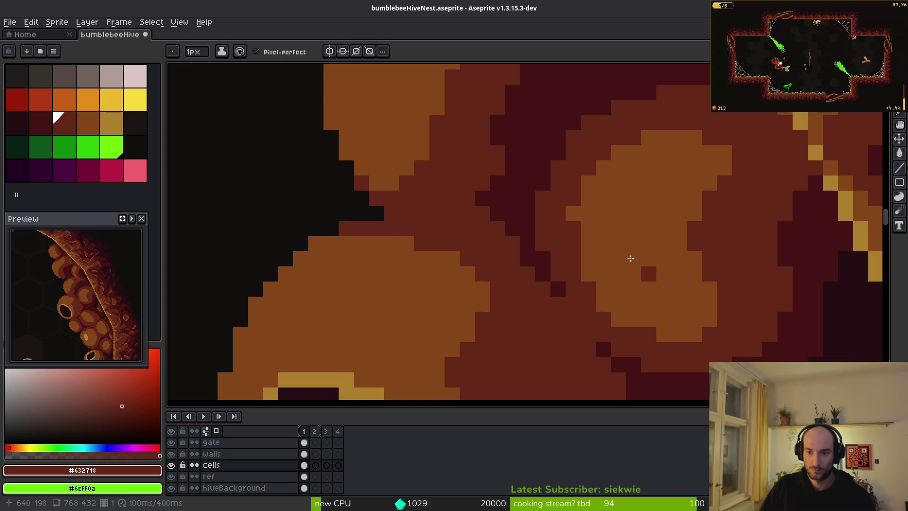
Step: Round out the light blob's edge with #854619 light brown pixels
{"action": "left_click", "coordinate": [588, 239], "text": "alt"}
{"action": "left_click", "coordinate": [574, 230]}
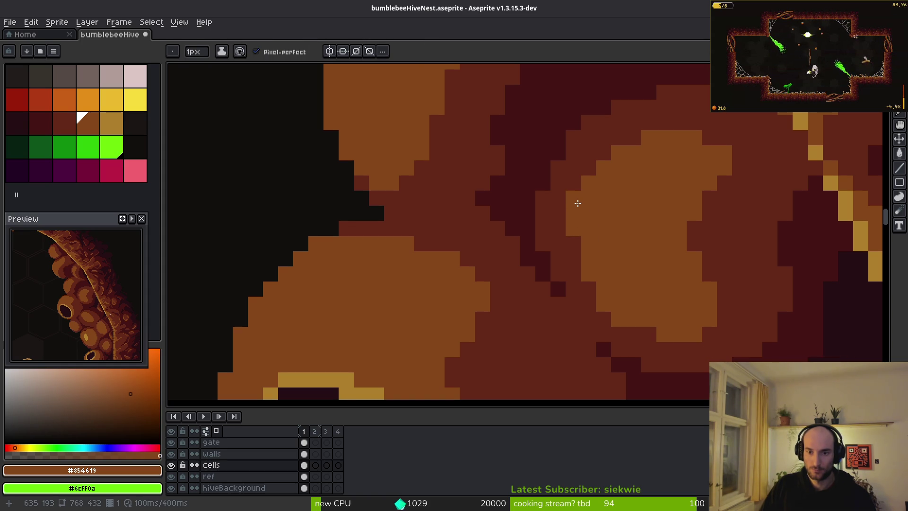
{"action": "left_click_drag", "start_coordinate": [591, 166], "coordinate": [602, 156]}
{"action": "left_click", "coordinate": [578, 201]}
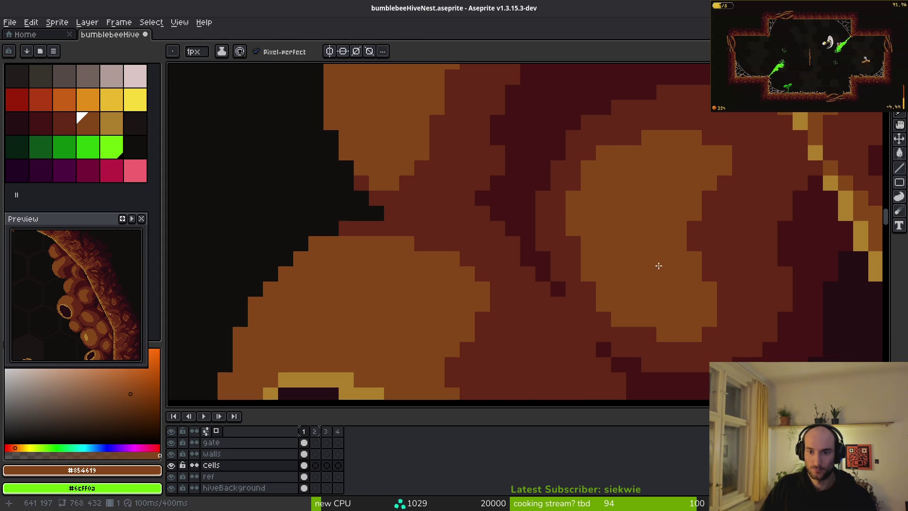
{"action": "scroll", "coordinate": [658, 266], "scroll_direction": "down", "scroll_amount": 3}
{"action": "scroll", "coordinate": [766, 210], "scroll_direction": "up", "scroll_amount": 4}
Step: Repaint the blob's top-right and several light edge pixels in #632718 dark red
{"action": "left_click", "coordinate": [767, 208], "text": "alt"}
{"action": "left_click_drag", "start_coordinate": [724, 133], "coordinate": [690, 97]}
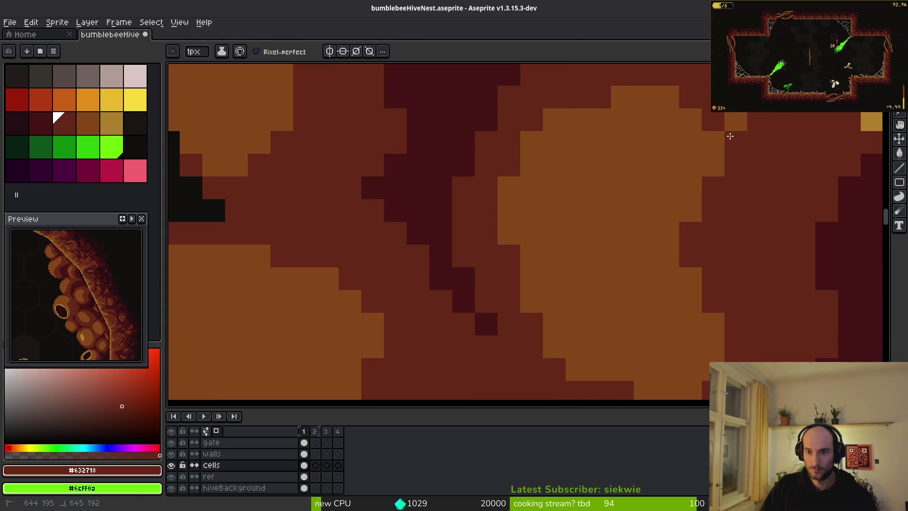
{"action": "scroll", "coordinate": [591, 236], "scroll_direction": "down", "scroll_amount": 3}
{"action": "scroll", "coordinate": [604, 243], "scroll_direction": "up", "scroll_amount": 2}
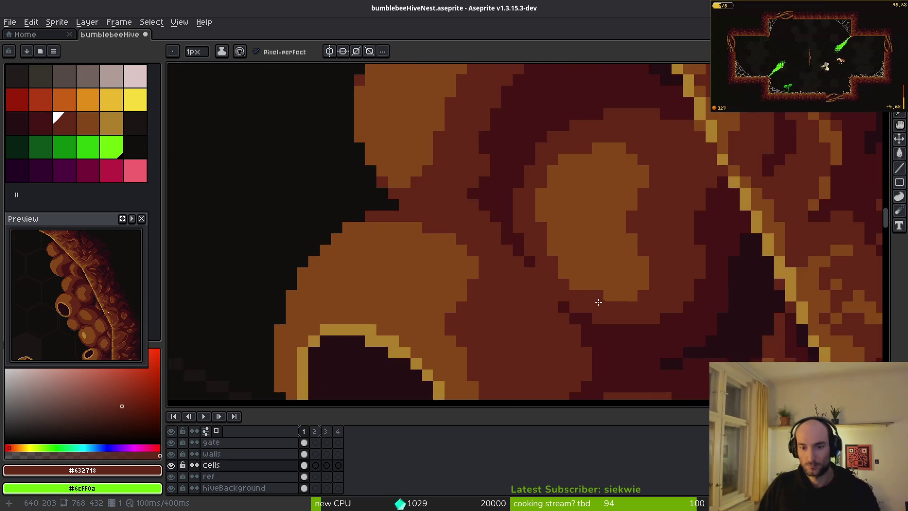
{"action": "scroll", "coordinate": [598, 302], "scroll_direction": "up", "scroll_amount": 2}
{"action": "left_click", "coordinate": [550, 266]}
{"action": "left_click", "coordinate": [619, 291]}
{"action": "left_click", "coordinate": [577, 269]}
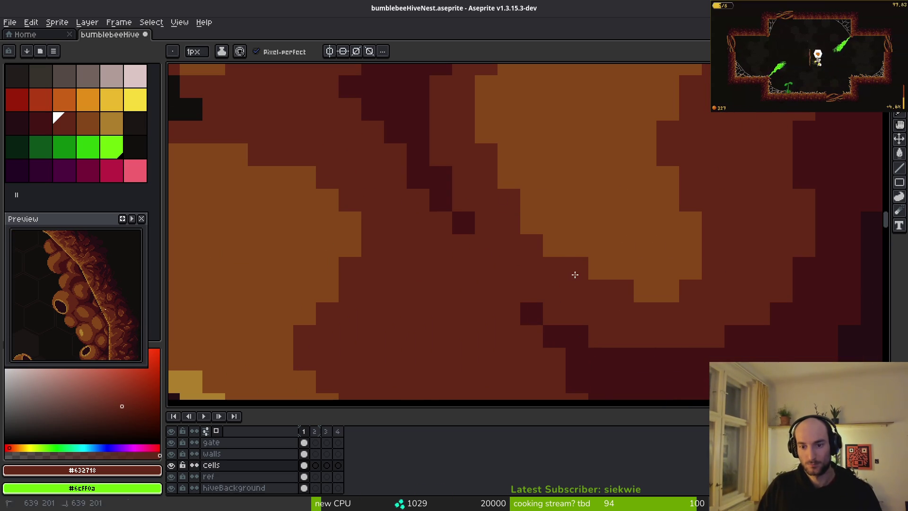
{"action": "left_click", "coordinate": [667, 291]}
{"action": "scroll", "coordinate": [669, 305], "scroll_direction": "down", "scroll_amount": 3}
{"action": "scroll", "coordinate": [615, 253], "scroll_direction": "up", "scroll_amount": 3}
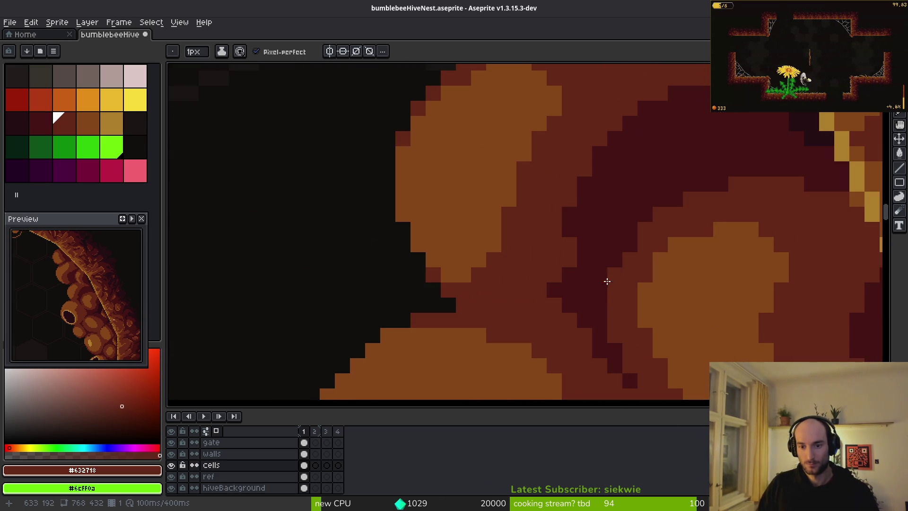
{"action": "scroll", "coordinate": [616, 282], "scroll_direction": "down", "scroll_amount": 1}
{"action": "scroll", "coordinate": [616, 282], "scroll_direction": "up", "scroll_amount": 4}
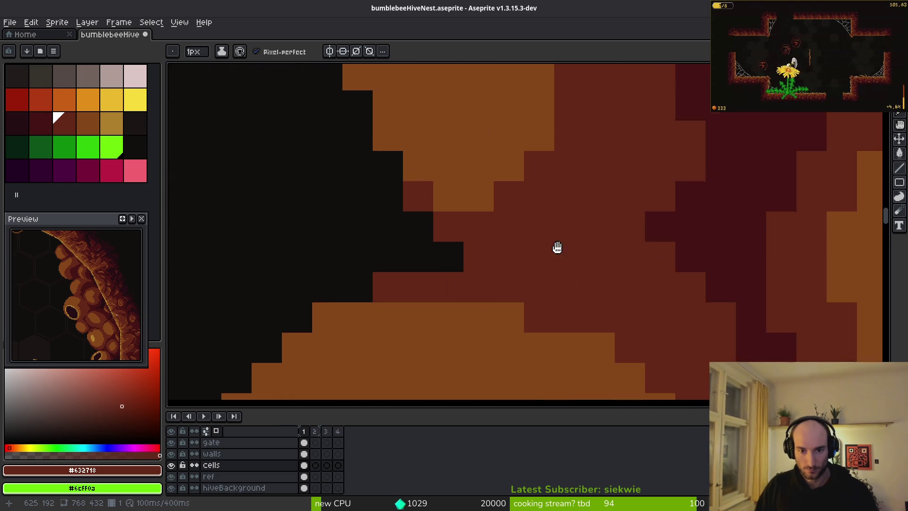
Step: Paint dark red runs down the orange cell's diagonal edge and along its top
{"action": "left_click", "coordinate": [429, 221]}
{"action": "mouse_move", "coordinate": [430, 223]}
{"action": "left_mouse_down"}
{"action": "mouse_move", "coordinate": [453, 290]}
{"action": "mouse_move", "coordinate": [544, 375]}
{"action": "mouse_move", "coordinate": [529, 364]}
{"action": "left_mouse_up"}
{"action": "left_click_drag", "start_coordinate": [540, 280], "coordinate": [562, 337]}
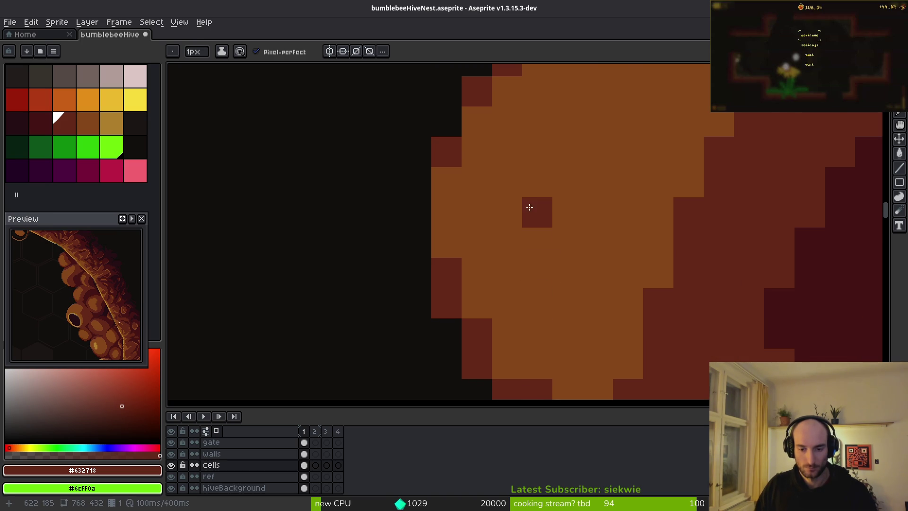
{"action": "mouse_move", "coordinate": [452, 160]}
{"action": "left_mouse_down"}
{"action": "mouse_move", "coordinate": [478, 237]}
{"action": "mouse_move", "coordinate": [472, 309]}
{"action": "mouse_move", "coordinate": [513, 147]}
{"action": "mouse_move", "coordinate": [524, 154]}
{"action": "mouse_move", "coordinate": [591, 130]}
{"action": "left_mouse_up"}
{"action": "mouse_move", "coordinate": [592, 123]}
{"action": "left_mouse_down"}
{"action": "mouse_move", "coordinate": [603, 172]}
{"action": "mouse_move", "coordinate": [630, 134]}
{"action": "mouse_move", "coordinate": [702, 122]}
{"action": "left_mouse_up"}
{"action": "scroll", "coordinate": [724, 213], "scroll_direction": "down", "scroll_amount": 5}
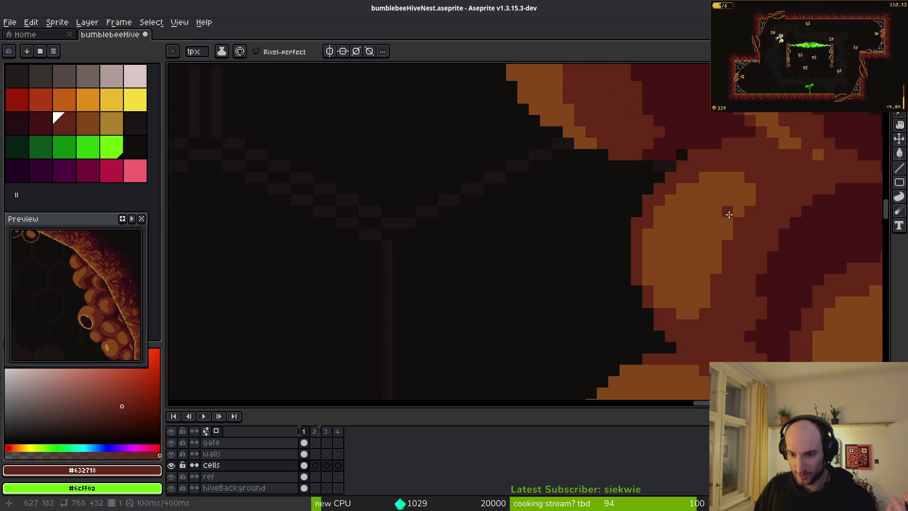
{"action": "scroll", "coordinate": [719, 224], "scroll_direction": "up", "scroll_amount": 3}
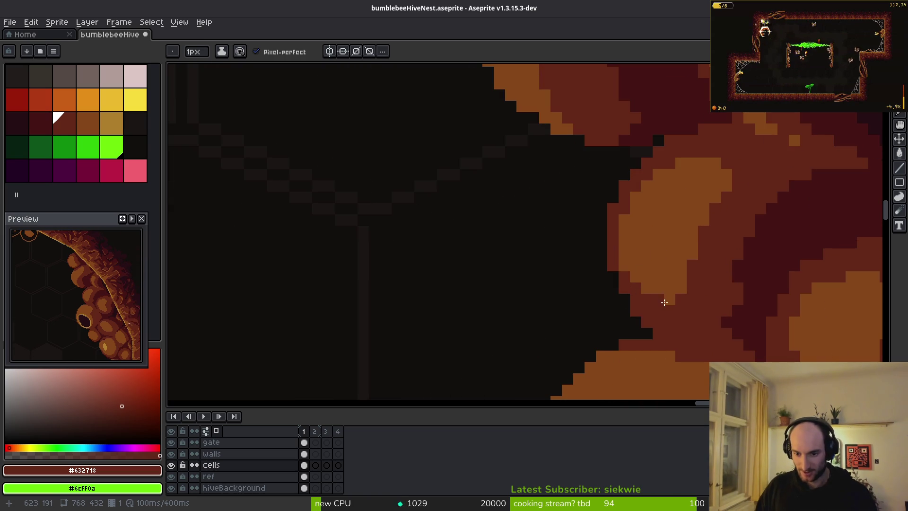
Step: Sample the light brown and then the dark red from the orange cell
{"action": "left_click", "coordinate": [668, 277], "text": "alt"}
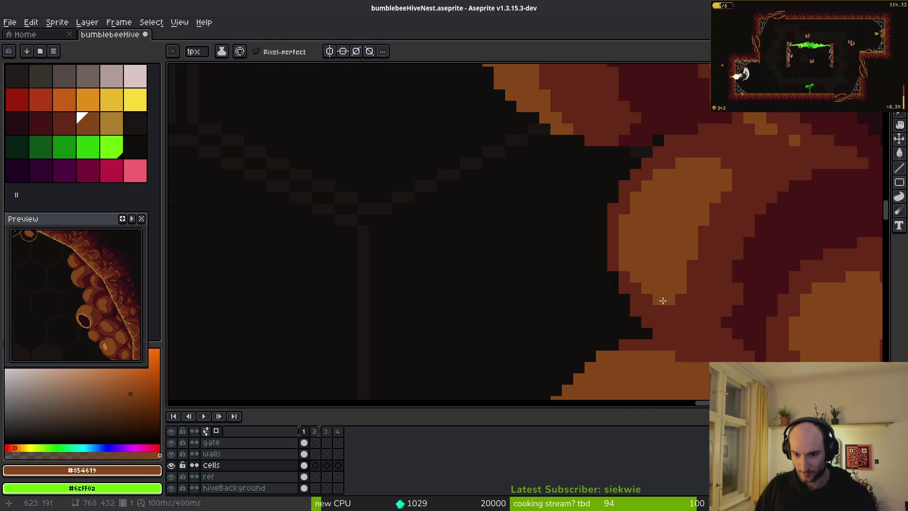
{"action": "scroll", "coordinate": [695, 313], "scroll_direction": "down", "scroll_amount": 2}
{"action": "scroll", "coordinate": [716, 326], "scroll_direction": "up", "scroll_amount": 3}
{"action": "left_click", "coordinate": [700, 304], "text": "alt"}
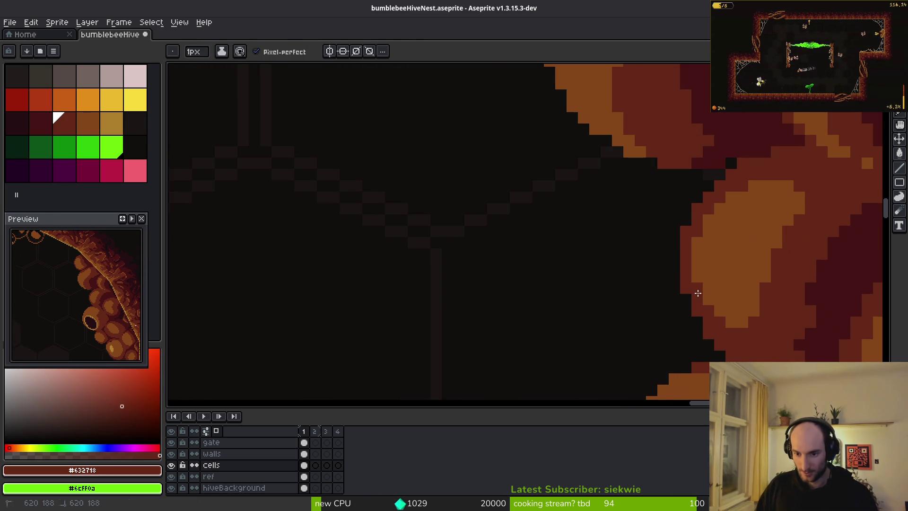
{"action": "scroll", "coordinate": [695, 290], "scroll_direction": "down", "scroll_amount": 3}
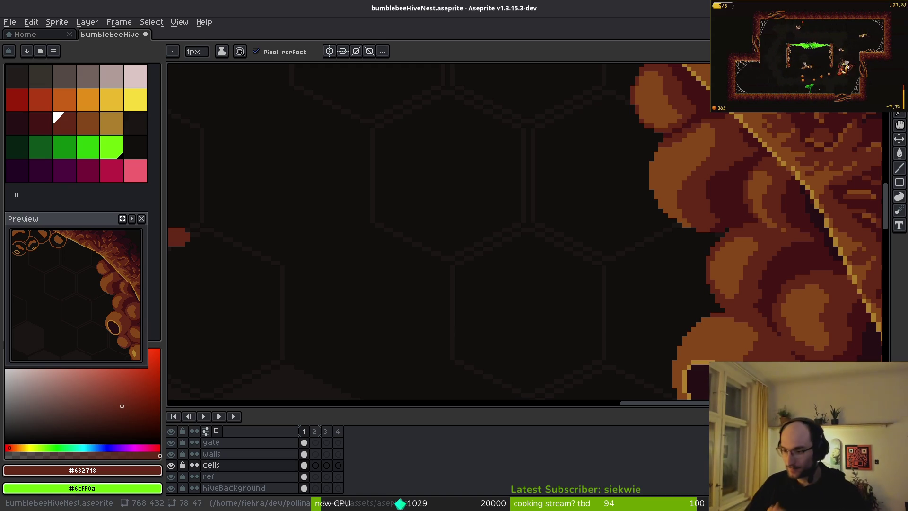
Step: Zoom out and pan across the whole hive room
{"action": "scroll", "coordinate": [617, 257], "scroll_direction": "down", "scroll_amount": 3}
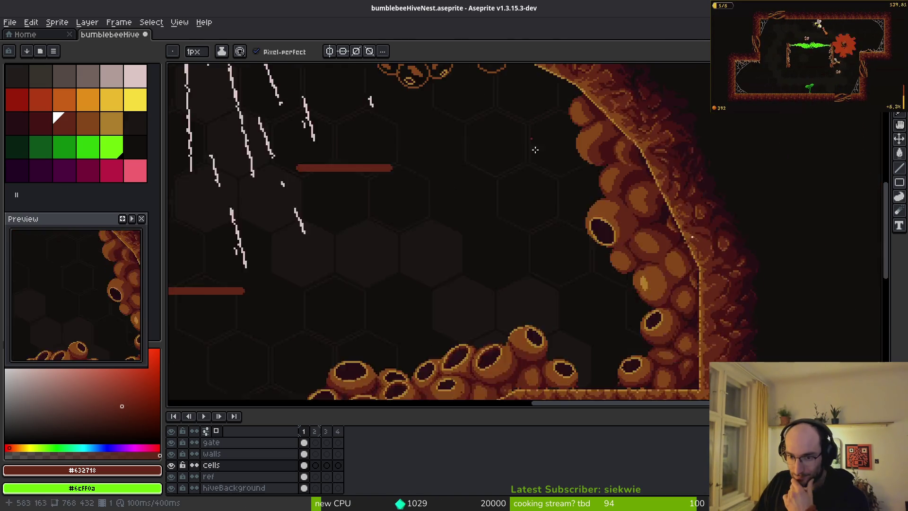
{"action": "scroll", "coordinate": [587, 233], "scroll_direction": "up", "scroll_amount": 1}
{"action": "mouse_move", "coordinate": [588, 233]}
{"action": "left_mouse_down"}
{"action": "mouse_move", "coordinate": [617, 257]}
{"action": "mouse_move", "coordinate": [638, 250]}
{"action": "left_mouse_up"}
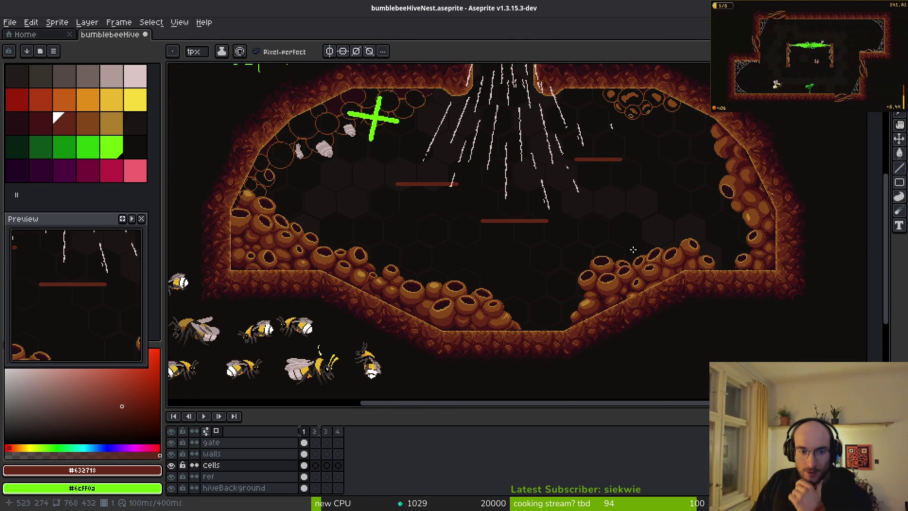
{"action": "scroll", "coordinate": [638, 250], "scroll_direction": "down", "scroll_amount": 1}
{"action": "scroll", "coordinate": [638, 249], "scroll_direction": "up", "scroll_amount": 1}
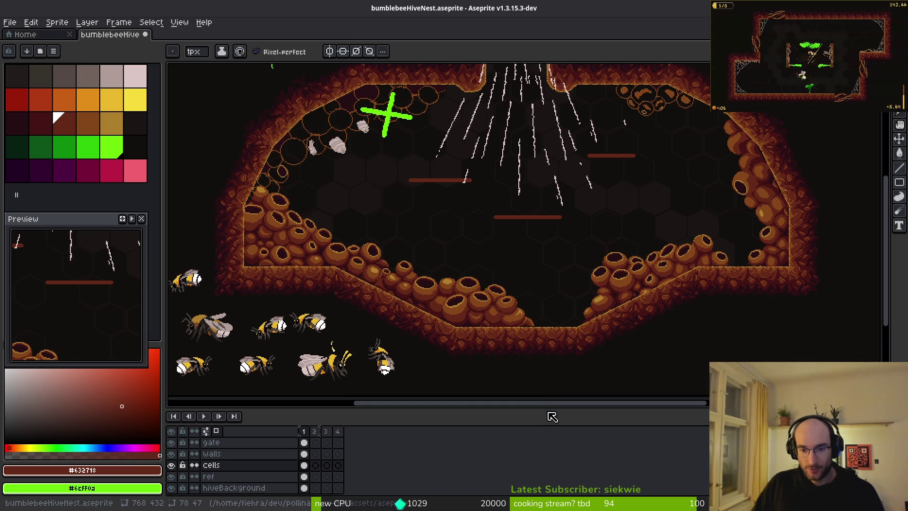
Step: Lower the timeline, reveal the respawn label and move the Preview panel up
{"action": "left_click_drag", "start_coordinate": [550, 411], "coordinate": [552, 436]}
{"action": "left_click_drag", "start_coordinate": [544, 324], "coordinate": [560, 347]}
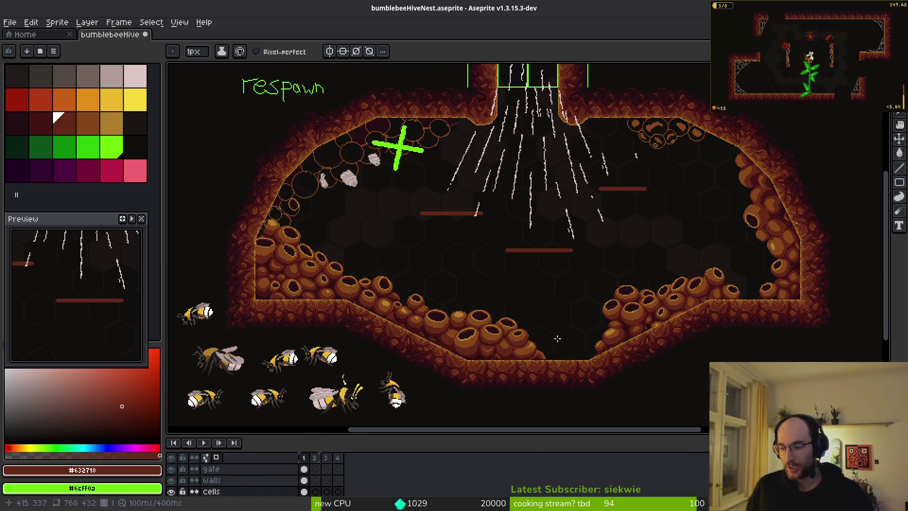
{"action": "left_click_drag", "start_coordinate": [56, 219], "coordinate": [64, 197]}
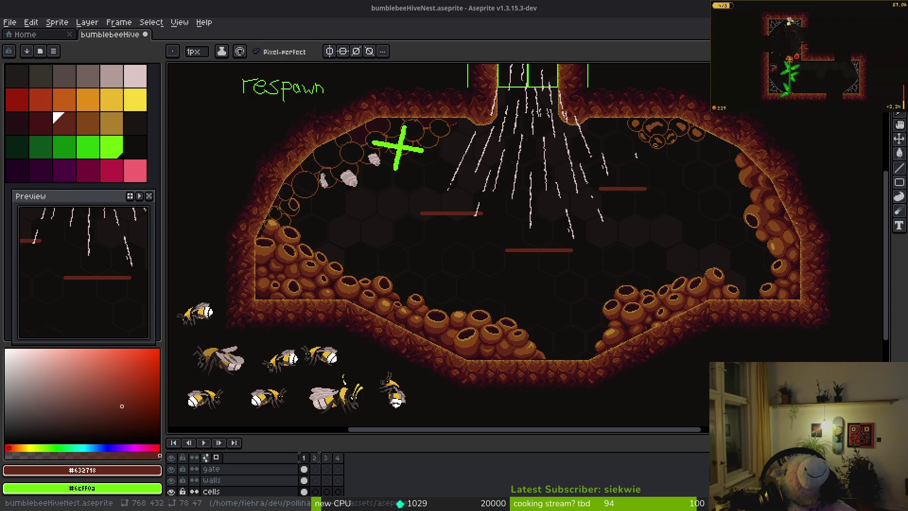
Step: Pause and resume the test game several times through its pause menu
{"action": "key", "text": "Escape"}
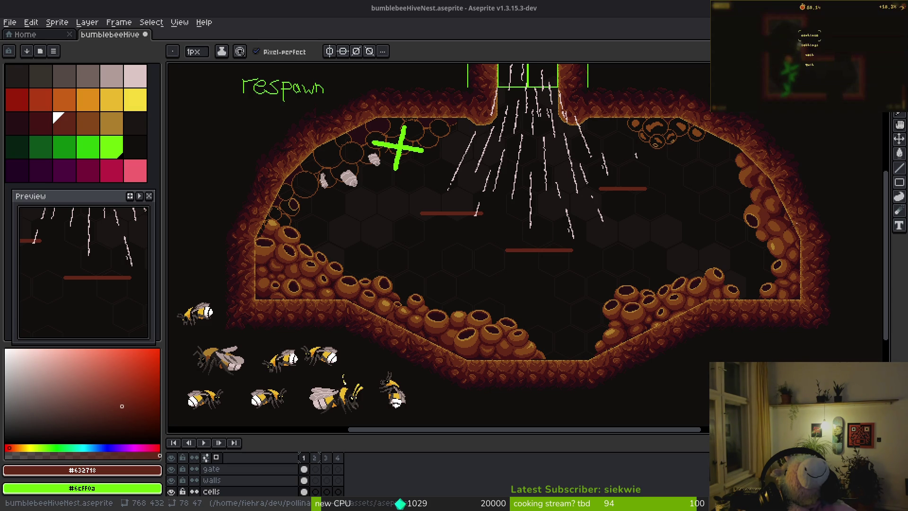
{"action": "key", "text": "Escape"}
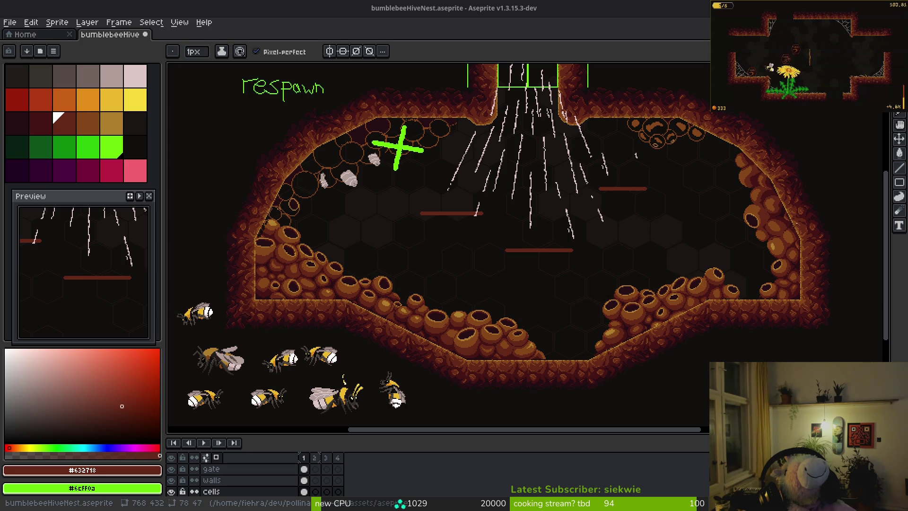
{"action": "key", "text": "Escape"}
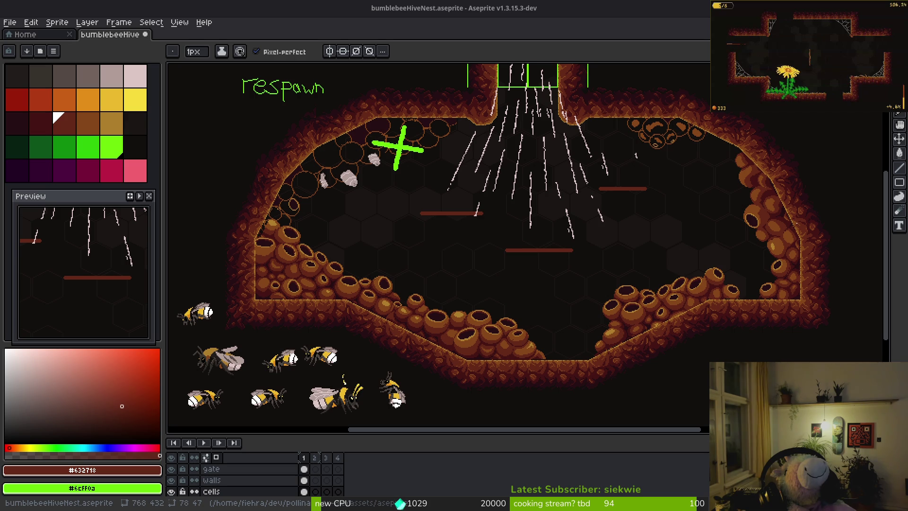
{"action": "key", "text": "Return"}
{"action": "key", "text": "Escape"}
{"action": "key", "text": "Down"}
{"action": "key", "text": "Down"}
{"action": "key", "text": "Return"}
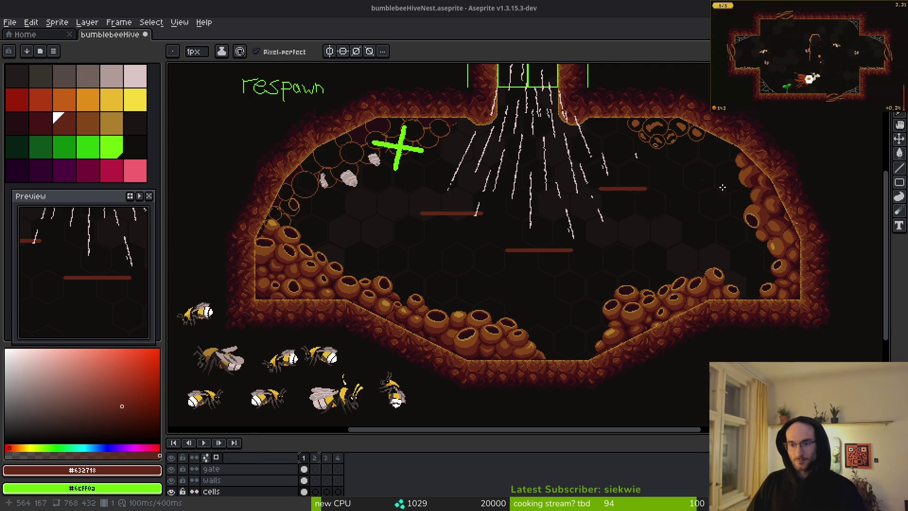
Step: Zoom in and out to review the hive map
{"action": "scroll", "coordinate": [774, 198], "scroll_direction": "up", "scroll_amount": 3}
{"action": "scroll", "coordinate": [733, 258], "scroll_direction": "down", "scroll_amount": 5}
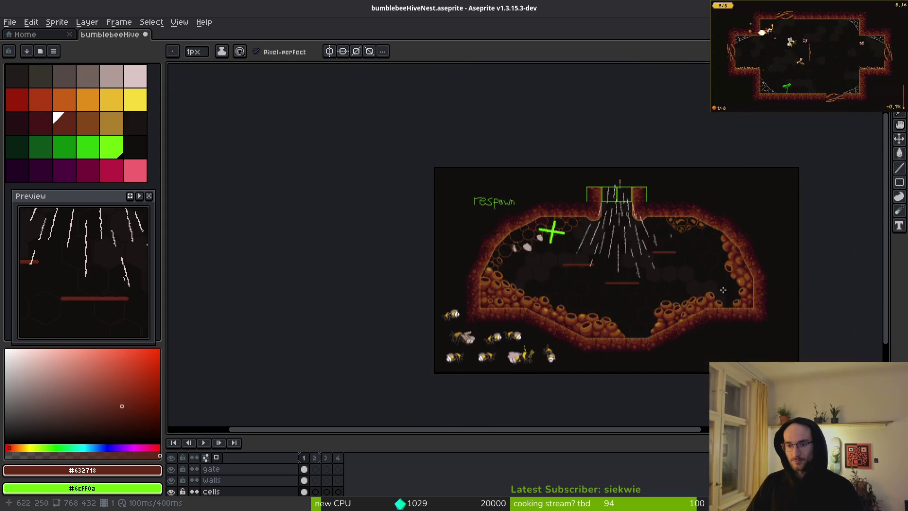
{"action": "scroll", "coordinate": [733, 258], "scroll_direction": "up", "scroll_amount": 4}
{"action": "scroll", "coordinate": [700, 232], "scroll_direction": "up", "scroll_amount": 2}
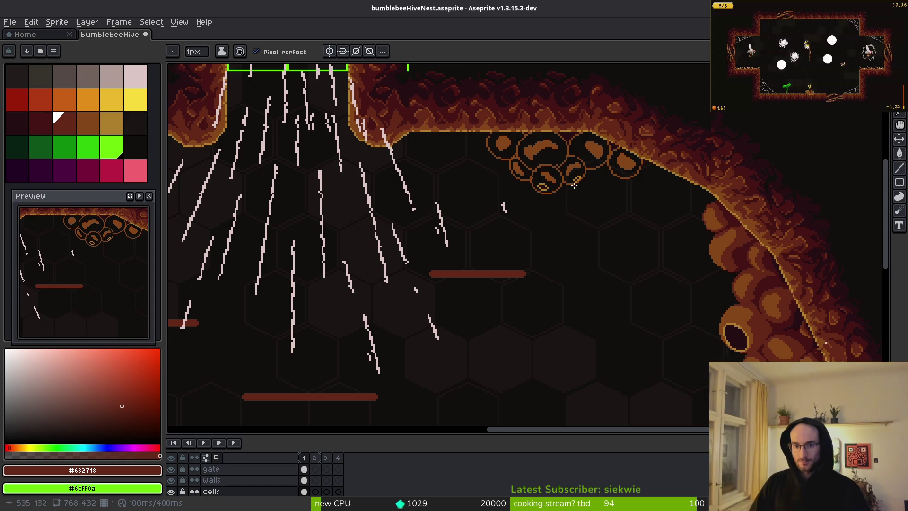
Step: Sample the #854619 brown and pencil brown pixels above and around the yellow eye
{"action": "scroll", "coordinate": [574, 185], "scroll_direction": "up", "scroll_amount": 3}
{"action": "scroll", "coordinate": [558, 243], "scroll_direction": "up", "scroll_amount": 3}
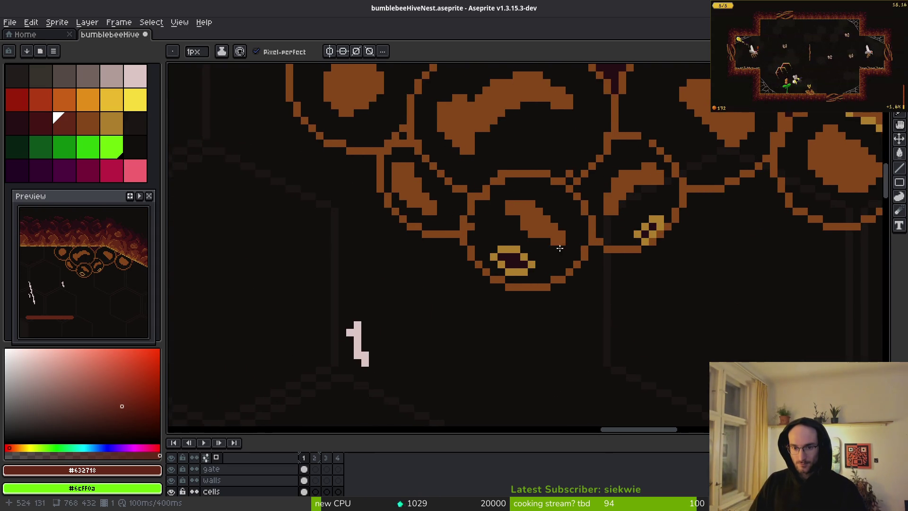
{"action": "key", "text": "ctrl+z"}
{"action": "left_click", "coordinate": [539, 217], "text": "alt"}
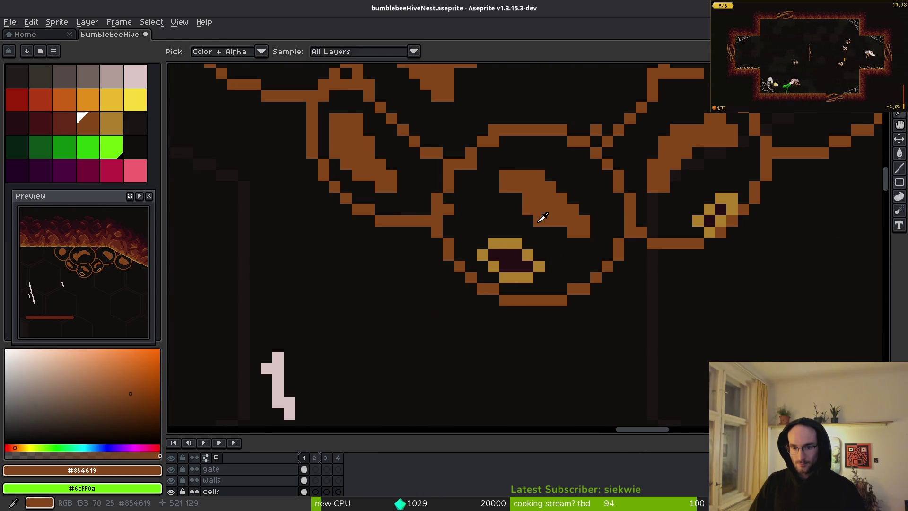
{"action": "scroll", "coordinate": [499, 238], "scroll_direction": "up", "scroll_amount": 1}
{"action": "mouse_move", "coordinate": [492, 230]}
{"action": "left_mouse_down"}
{"action": "mouse_move", "coordinate": [544, 238]}
{"action": "mouse_move", "coordinate": [539, 246]}
{"action": "mouse_move", "coordinate": [567, 275]}
{"action": "mouse_move", "coordinate": [516, 305]}
{"action": "mouse_move", "coordinate": [466, 274]}
{"action": "mouse_move", "coordinate": [458, 265]}
{"action": "mouse_move", "coordinate": [473, 253]}
{"action": "left_mouse_up"}
{"action": "left_click", "coordinate": [568, 229]}
Step: Bucket-fill the eye's remaining yellow pixels with brown
{"action": "scroll", "coordinate": [581, 239], "scroll_direction": "down", "scroll_amount": 3}
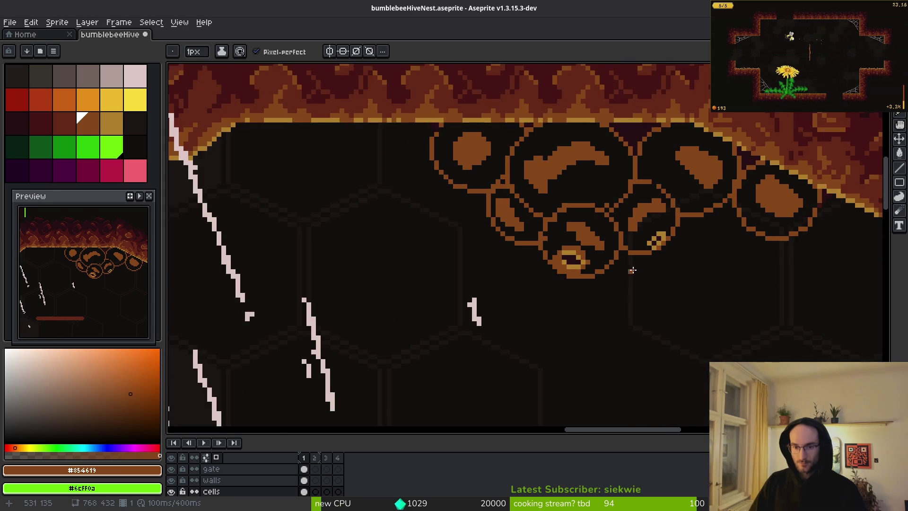
{"action": "scroll", "coordinate": [475, 248], "scroll_direction": "up", "scroll_amount": 2}
{"action": "key", "text": "g"}
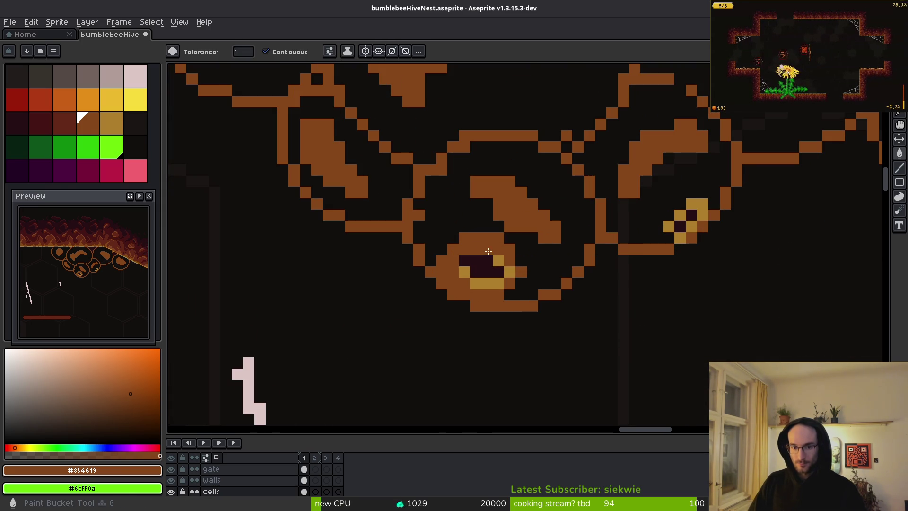
{"action": "left_click", "coordinate": [499, 262]}
{"action": "left_click", "coordinate": [487, 284]}
{"action": "left_click", "coordinate": [465, 272]}
{"action": "scroll", "coordinate": [505, 269], "scroll_direction": "down", "scroll_amount": 1}
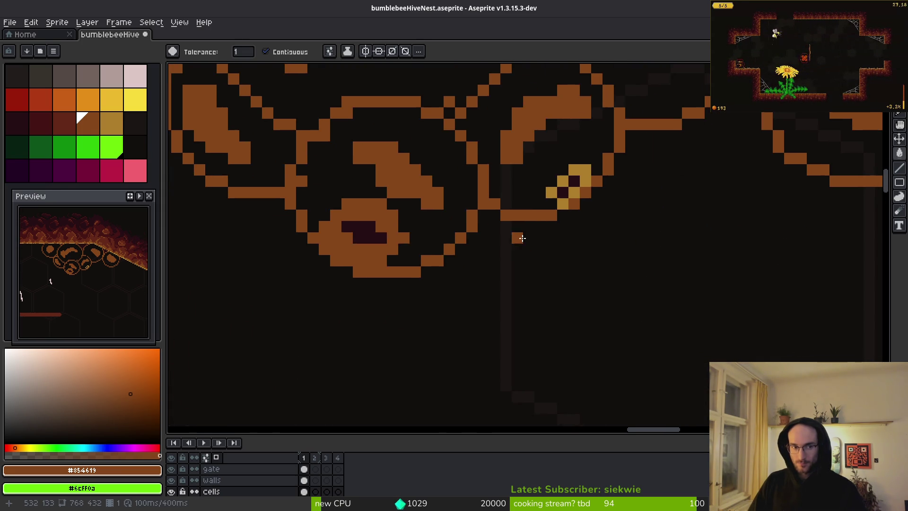
{"action": "scroll", "coordinate": [622, 257], "scroll_direction": "down", "scroll_amount": 3}
{"action": "scroll", "coordinate": [723, 302], "scroll_direction": "up", "scroll_amount": 2}
Step: Eyedrop the cave's lighter red as primary and darker red as secondary colour
{"action": "key", "text": "i"}
{"action": "left_click", "coordinate": [723, 302]}
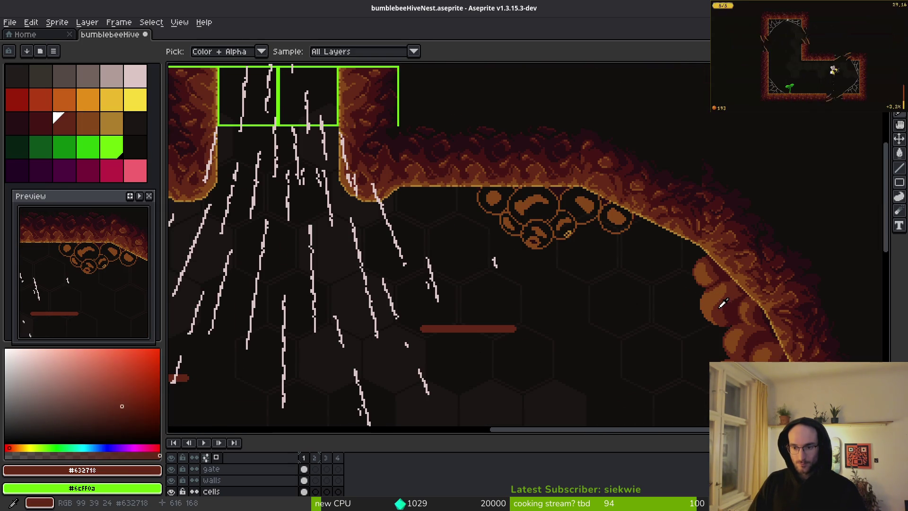
{"action": "right_click", "coordinate": [719, 300]}
{"action": "key", "text": "g"}
{"action": "scroll", "coordinate": [501, 218], "scroll_direction": "up", "scroll_amount": 5}
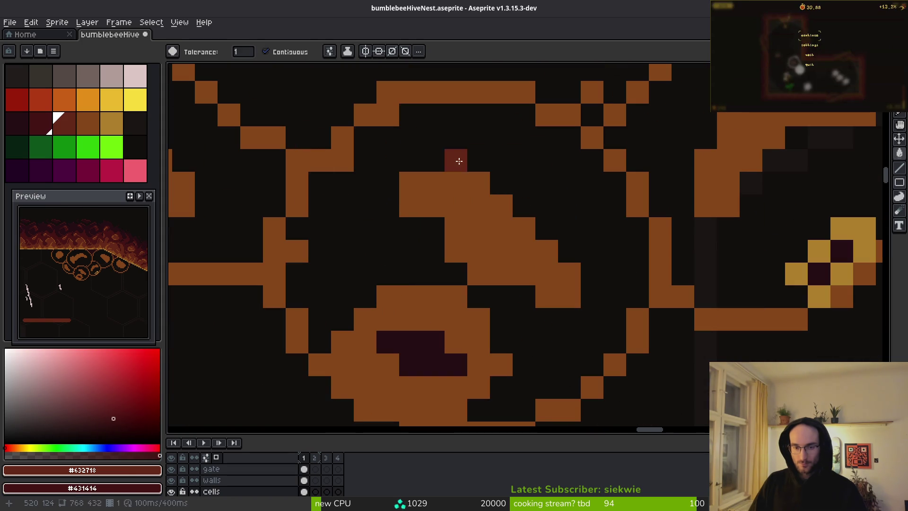
Step: Fill the cell's black interior with #431414 dark red and start lighter red shading
{"action": "right_click", "coordinate": [456, 161]}
{"action": "key", "text": "b"}
{"action": "left_click", "coordinate": [501, 364]}
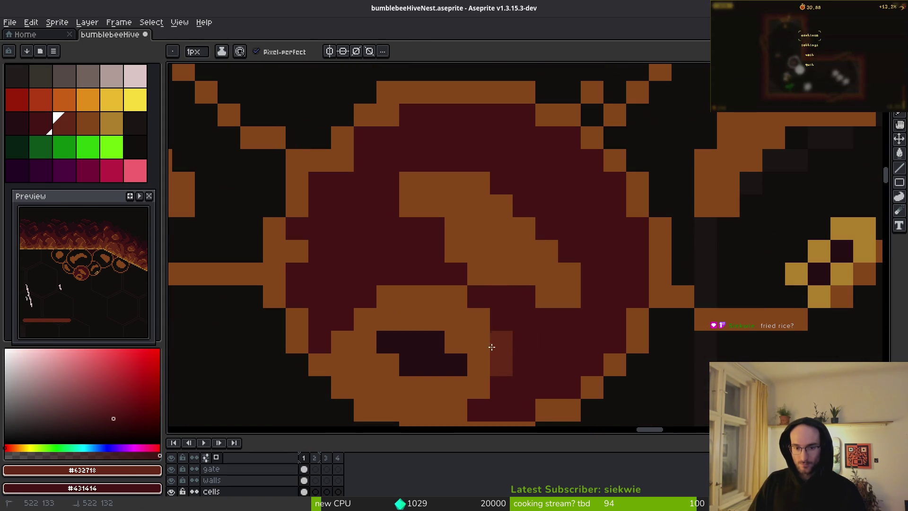
{"action": "left_click_drag", "start_coordinate": [490, 348], "coordinate": [478, 328]}
Step: Add lighter red rows and pixels inside the cell, ending along its bottom row
{"action": "left_click_drag", "start_coordinate": [364, 297], "coordinate": [463, 307]}
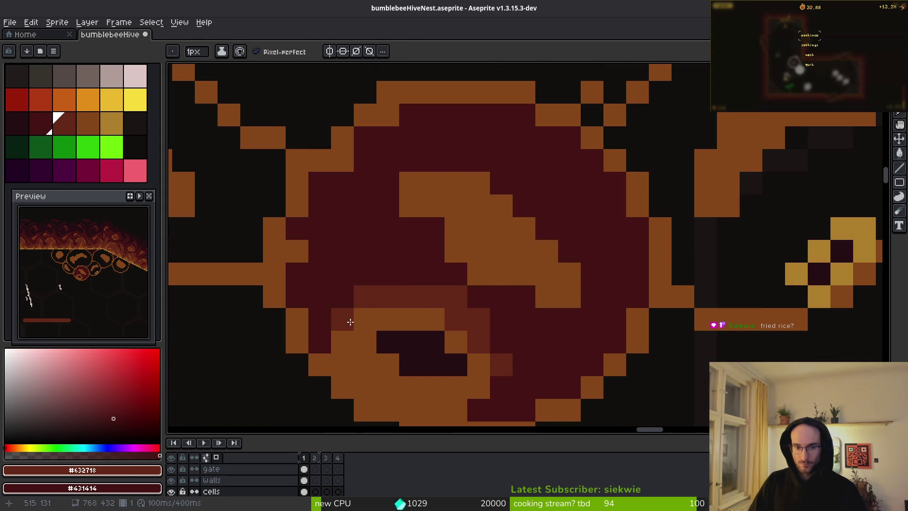
{"action": "left_click_drag", "start_coordinate": [501, 342], "coordinate": [502, 320]}
{"action": "left_click", "coordinate": [523, 342]}
{"action": "left_click", "coordinate": [501, 297]}
{"action": "left_click", "coordinate": [491, 394]}
{"action": "key", "text": "ctrl+z"}
{"action": "key", "text": "ctrl+z"}
{"action": "key", "text": "ctrl+z"}
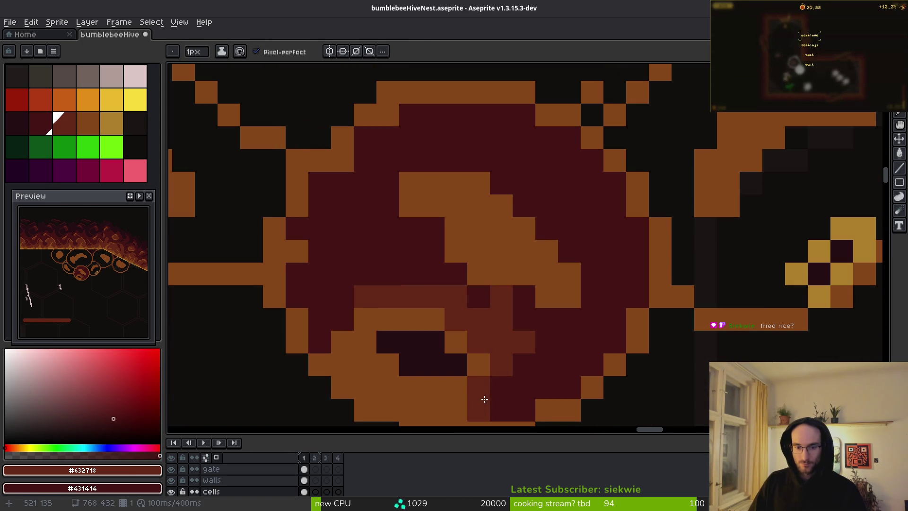
{"action": "left_click_drag", "start_coordinate": [480, 392], "coordinate": [403, 404]}
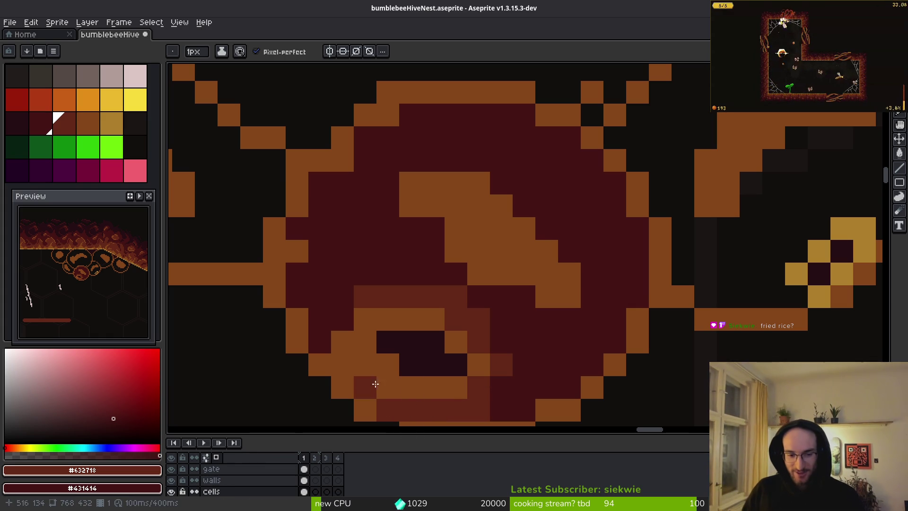
Step: Repaint the eye ring's lower-left and left-side orange pixels red
{"action": "mouse_move", "coordinate": [388, 388]}
{"action": "left_mouse_down"}
{"action": "mouse_move", "coordinate": [358, 364]}
{"action": "mouse_move", "coordinate": [348, 329]}
{"action": "mouse_move", "coordinate": [365, 320]}
{"action": "left_mouse_up"}
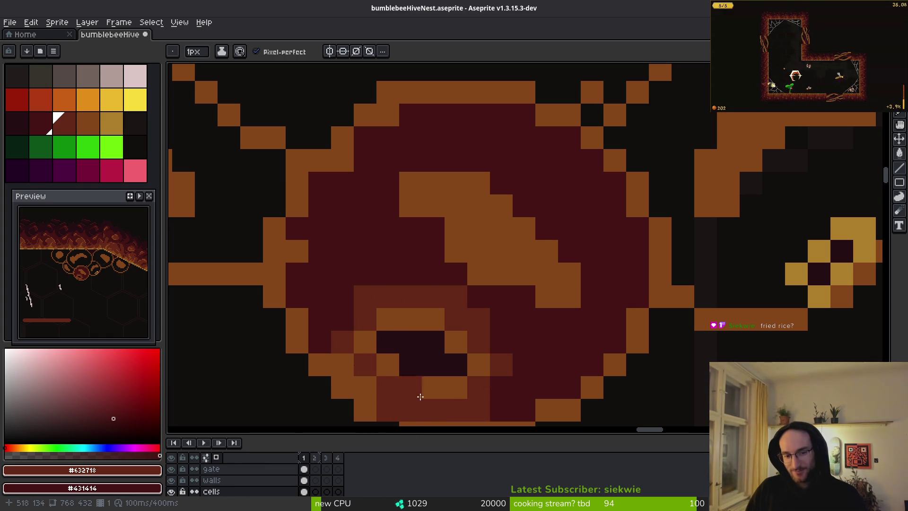
{"action": "mouse_move", "coordinate": [525, 405]}
{"action": "left_mouse_down"}
{"action": "mouse_move", "coordinate": [589, 328]}
{"action": "mouse_move", "coordinate": [521, 359]}
{"action": "mouse_move", "coordinate": [478, 355]}
{"action": "mouse_move", "coordinate": [590, 352]}
{"action": "mouse_move", "coordinate": [615, 331]}
{"action": "mouse_move", "coordinate": [586, 331]}
{"action": "mouse_move", "coordinate": [559, 298]}
{"action": "left_mouse_up"}
{"action": "mouse_move", "coordinate": [392, 274]}
{"action": "left_mouse_down"}
{"action": "mouse_move", "coordinate": [405, 298]}
{"action": "mouse_move", "coordinate": [349, 227]}
{"action": "mouse_move", "coordinate": [342, 200]}
{"action": "mouse_move", "coordinate": [369, 211]}
{"action": "mouse_move", "coordinate": [381, 233]}
{"action": "left_mouse_up"}
{"action": "mouse_move", "coordinate": [401, 194]}
{"action": "left_mouse_down"}
{"action": "mouse_move", "coordinate": [425, 263]}
{"action": "mouse_move", "coordinate": [548, 267]}
{"action": "left_mouse_up"}
{"action": "scroll", "coordinate": [586, 318], "scroll_direction": "right", "scroll_amount": 1}
{"action": "scroll", "coordinate": [590, 342], "scroll_direction": "up", "scroll_amount": 1}
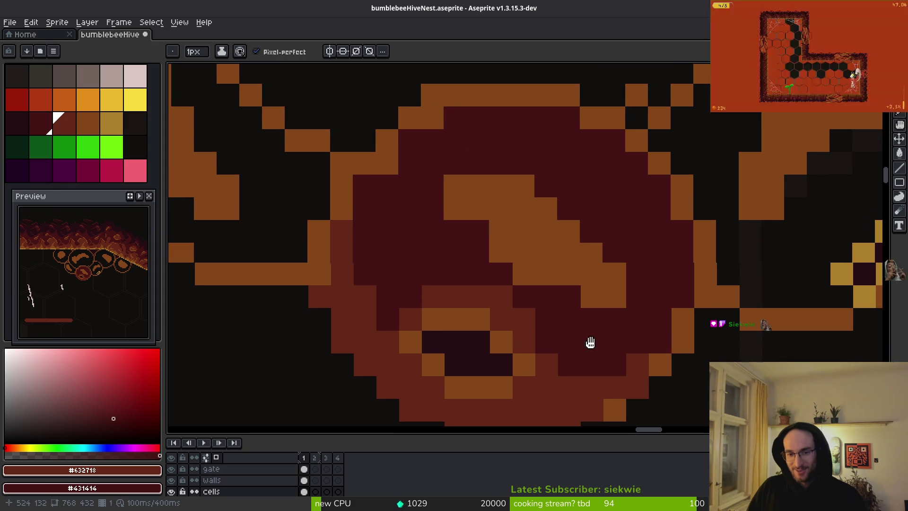
Step: Shade the cell's lower part, right edge and top with dark red pixels
{"action": "mouse_move", "coordinate": [518, 302]}
{"action": "left_mouse_down"}
{"action": "mouse_move", "coordinate": [509, 306]}
{"action": "mouse_move", "coordinate": [557, 302]}
{"action": "mouse_move", "coordinate": [545, 326]}
{"action": "left_mouse_up"}
{"action": "scroll", "coordinate": [545, 325], "scroll_direction": "down", "scroll_amount": 5}
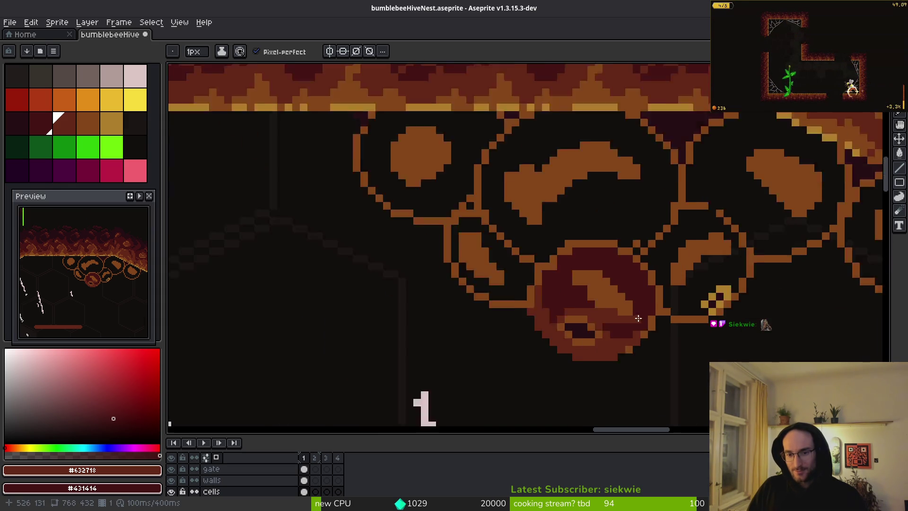
{"action": "scroll", "coordinate": [638, 322], "scroll_direction": "up", "scroll_amount": 3}
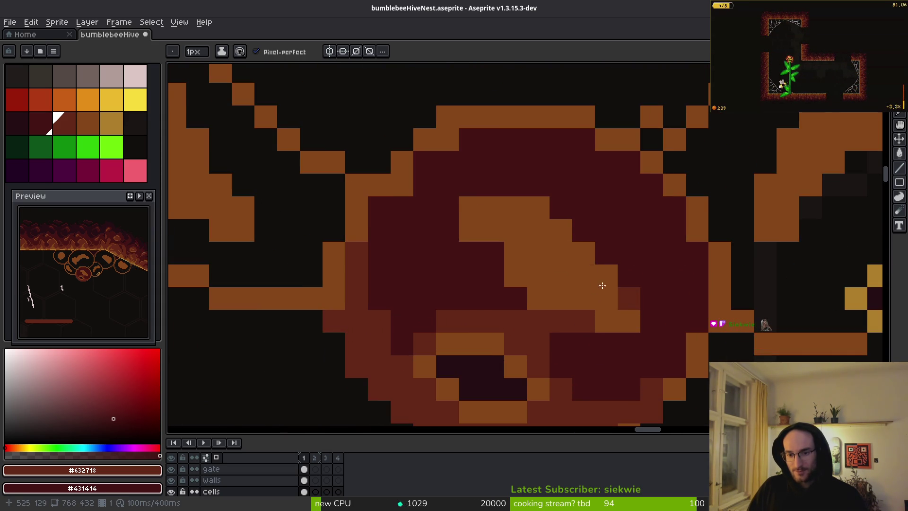
{"action": "scroll", "coordinate": [599, 289], "scroll_direction": "down", "scroll_amount": 1}
{"action": "left_click", "coordinate": [631, 296]}
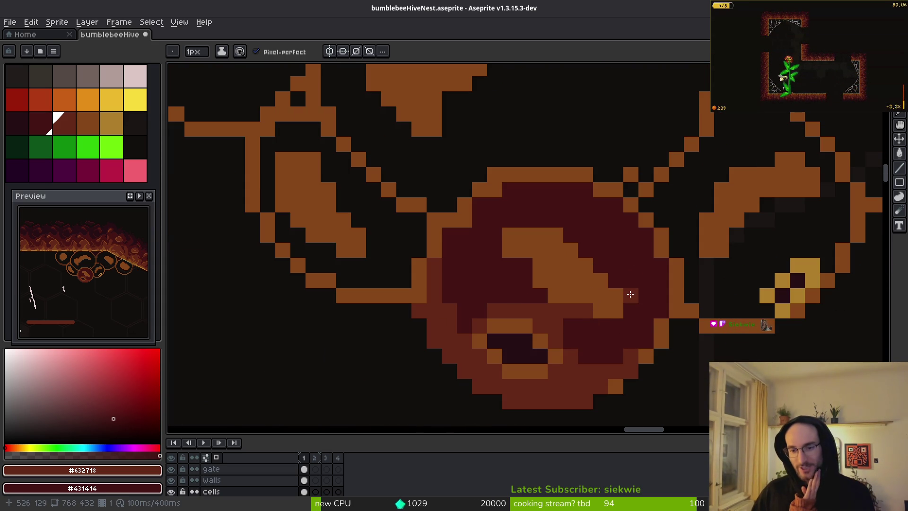
{"action": "left_click_drag", "start_coordinate": [646, 312], "coordinate": [646, 342]}
{"action": "left_click", "coordinate": [620, 382]}
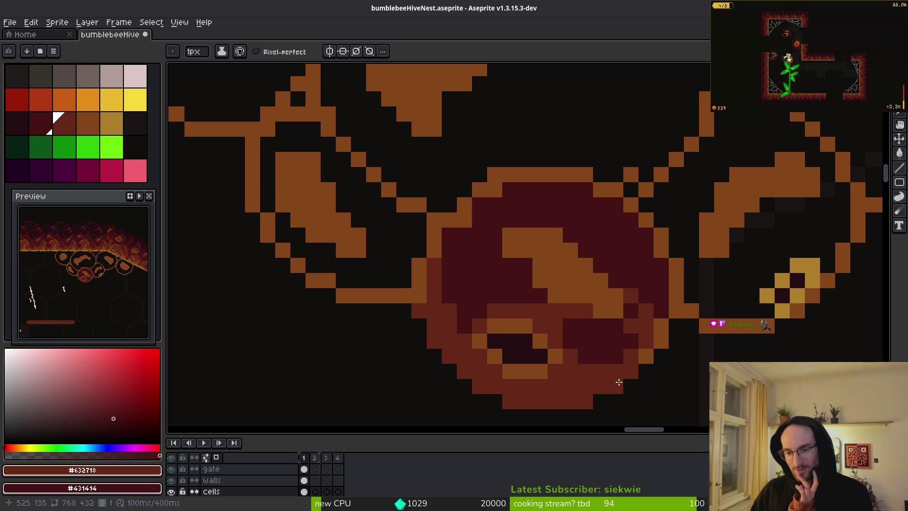
{"action": "left_click", "coordinate": [658, 324]}
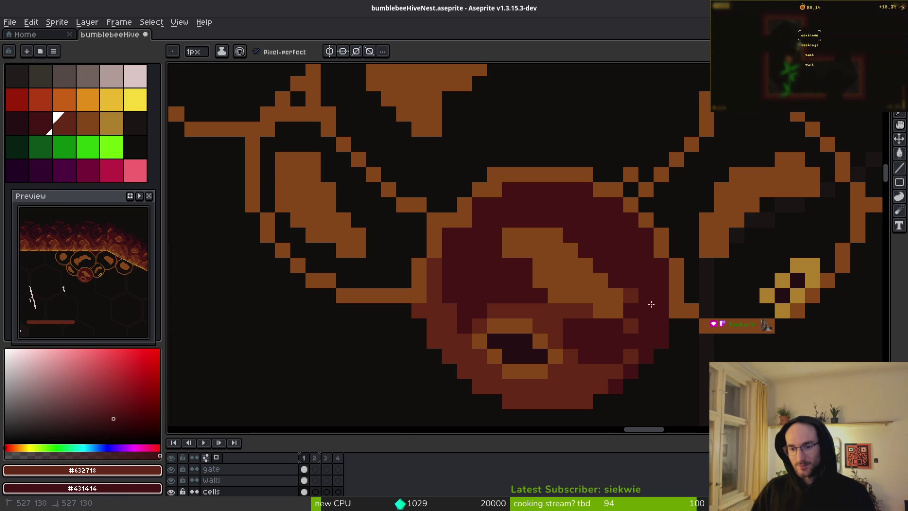
{"action": "scroll", "coordinate": [651, 304], "scroll_direction": "down", "scroll_amount": 3}
{"action": "scroll", "coordinate": [656, 345], "scroll_direction": "up", "scroll_amount": 3}
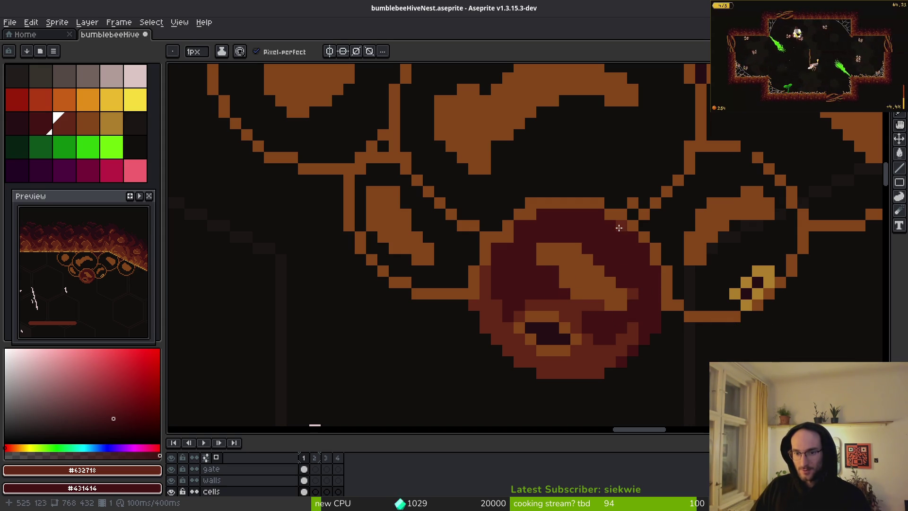
{"action": "left_click_drag", "start_coordinate": [644, 260], "coordinate": [629, 267]}
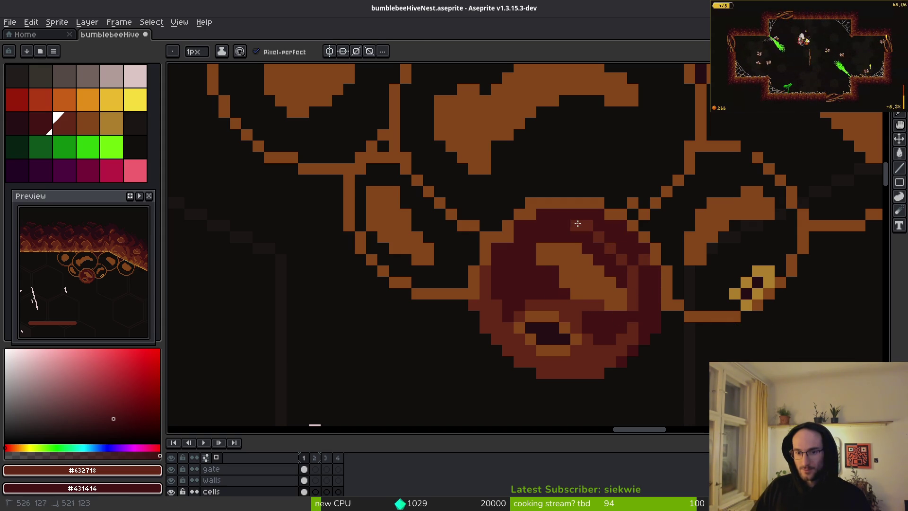
Step: Bucket-fill the remaining dark interior with the lighter red
{"action": "key", "text": "g"}
{"action": "left_click", "coordinate": [524, 266]}
{"action": "scroll", "coordinate": [524, 266], "scroll_direction": "down", "scroll_amount": 3}
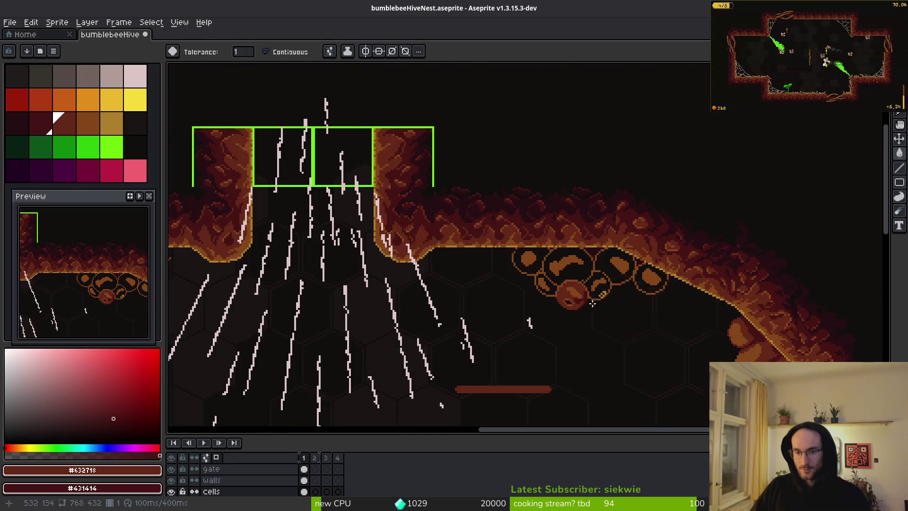
{"action": "scroll", "coordinate": [479, 281], "scroll_direction": "up", "scroll_amount": 4}
{"action": "key", "text": "b"}
{"action": "scroll", "coordinate": [629, 259], "scroll_direction": "down", "scroll_amount": 1}
{"action": "scroll", "coordinate": [612, 265], "scroll_direction": "up", "scroll_amount": 1}
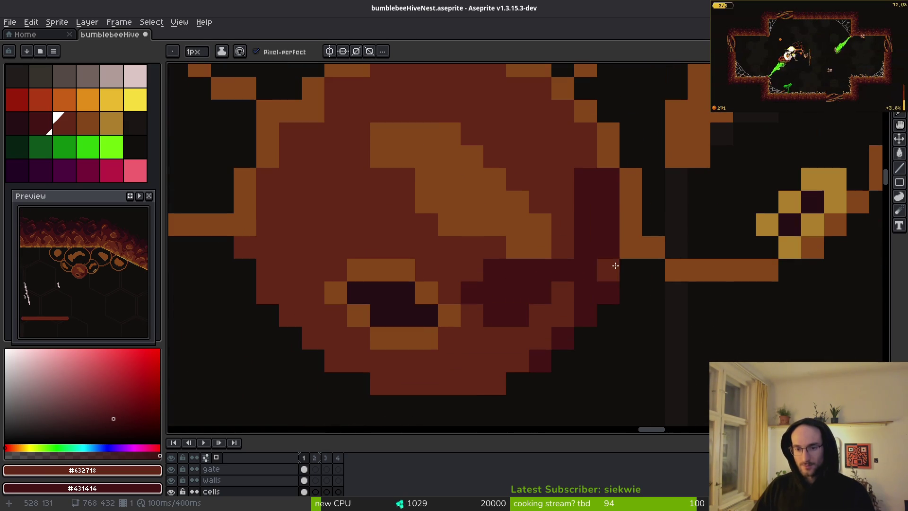
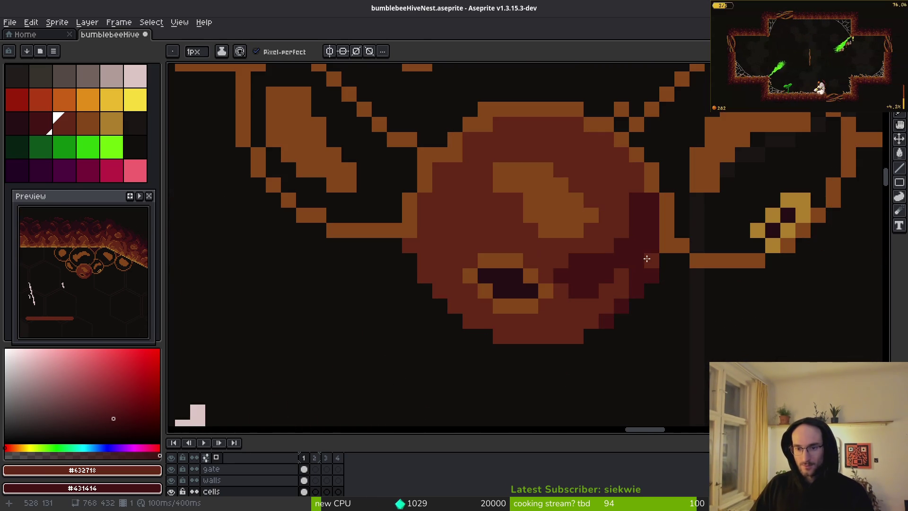
Step: Darken several hive pixels and the orange outline on the hive's right side with dark red
{"action": "right_click", "coordinate": [607, 245]}
{"action": "right_click", "coordinate": [621, 216]}
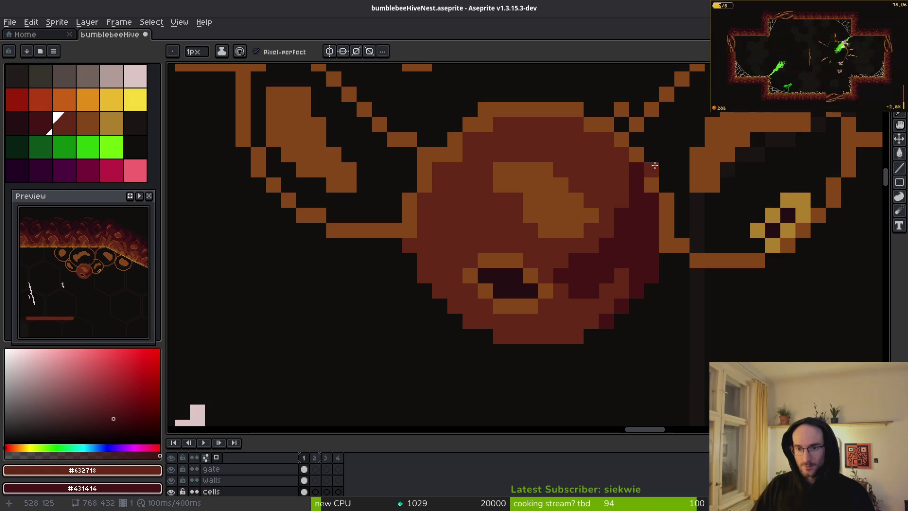
{"action": "left_click_drag", "start_coordinate": [656, 194], "coordinate": [672, 221]}
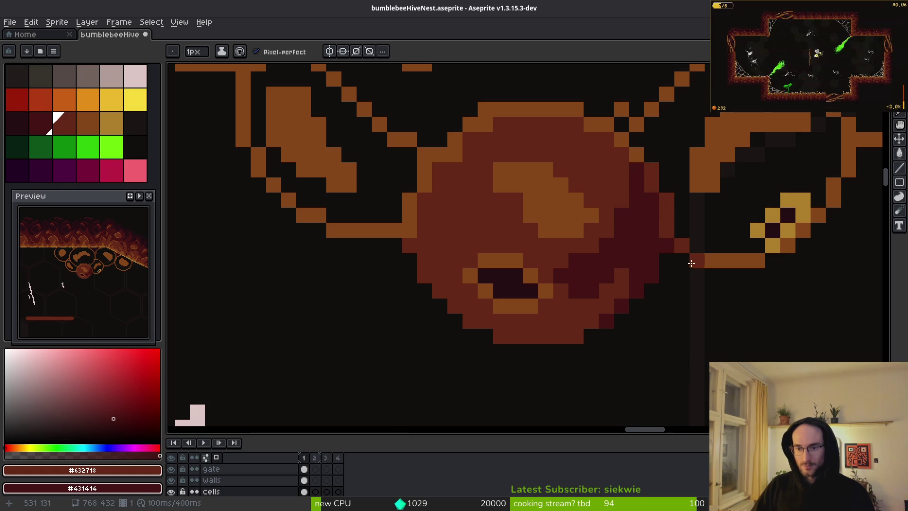
{"action": "scroll", "coordinate": [692, 264], "scroll_direction": "down", "scroll_amount": 2}
{"action": "scroll", "coordinate": [662, 230], "scroll_direction": "up", "scroll_amount": 2}
{"action": "scroll", "coordinate": [699, 241], "scroll_direction": "down", "scroll_amount": 3}
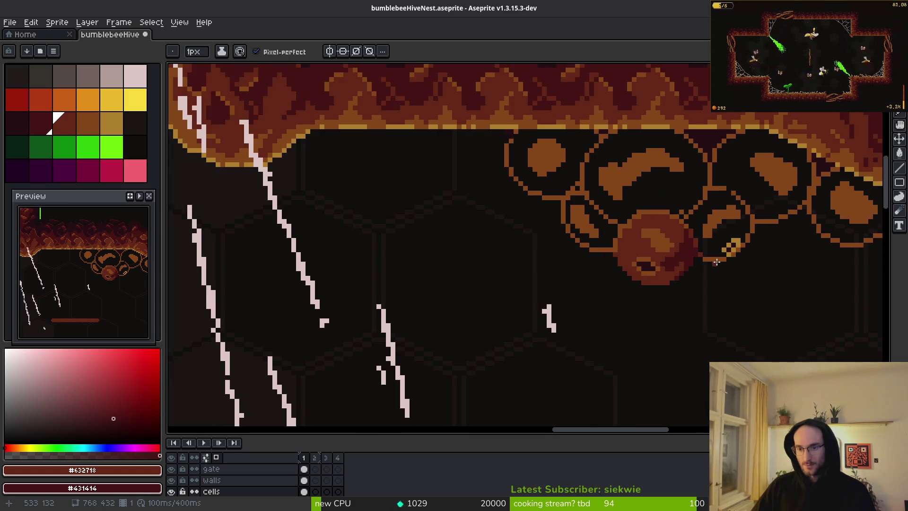
{"action": "scroll", "coordinate": [709, 230], "scroll_direction": "up", "scroll_amount": 3}
Step: Flood-fill the orange connector line and the area right of the hive with dark red
{"action": "key", "text": "g"}
{"action": "left_click", "coordinate": [738, 222]}
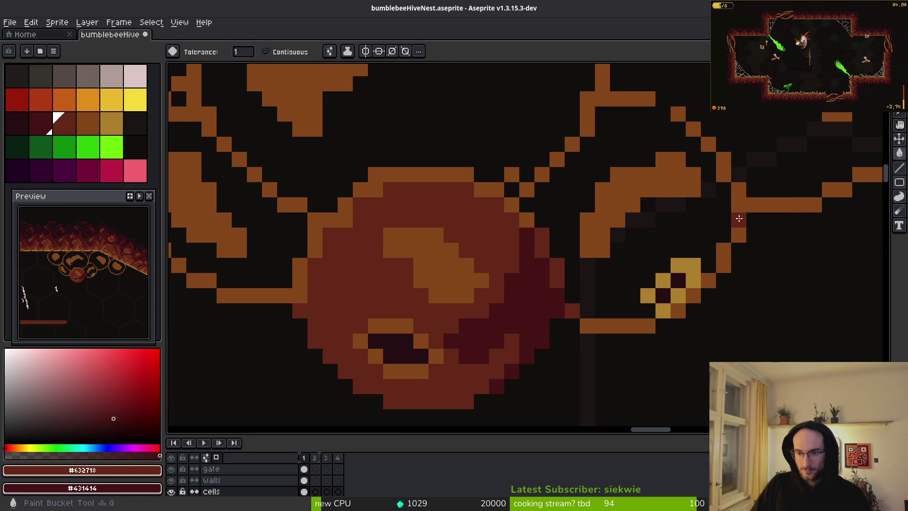
{"action": "left_click", "coordinate": [691, 241]}
{"action": "scroll", "coordinate": [691, 240], "scroll_direction": "down", "scroll_amount": 2}
{"action": "scroll", "coordinate": [715, 219], "scroll_direction": "up", "scroll_amount": 1}
{"action": "scroll", "coordinate": [715, 219], "scroll_direction": "down", "scroll_amount": 3}
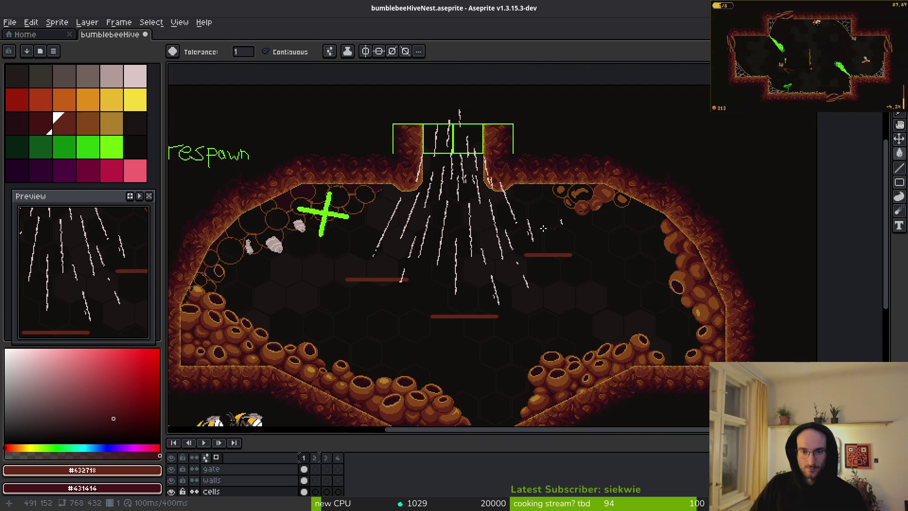
{"action": "scroll", "coordinate": [532, 211], "scroll_direction": "up", "scroll_amount": 3}
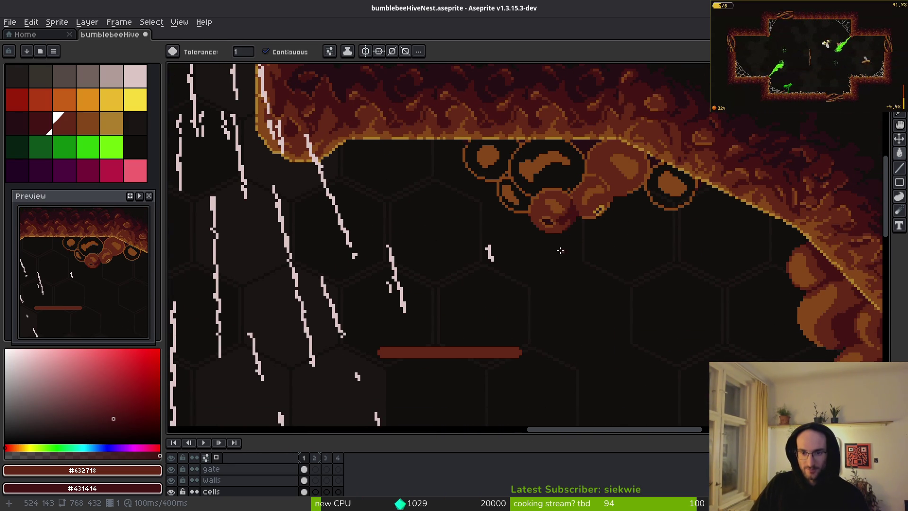
{"action": "scroll", "coordinate": [550, 221], "scroll_direction": "up", "scroll_amount": 3}
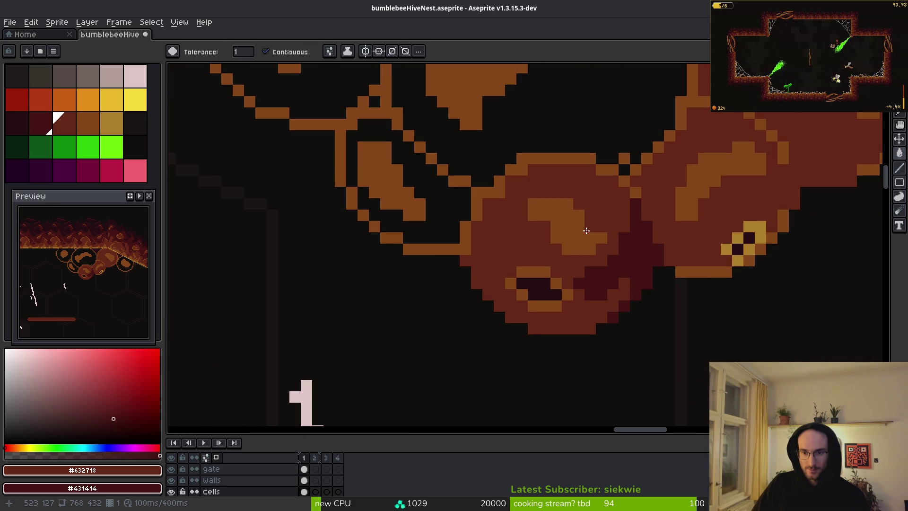
Step: Extend the orange-brown highlight on the hanging hive cell
{"action": "left_click", "coordinate": [535, 220], "text": "alt"}
{"action": "key", "text": "b"}
{"action": "scroll", "coordinate": [511, 208], "scroll_direction": "up", "scroll_amount": 1}
{"action": "left_click_drag", "start_coordinate": [523, 203], "coordinate": [509, 214]}
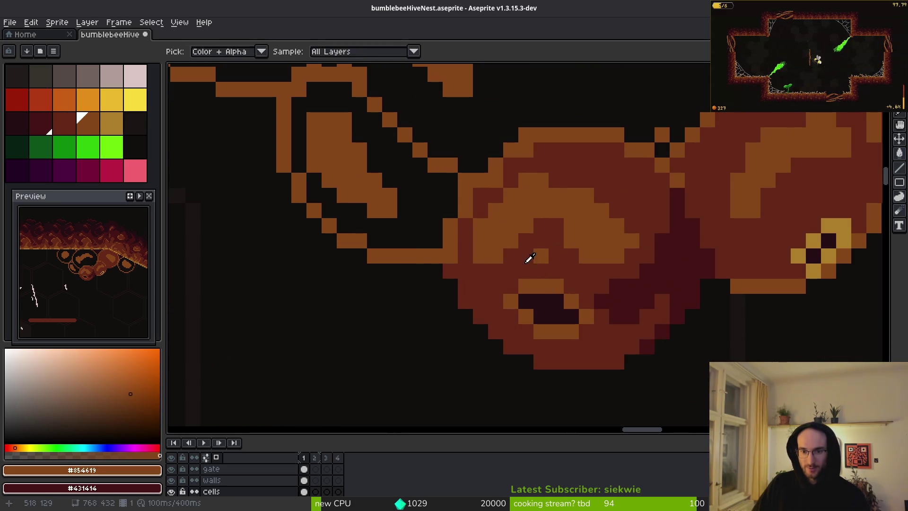
{"action": "left_click", "coordinate": [544, 225], "text": "alt"}
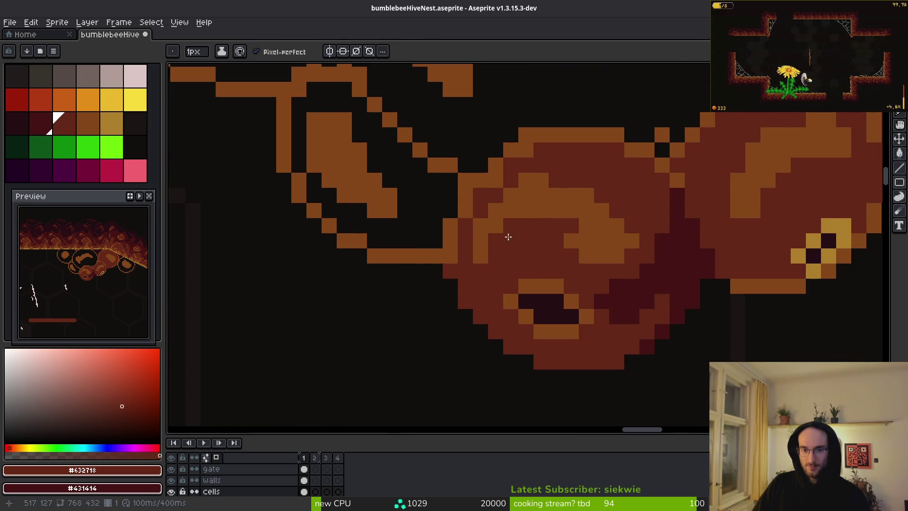
{"action": "scroll", "coordinate": [479, 255], "scroll_direction": "down", "scroll_amount": 1}
{"action": "scroll", "coordinate": [493, 230], "scroll_direction": "up", "scroll_amount": 1}
Step: Reshape the cell's highlight with more orange pixels, covering one stray pixel with red-brown
{"action": "left_click", "coordinate": [528, 214], "text": "alt"}
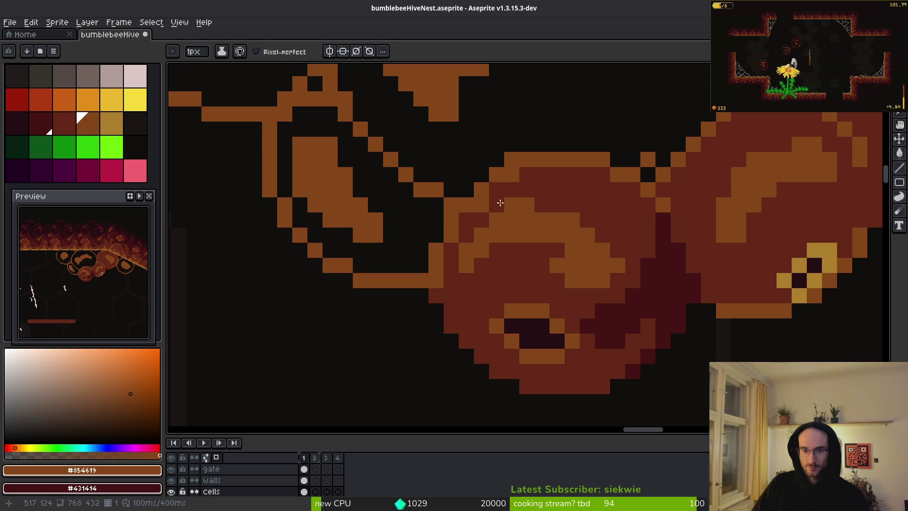
{"action": "left_click", "coordinate": [511, 204], "text": "alt"}
{"action": "left_click", "coordinate": [527, 203], "text": "alt"}
{"action": "left_click_drag", "start_coordinate": [527, 203], "coordinate": [553, 209]}
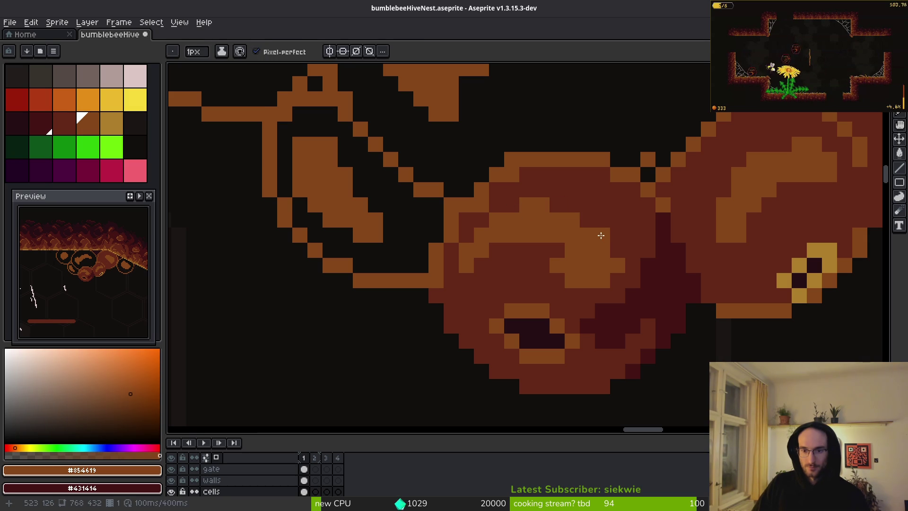
{"action": "left_click", "coordinate": [595, 221], "text": "alt"}
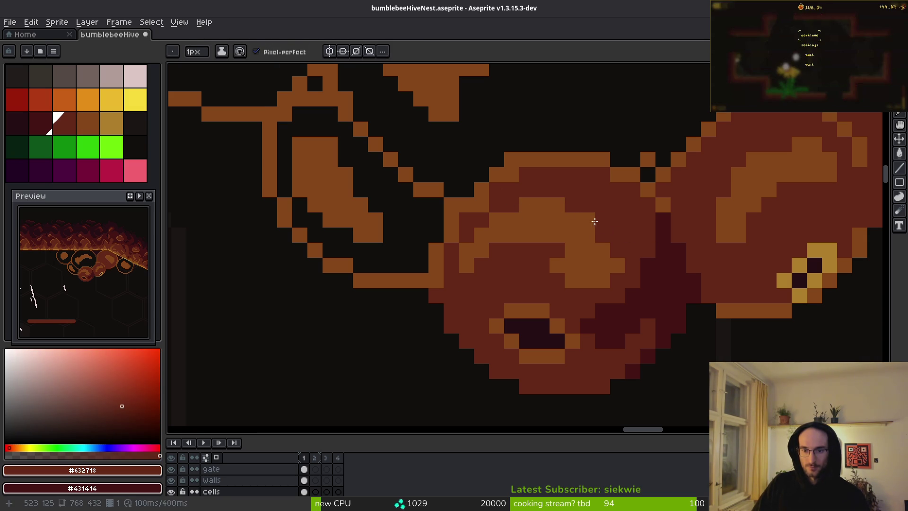
{"action": "scroll", "coordinate": [569, 204], "scroll_direction": "down", "scroll_amount": 1}
{"action": "scroll", "coordinate": [573, 237], "scroll_direction": "up", "scroll_amount": 1}
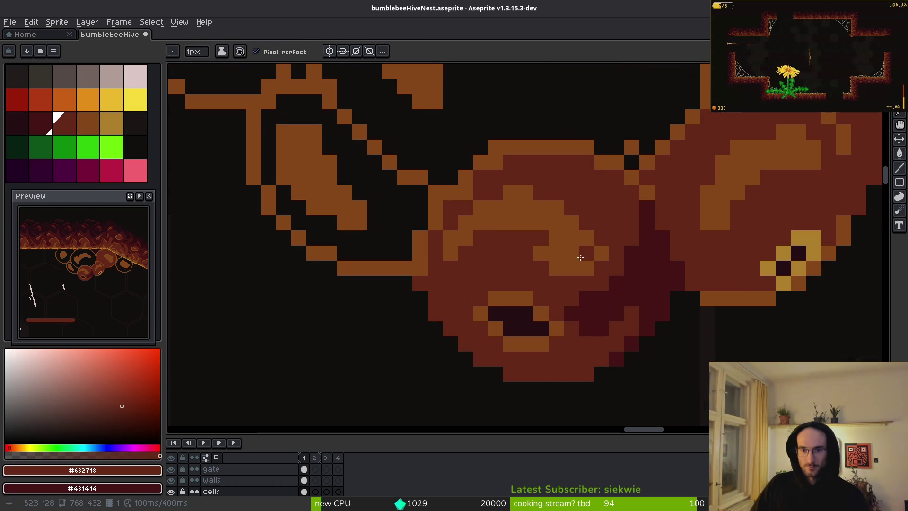
{"action": "left_click", "coordinate": [556, 254]}
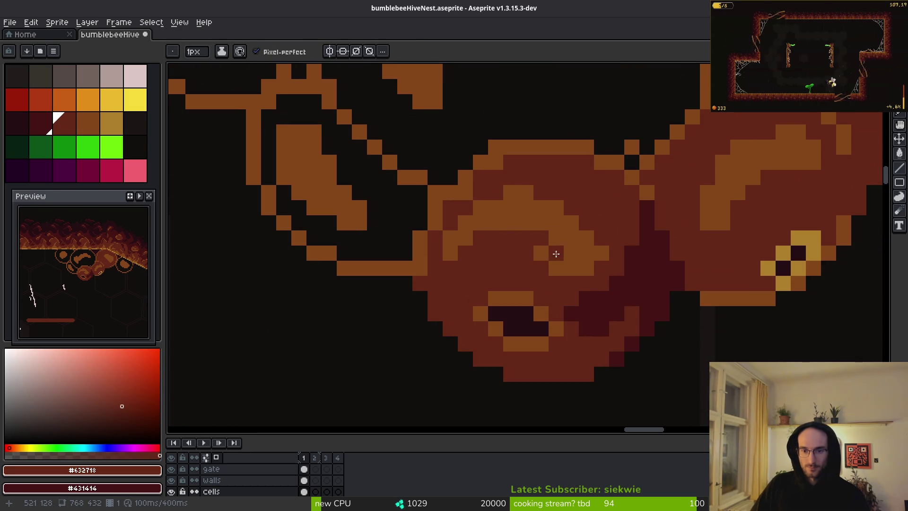
Step: Recolour the gold checker pixels to orange-brown #854619 with the fill tool
{"action": "left_click", "coordinate": [599, 246], "text": "alt"}
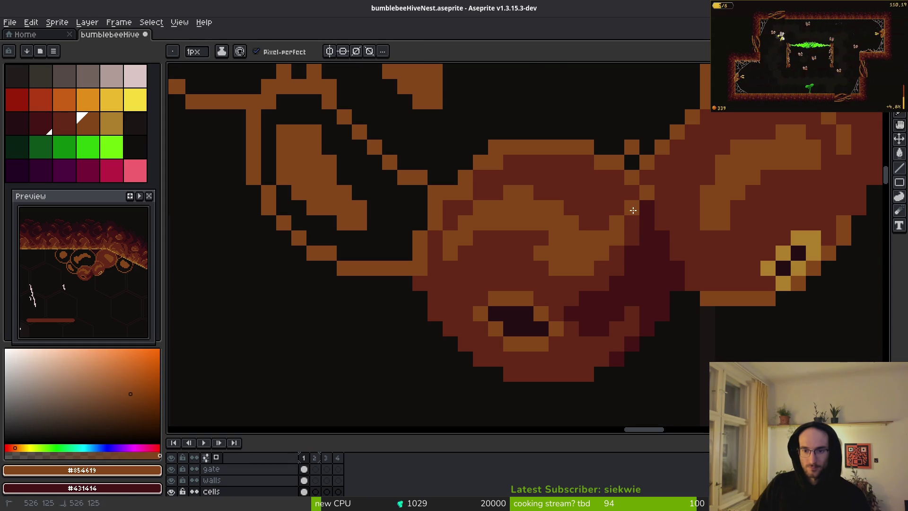
{"action": "scroll", "coordinate": [632, 210], "scroll_direction": "down", "scroll_amount": 3}
{"action": "scroll", "coordinate": [626, 211], "scroll_direction": "up", "scroll_amount": 2}
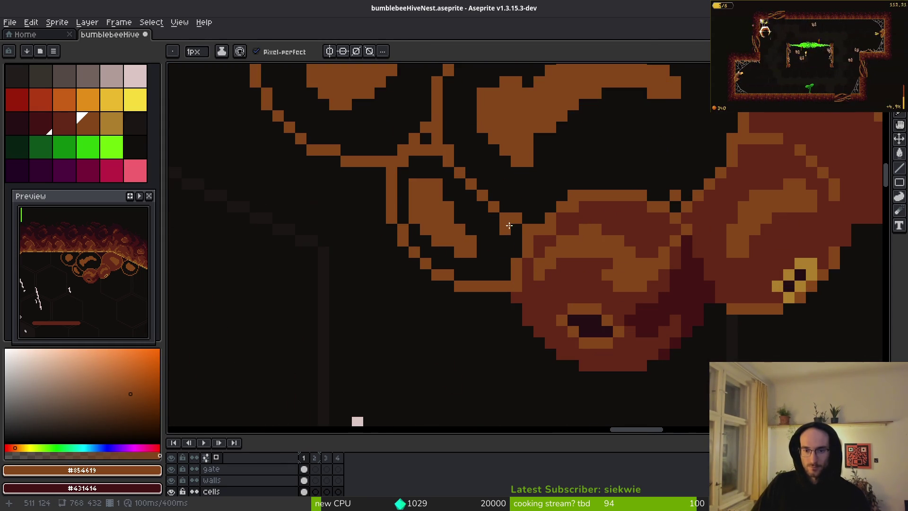
{"action": "scroll", "coordinate": [610, 308], "scroll_direction": "down", "scroll_amount": 2}
{"action": "left_click", "coordinate": [696, 296], "text": "alt"}
{"action": "scroll", "coordinate": [698, 290], "scroll_direction": "up", "scroll_amount": 2}
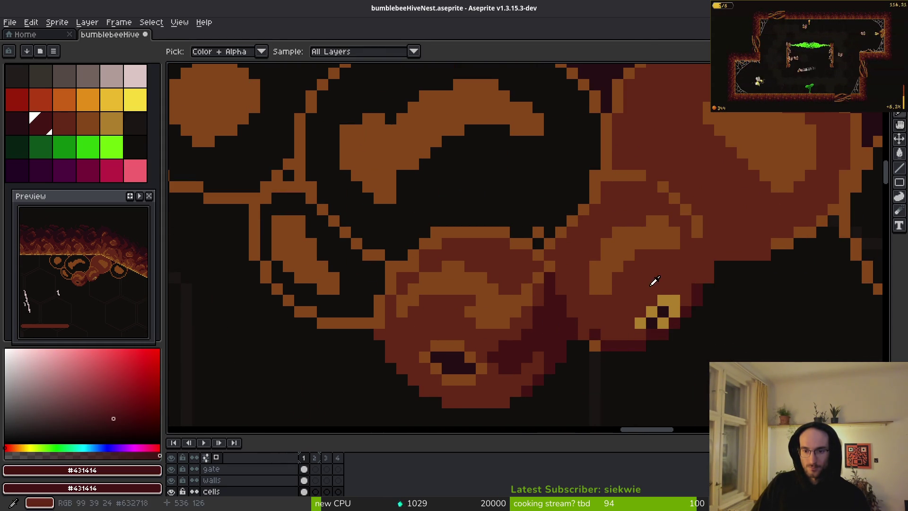
{"action": "left_click", "coordinate": [654, 284], "text": "alt"}
{"action": "scroll", "coordinate": [658, 291], "scroll_direction": "up", "scroll_amount": 2}
{"action": "key", "text": "g"}
{"action": "left_click", "coordinate": [666, 314]}
{"action": "left_click", "coordinate": [640, 353]}
{"action": "left_click", "coordinate": [611, 322]}
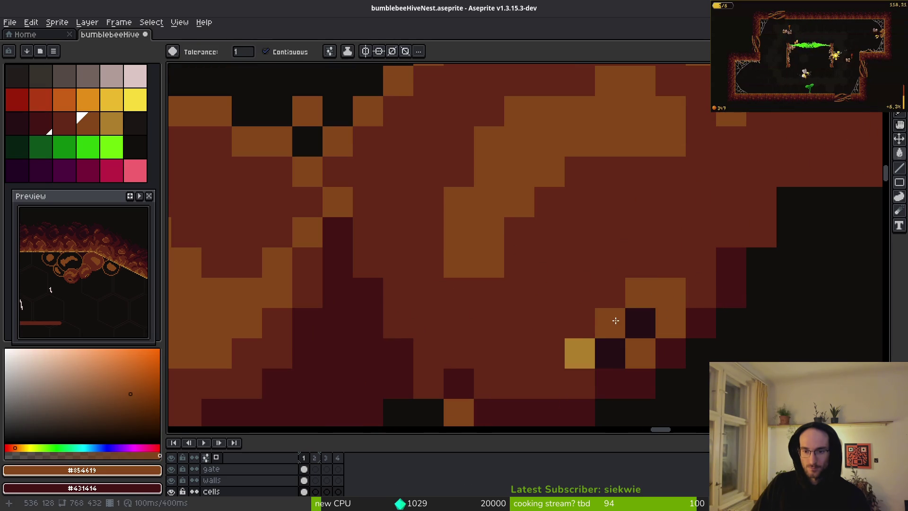
{"action": "left_click", "coordinate": [580, 353]}
{"action": "left_click", "coordinate": [642, 322]}
{"action": "scroll", "coordinate": [648, 333], "scroll_direction": "down", "scroll_amount": 2}
{"action": "scroll", "coordinate": [693, 350], "scroll_direction": "down", "scroll_amount": 2}
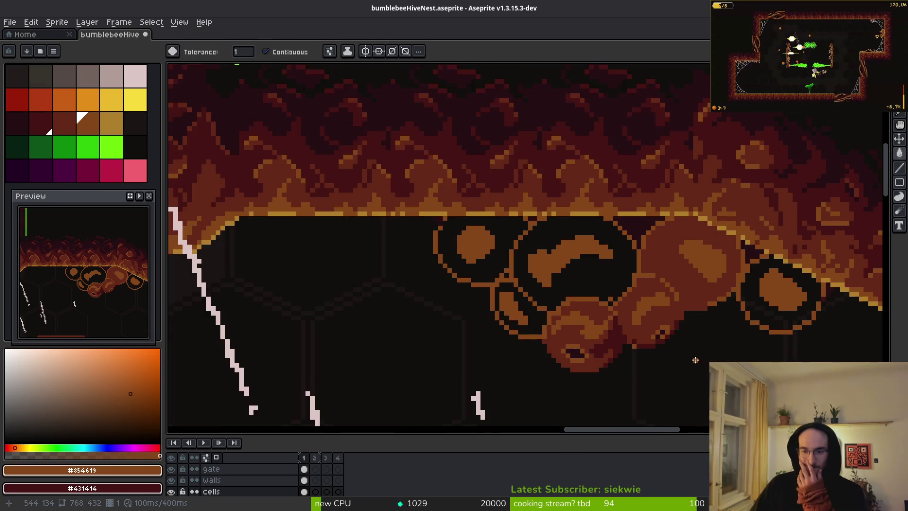
Step: Move to the cluster near the right wall and sample its darkest red, undoing an accidental fill
{"action": "mouse_move", "coordinate": [693, 350]}
{"action": "left_mouse_down"}
{"action": "mouse_move", "coordinate": [527, 229]}
{"action": "mouse_move", "coordinate": [539, 168]}
{"action": "left_mouse_up"}
{"action": "scroll", "coordinate": [540, 168], "scroll_direction": "down", "scroll_amount": 3}
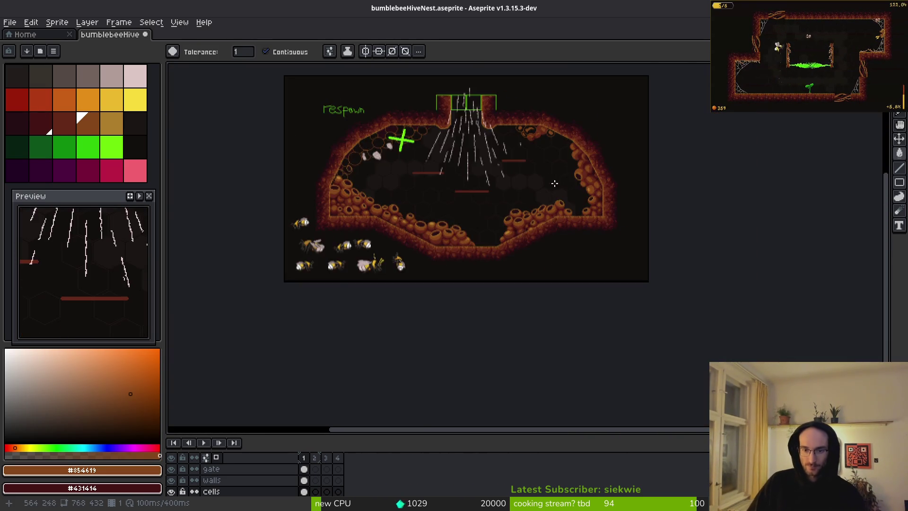
{"action": "scroll", "coordinate": [556, 236], "scroll_direction": "up", "scroll_amount": 3}
{"action": "scroll", "coordinate": [556, 293], "scroll_direction": "up", "scroll_amount": 2}
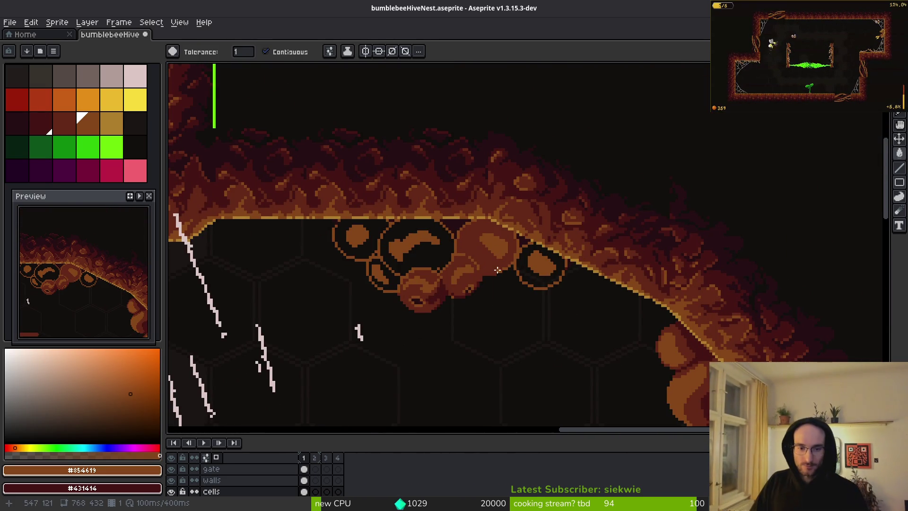
{"action": "scroll", "coordinate": [501, 265], "scroll_direction": "up", "scroll_amount": 4}
{"action": "left_click", "coordinate": [524, 236], "text": "alt"}
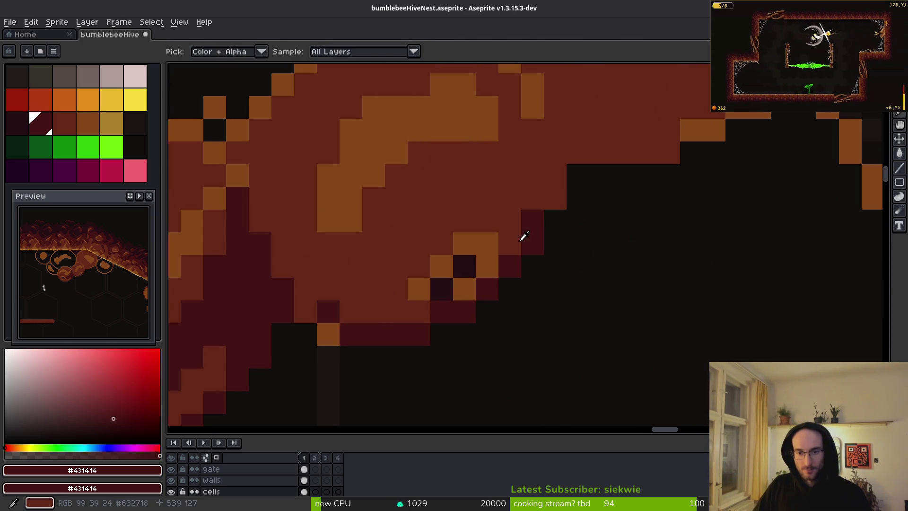
{"action": "key", "text": "g"}
{"action": "left_click", "coordinate": [510, 207]}
{"action": "key", "text": "ctrl+z"}
Step: Paint dark red #431414 shadow pixels along the cluster's lower and right edges
{"action": "key", "text": "b"}
{"action": "left_click_drag", "start_coordinate": [510, 221], "coordinate": [479, 223]}
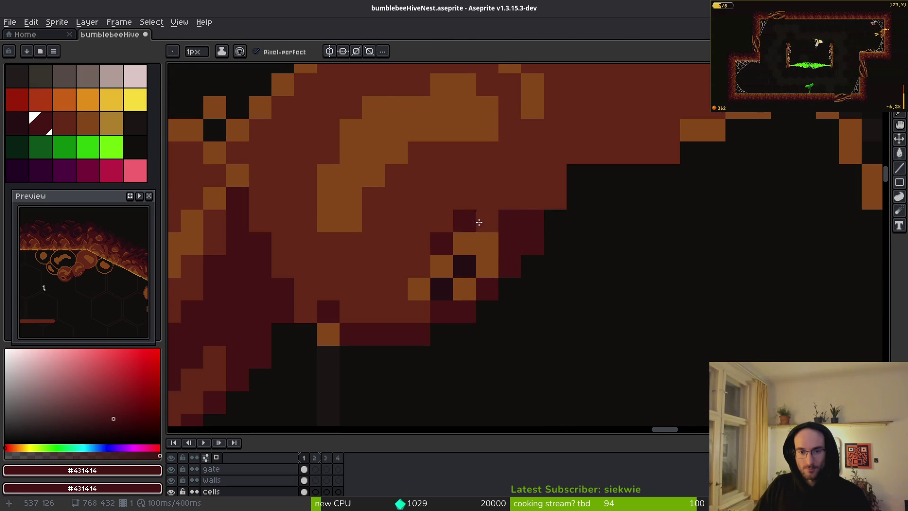
{"action": "left_click", "coordinate": [419, 267]}
{"action": "left_click", "coordinate": [472, 213]}
{"action": "left_click", "coordinate": [398, 298]}
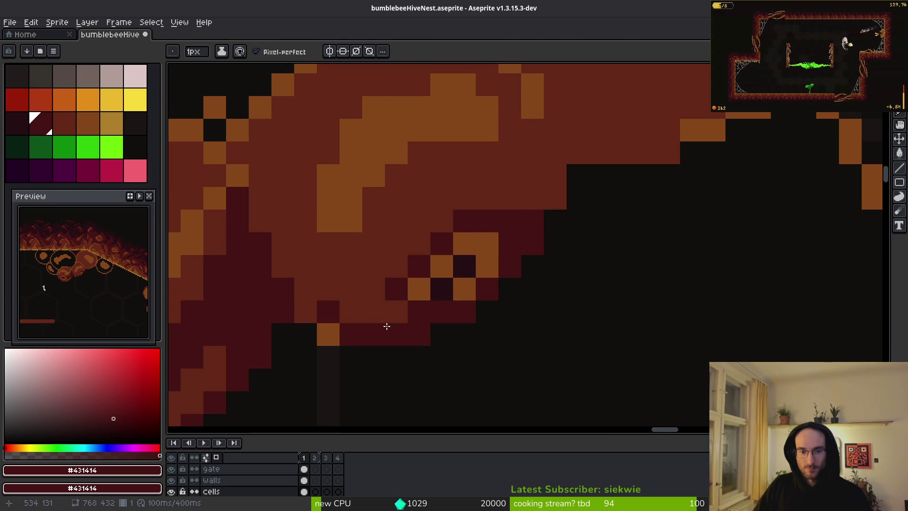
{"action": "left_click", "coordinate": [374, 313]}
{"action": "left_click", "coordinate": [396, 312]}
{"action": "left_click", "coordinate": [532, 198]}
{"action": "left_click", "coordinate": [554, 199]}
{"action": "left_click", "coordinate": [554, 176]}
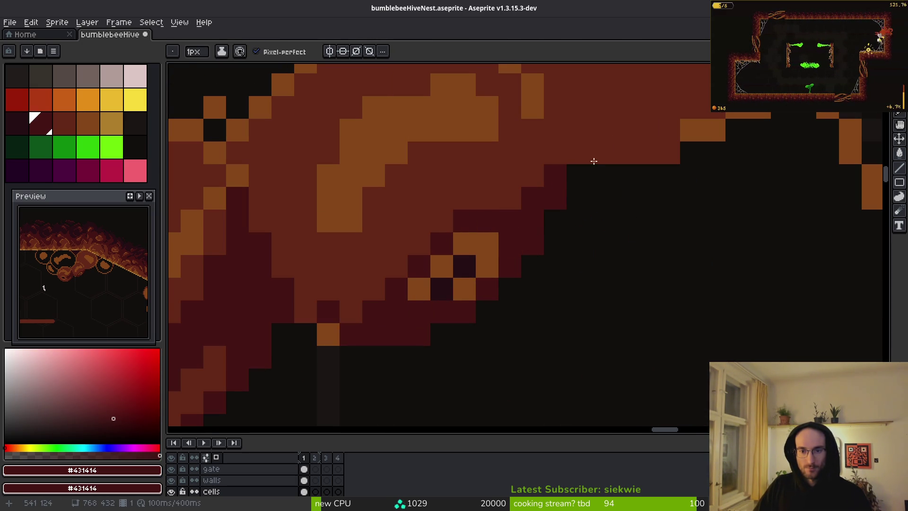
{"action": "scroll", "coordinate": [595, 260], "scroll_direction": "down", "scroll_amount": 4}
Step: Scroll around the canvas to review the shaded ceiling honeycomb and the right wall cells
{"action": "scroll", "coordinate": [606, 250], "scroll_direction": "down", "scroll_amount": 2}
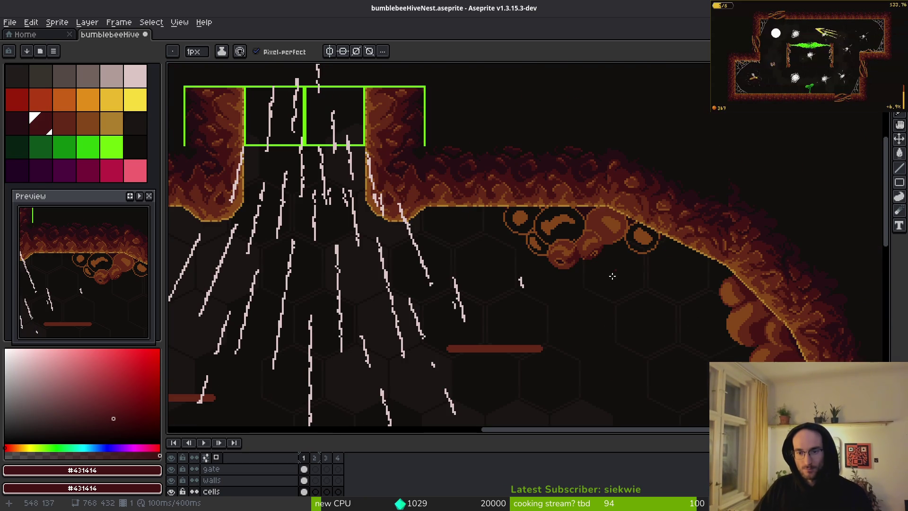
{"action": "scroll", "coordinate": [520, 266], "scroll_direction": "left", "scroll_amount": 10}
{"action": "scroll", "coordinate": [521, 266], "scroll_direction": "down", "scroll_amount": 3}
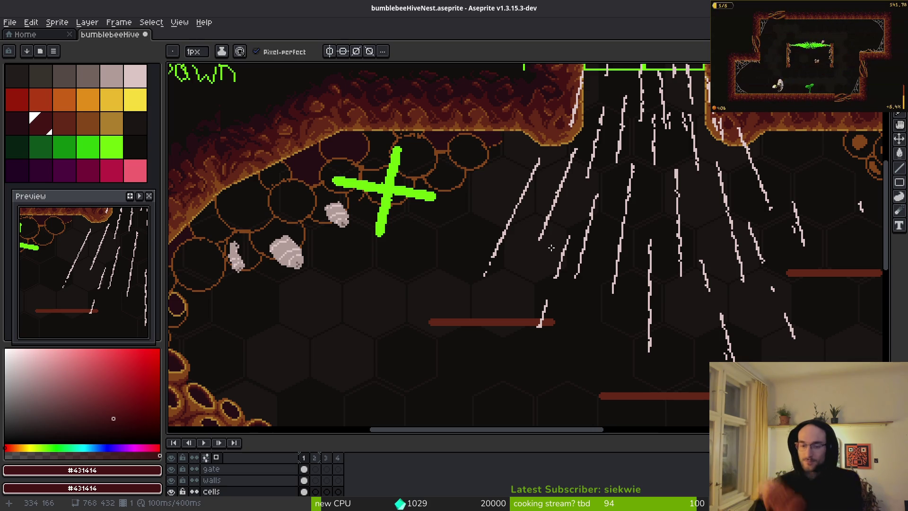
{"action": "scroll", "coordinate": [499, 257], "scroll_direction": "down", "scroll_amount": 2}
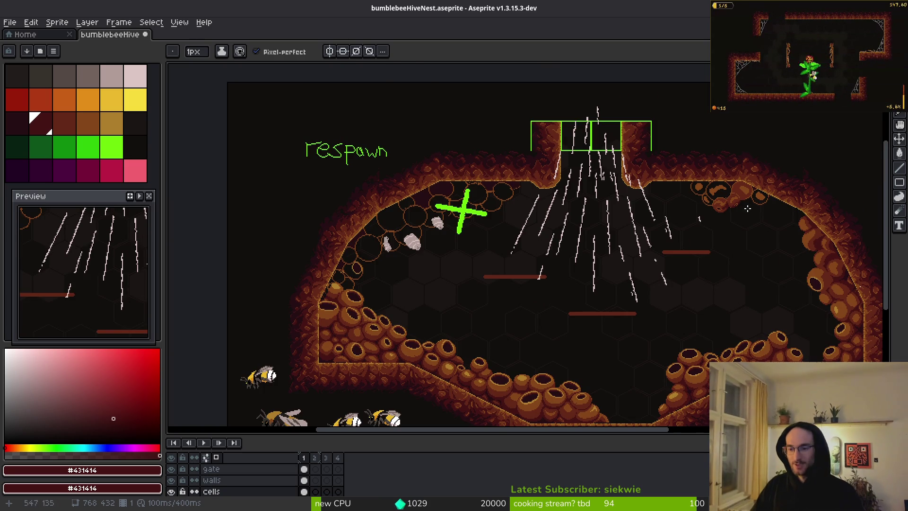
{"action": "scroll", "coordinate": [747, 208], "scroll_direction": "up", "scroll_amount": 2}
{"action": "scroll", "coordinate": [705, 216], "scroll_direction": "up", "scroll_amount": 2}
{"action": "scroll", "coordinate": [650, 266], "scroll_direction": "down", "scroll_amount": 3}
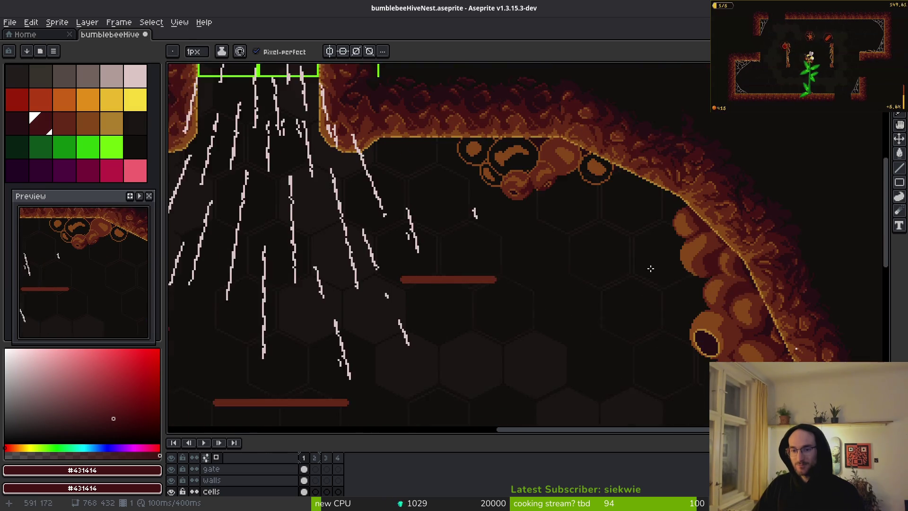
{"action": "scroll", "coordinate": [648, 241], "scroll_direction": "up", "scroll_amount": 1}
Step: Lasso-select the honeycomb cluster on the cave's right wall
{"action": "key", "text": "m"}
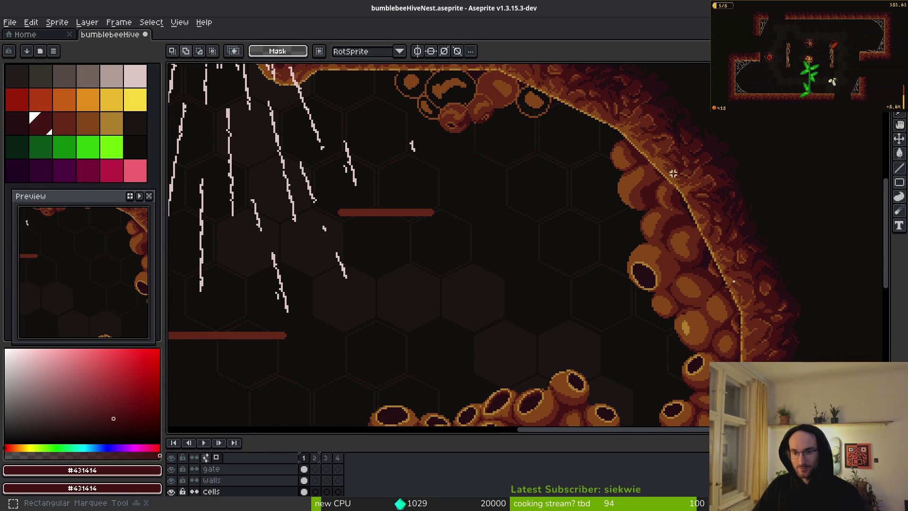
{"action": "key", "text": "q"}
{"action": "left_click_drag", "start_coordinate": [657, 161], "coordinate": [613, 288]}
{"action": "left_click_drag", "start_coordinate": [717, 210], "coordinate": [700, 239]}
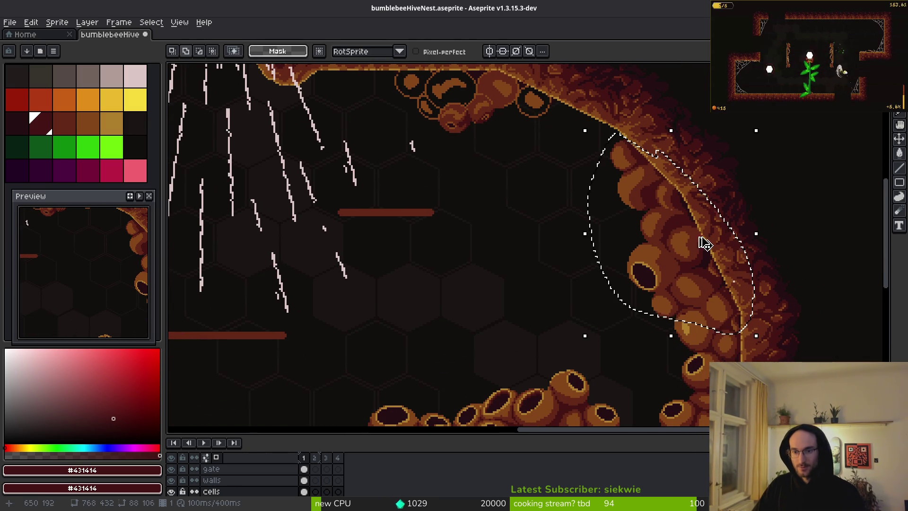
{"action": "scroll", "coordinate": [649, 325], "scroll_direction": "up", "scroll_amount": 3}
Step: Drag out a copy of the cluster and rotate it to about 42° near the top wall
{"action": "mouse_move", "coordinate": [709, 324]}
{"action": "left_mouse_down"}
{"action": "mouse_move", "coordinate": [603, 254]}
{"action": "mouse_move", "coordinate": [558, 310]}
{"action": "mouse_move", "coordinate": [525, 316]}
{"action": "left_mouse_up"}
{"action": "mouse_move", "coordinate": [430, 178]}
{"action": "left_mouse_down"}
{"action": "mouse_move", "coordinate": [404, 286]}
{"action": "mouse_move", "coordinate": [410, 266]}
{"action": "left_mouse_up"}
{"action": "mouse_move", "coordinate": [547, 312]}
{"action": "left_mouse_down"}
{"action": "mouse_move", "coordinate": [460, 126]}
{"action": "mouse_move", "coordinate": [464, 146]}
{"action": "mouse_move", "coordinate": [446, 136]}
{"action": "mouse_move", "coordinate": [466, 148]}
{"action": "mouse_move", "coordinate": [532, 250]}
{"action": "mouse_move", "coordinate": [534, 269]}
{"action": "left_mouse_up"}
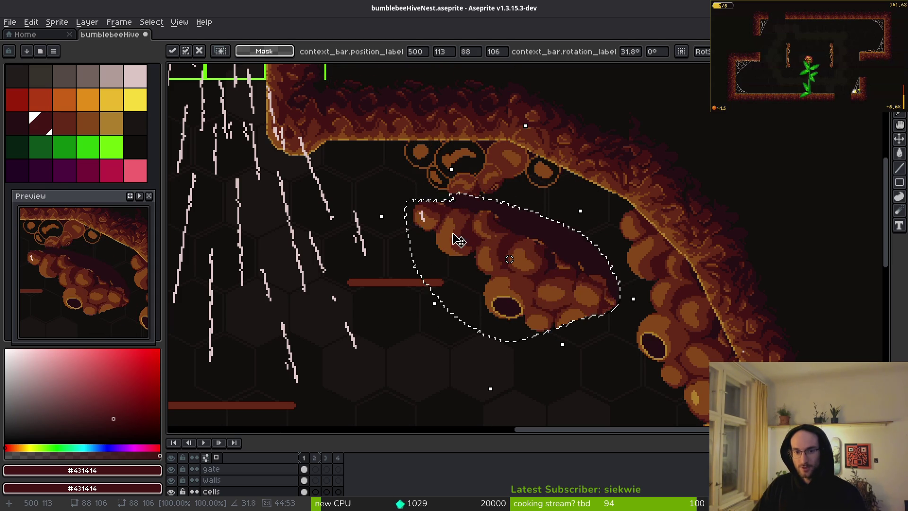
{"action": "left_click_drag", "start_coordinate": [371, 208], "coordinate": [380, 244]}
{"action": "mouse_move", "coordinate": [533, 279]}
{"action": "left_mouse_down"}
{"action": "mouse_move", "coordinate": [512, 204]}
{"action": "mouse_move", "coordinate": [470, 166]}
{"action": "mouse_move", "coordinate": [517, 284]}
{"action": "mouse_move", "coordinate": [506, 290]}
{"action": "left_mouse_up"}
{"action": "scroll", "coordinate": [501, 253], "scroll_direction": "up", "scroll_amount": 2}
Step: Flip the copy horizontally and vertically, place it above the ceiling, and commit it
{"action": "key", "text": "shift+h"}
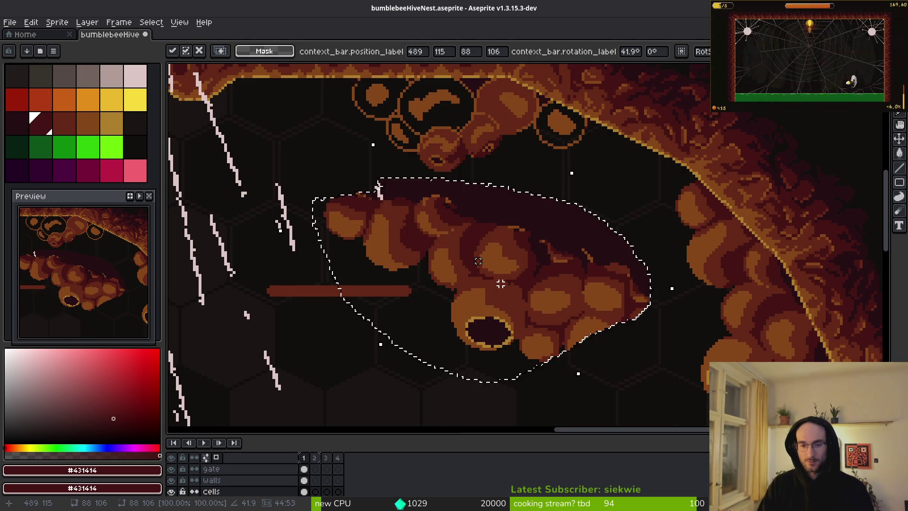
{"action": "key", "text": "shift+v"}
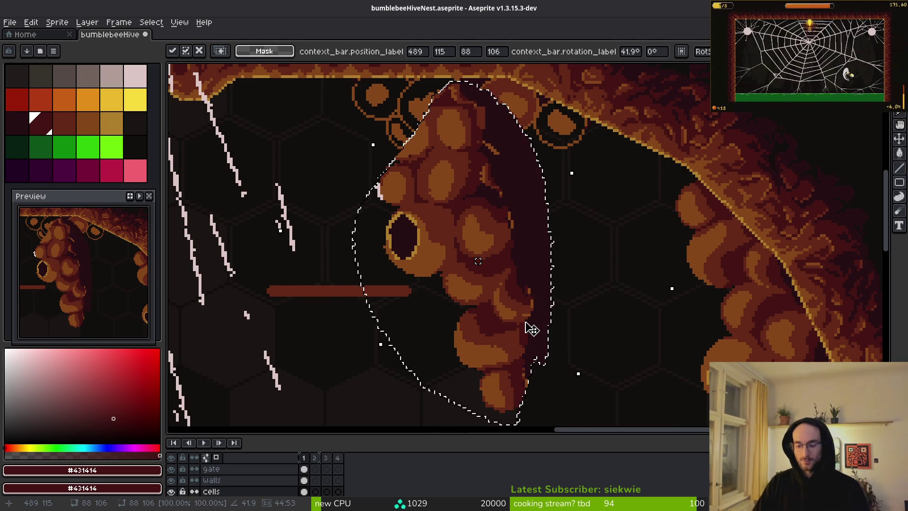
{"action": "key", "text": "shift+h"}
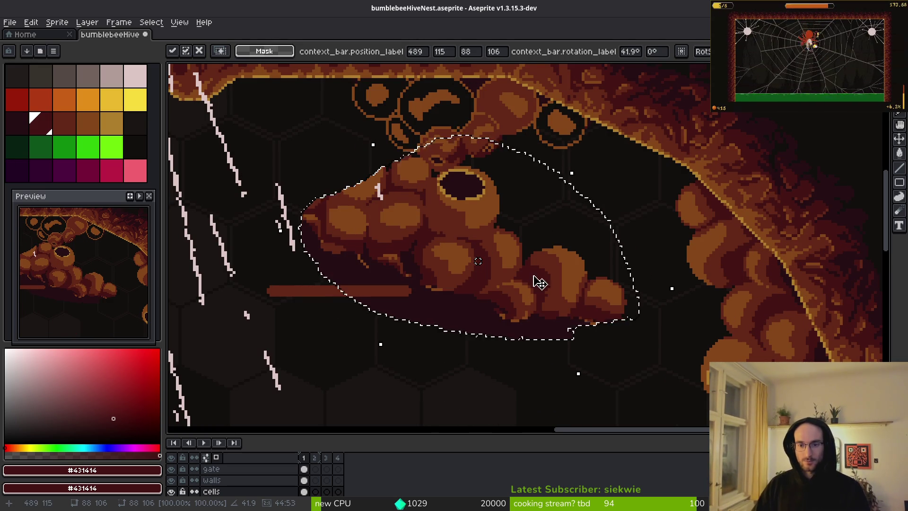
{"action": "scroll", "coordinate": [537, 286], "scroll_direction": "down", "scroll_amount": 3}
{"action": "scroll", "coordinate": [538, 286], "scroll_direction": "up", "scroll_amount": 2}
{"action": "mouse_move", "coordinate": [539, 283]}
{"action": "left_mouse_down"}
{"action": "mouse_move", "coordinate": [553, 300]}
{"action": "mouse_move", "coordinate": [502, 328]}
{"action": "mouse_move", "coordinate": [770, 186]}
{"action": "mouse_move", "coordinate": [567, 249]}
{"action": "mouse_move", "coordinate": [614, 174]}
{"action": "mouse_move", "coordinate": [588, 182]}
{"action": "left_mouse_up"}
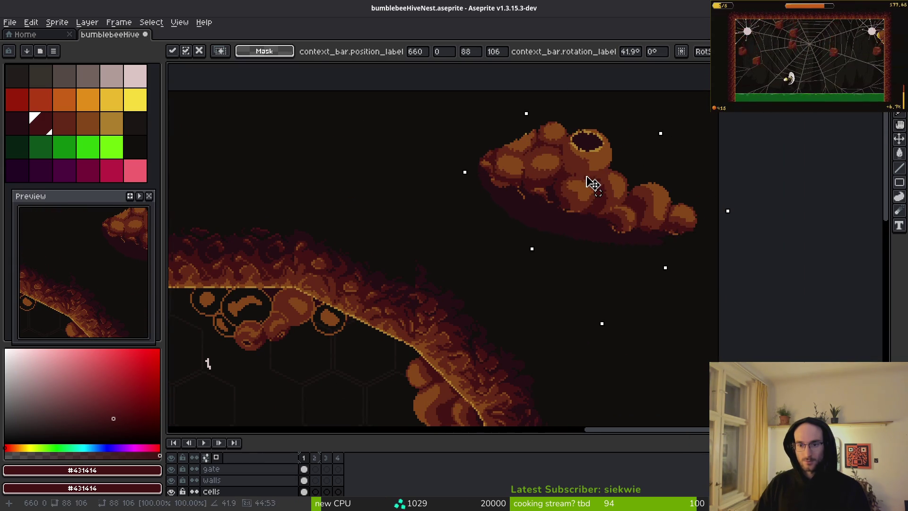
{"action": "key", "text": "Return"}
{"action": "left_click_drag", "start_coordinate": [454, 99], "coordinate": [730, 249]}
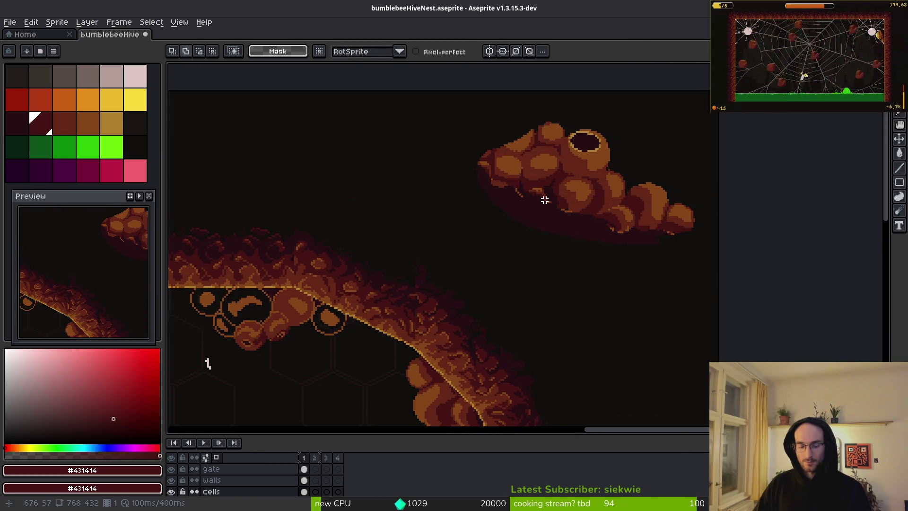
{"action": "key", "text": "m"}
{"action": "left_click_drag", "start_coordinate": [457, 105], "coordinate": [741, 261]}
{"action": "key", "text": "shift+v"}
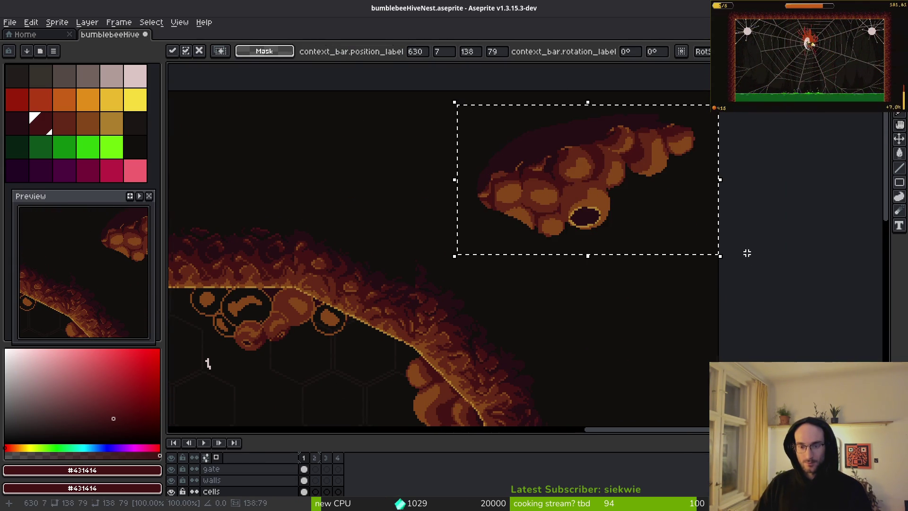
{"action": "key", "text": "shift+h"}
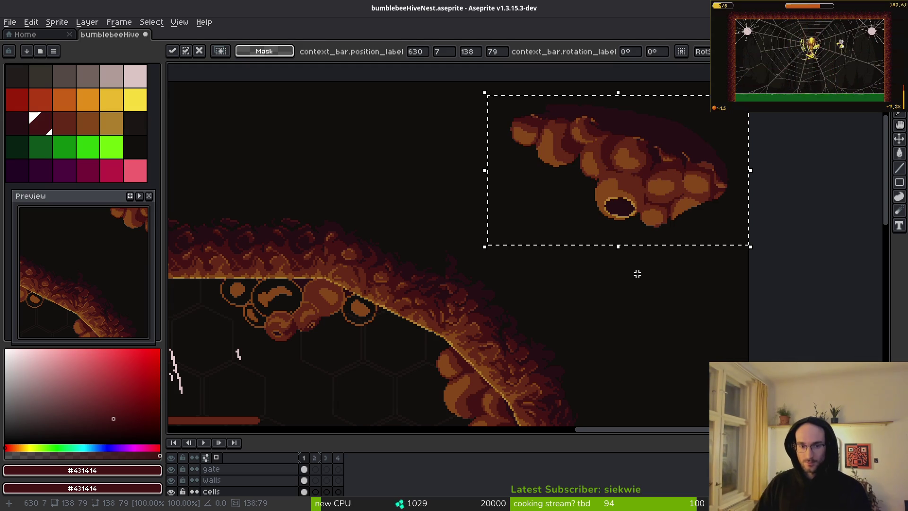
{"action": "scroll", "coordinate": [715, 296], "scroll_direction": "left", "scroll_amount": 5}
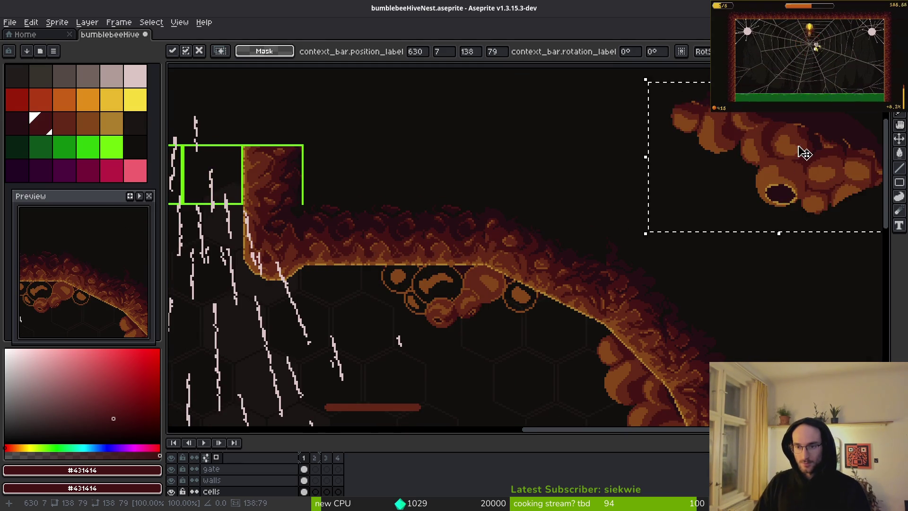
{"action": "mouse_move", "coordinate": [802, 152]}
{"action": "left_mouse_down"}
{"action": "mouse_move", "coordinate": [462, 308]}
{"action": "mouse_move", "coordinate": [463, 294]}
{"action": "mouse_move", "coordinate": [488, 290]}
{"action": "mouse_move", "coordinate": [505, 310]}
{"action": "mouse_move", "coordinate": [487, 310]}
{"action": "mouse_move", "coordinate": [458, 282]}
{"action": "mouse_move", "coordinate": [442, 281]}
{"action": "mouse_move", "coordinate": [475, 300]}
{"action": "mouse_move", "coordinate": [464, 300]}
{"action": "mouse_move", "coordinate": [480, 296]}
{"action": "left_mouse_up"}
{"action": "scroll", "coordinate": [496, 309], "scroll_direction": "down", "scroll_amount": 4}
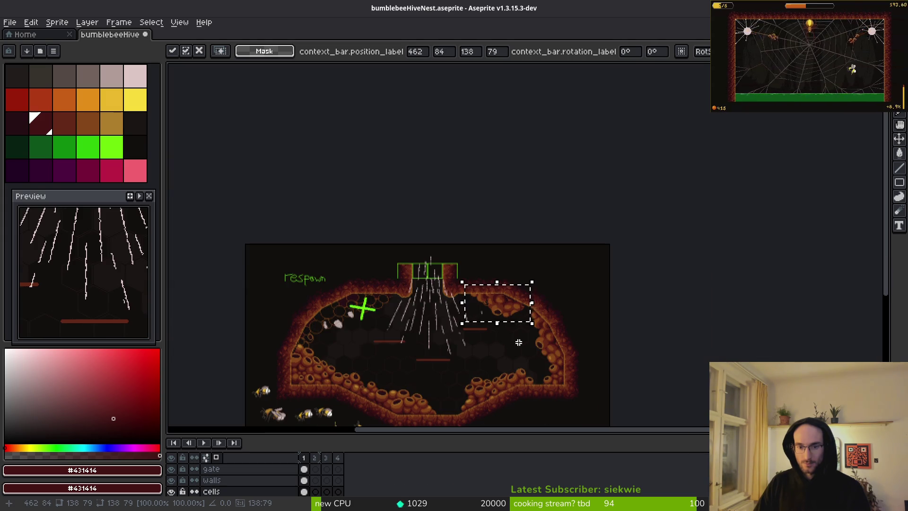
{"action": "scroll", "coordinate": [519, 335], "scroll_direction": "up", "scroll_amount": 1}
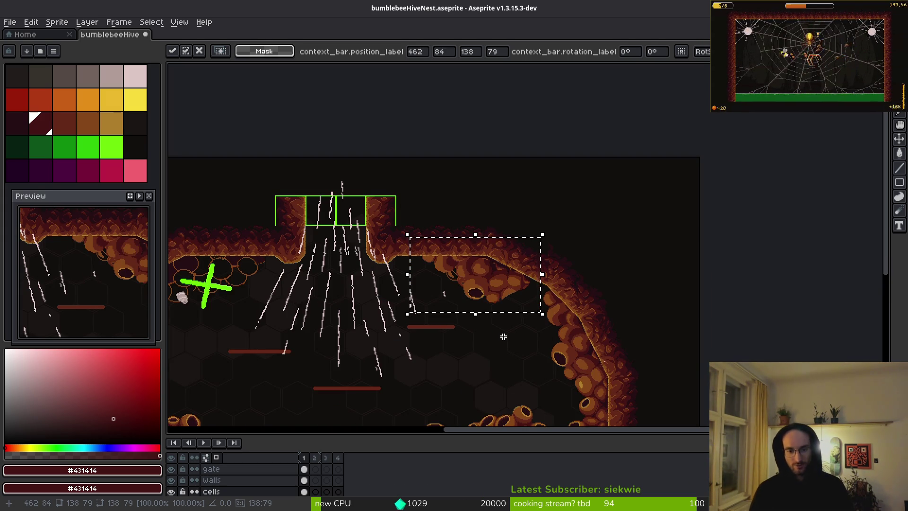
{"action": "scroll", "coordinate": [607, 281], "scroll_direction": "down", "scroll_amount": 3}
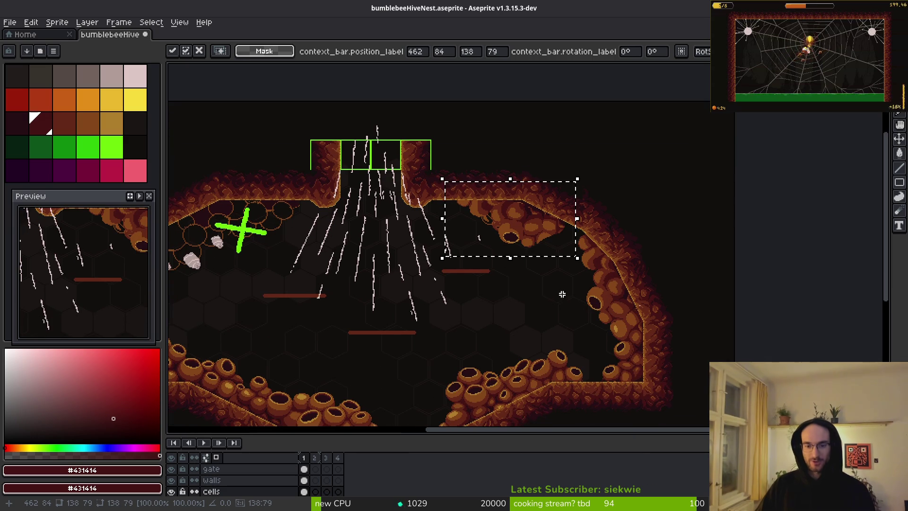
{"action": "mouse_move", "coordinate": [553, 281]}
{"action": "left_mouse_down"}
{"action": "mouse_move", "coordinate": [549, 236]}
{"action": "mouse_move", "coordinate": [594, 280]}
{"action": "mouse_move", "coordinate": [589, 270]}
{"action": "left_mouse_up"}
{"action": "scroll", "coordinate": [615, 265], "scroll_direction": "up", "scroll_amount": 1}
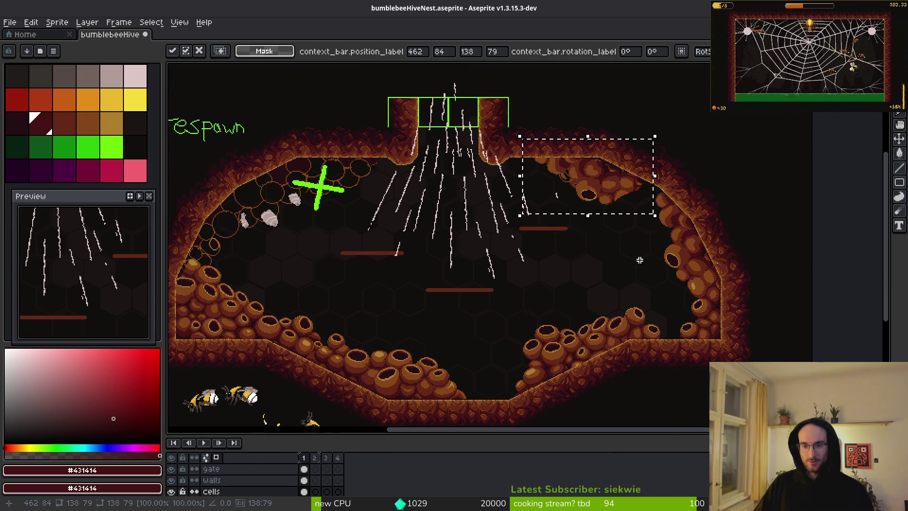
{"action": "scroll", "coordinate": [653, 246], "scroll_direction": "up", "scroll_amount": 1}
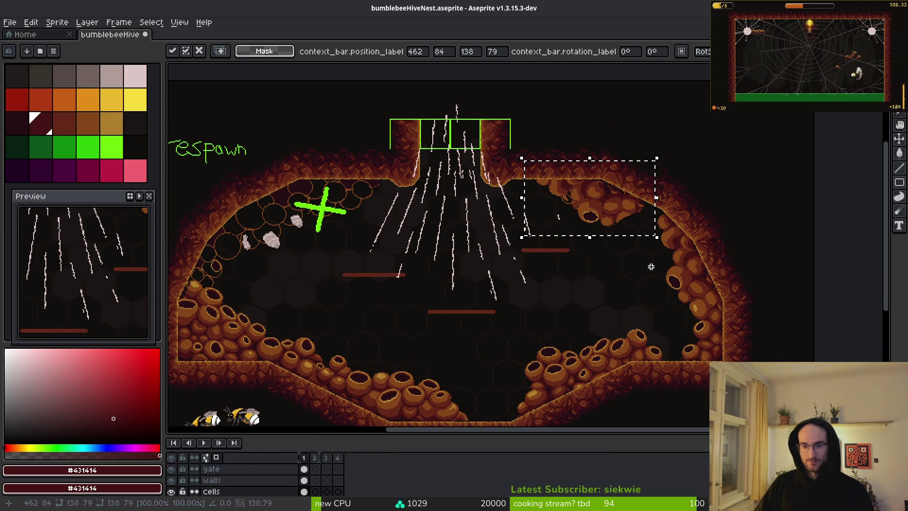
{"action": "scroll", "coordinate": [633, 219], "scroll_direction": "up", "scroll_amount": 2}
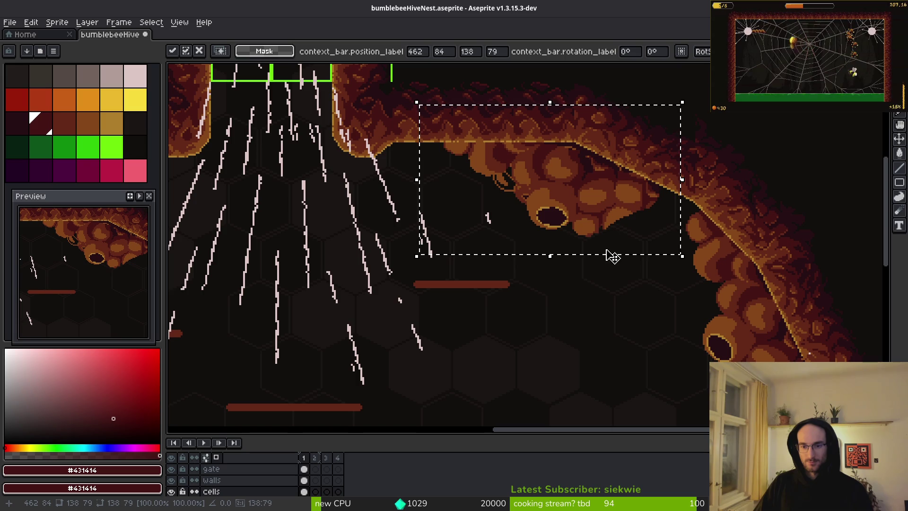
{"action": "key", "text": "Escape"}
{"action": "scroll", "coordinate": [608, 263], "scroll_direction": "up", "scroll_amount": 5}
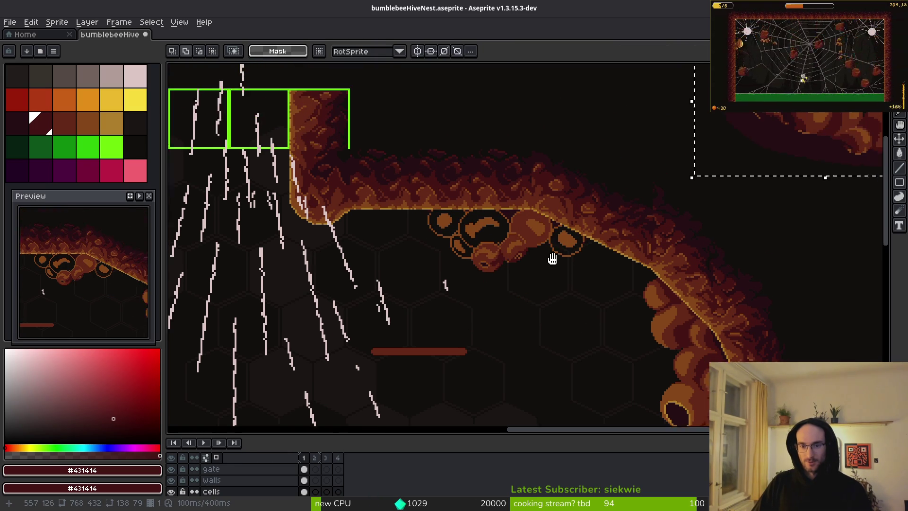
Step: Deselect the cluster and sample the dark red-brown #632718 from the cells
{"action": "key", "text": "ctrl+d"}
{"action": "scroll", "coordinate": [695, 172], "scroll_direction": "up", "scroll_amount": 1}
{"action": "scroll", "coordinate": [730, 219], "scroll_direction": "up", "scroll_amount": 1}
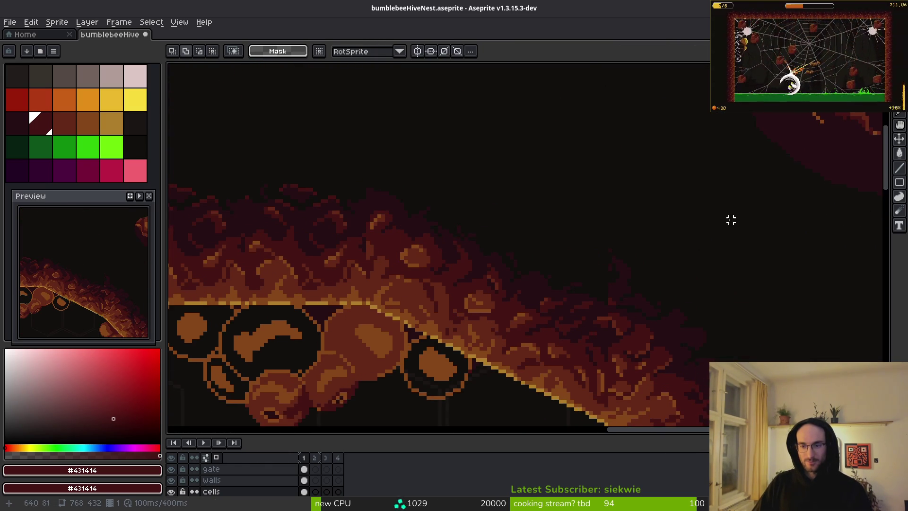
{"action": "scroll", "coordinate": [712, 235], "scroll_direction": "down", "scroll_amount": 2}
{"action": "scroll", "coordinate": [679, 216], "scroll_direction": "up", "scroll_amount": 2}
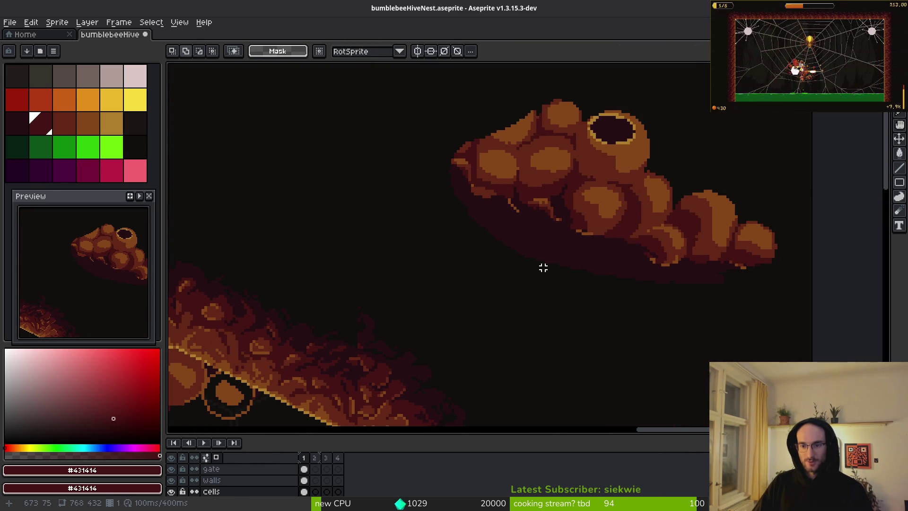
{"action": "scroll", "coordinate": [481, 290], "scroll_direction": "down", "scroll_amount": 10}
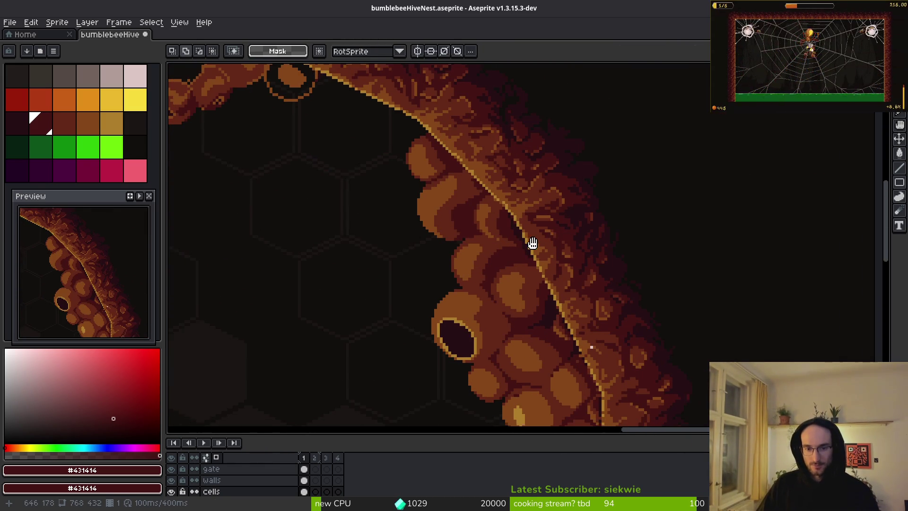
{"action": "scroll", "coordinate": [501, 278], "scroll_direction": "up", "scroll_amount": 10}
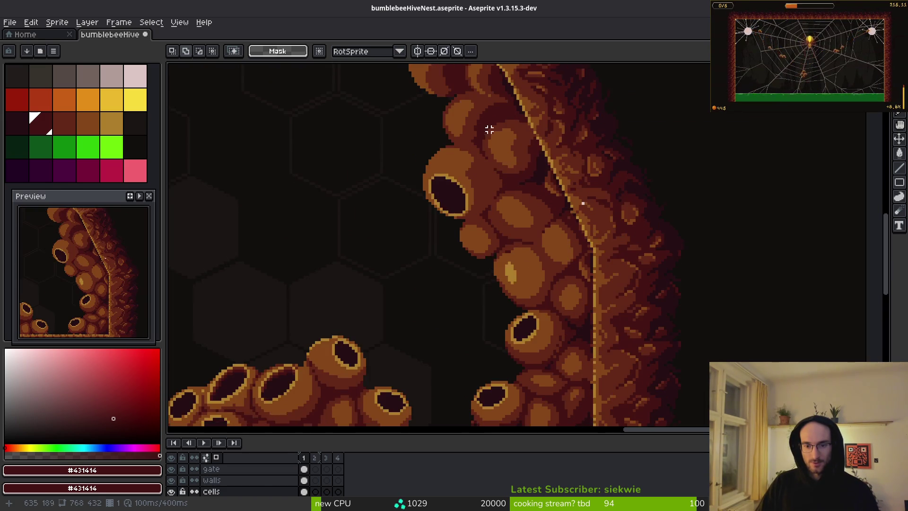
{"action": "scroll", "coordinate": [598, 237], "scroll_direction": "up", "scroll_amount": 2}
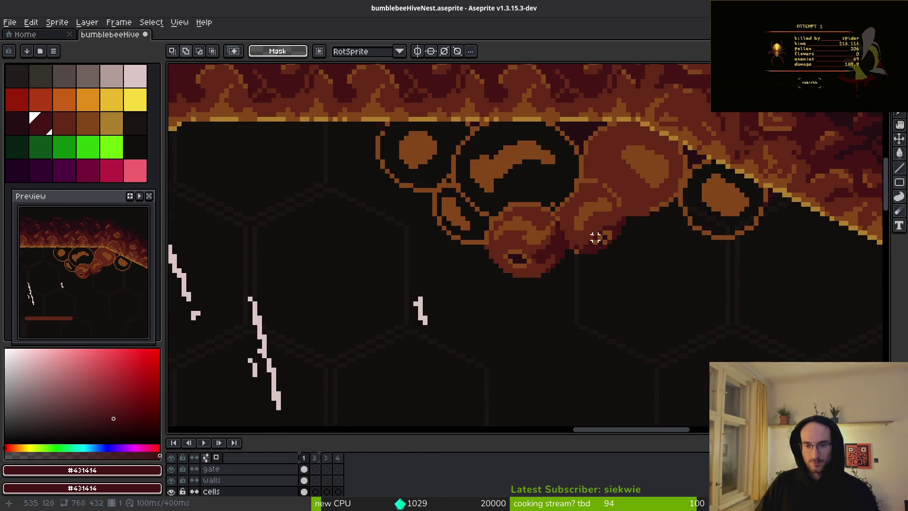
{"action": "scroll", "coordinate": [557, 281], "scroll_direction": "up", "scroll_amount": 2}
{"action": "scroll", "coordinate": [538, 264], "scroll_direction": "up", "scroll_amount": 1}
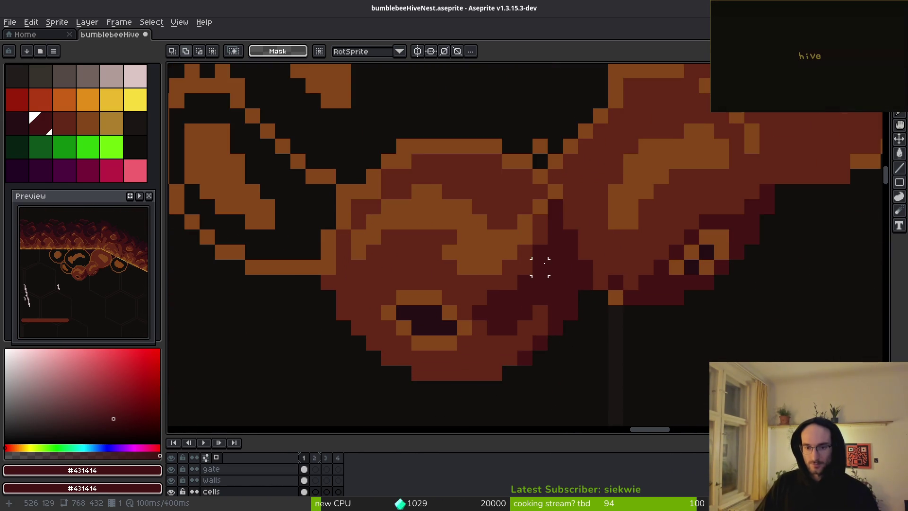
{"action": "scroll", "coordinate": [538, 294], "scroll_direction": "down", "scroll_amount": 2}
{"action": "key", "text": "i"}
{"action": "scroll", "coordinate": [661, 187], "scroll_direction": "up", "scroll_amount": 1}
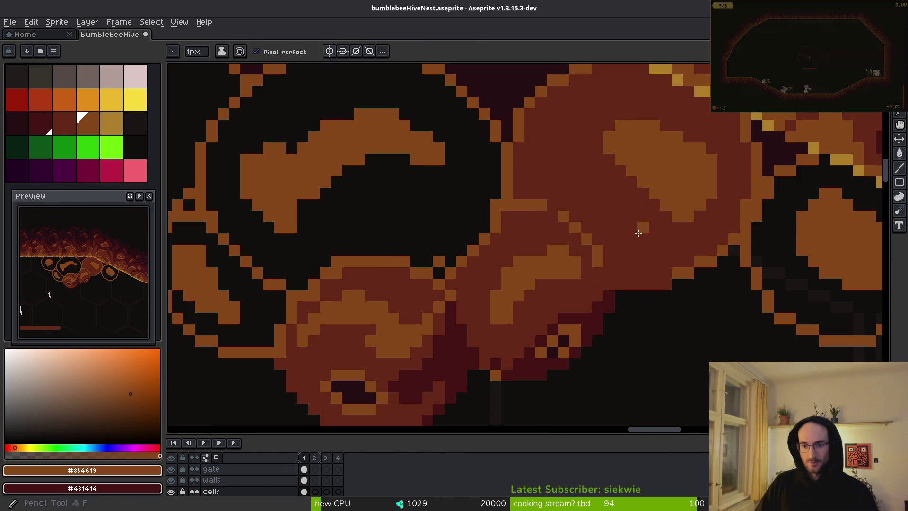
{"action": "left_click", "coordinate": [570, 295]}
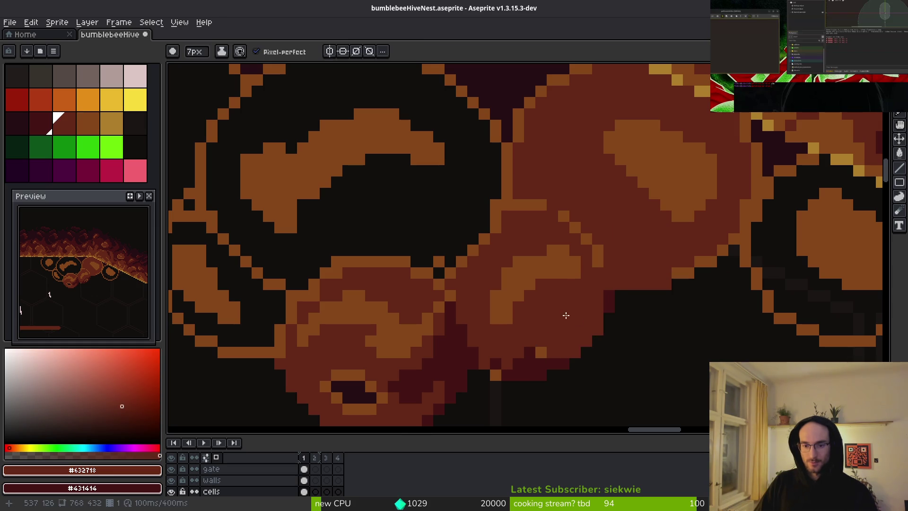
Step: Discard a trial lasso selection, pick orange-brown #854619, and swap foreground and background colours
{"action": "scroll", "coordinate": [615, 222], "scroll_direction": "down", "scroll_amount": 2}
{"action": "key", "text": "shift+w"}
{"action": "mouse_move", "coordinate": [609, 163]}
{"action": "left_mouse_down"}
{"action": "mouse_move", "coordinate": [544, 163]}
{"action": "mouse_move", "coordinate": [481, 335]}
{"action": "left_mouse_up"}
{"action": "key", "text": "ctrl+d"}
{"action": "scroll", "coordinate": [492, 257], "scroll_direction": "up", "scroll_amount": 2}
{"action": "key", "text": "i"}
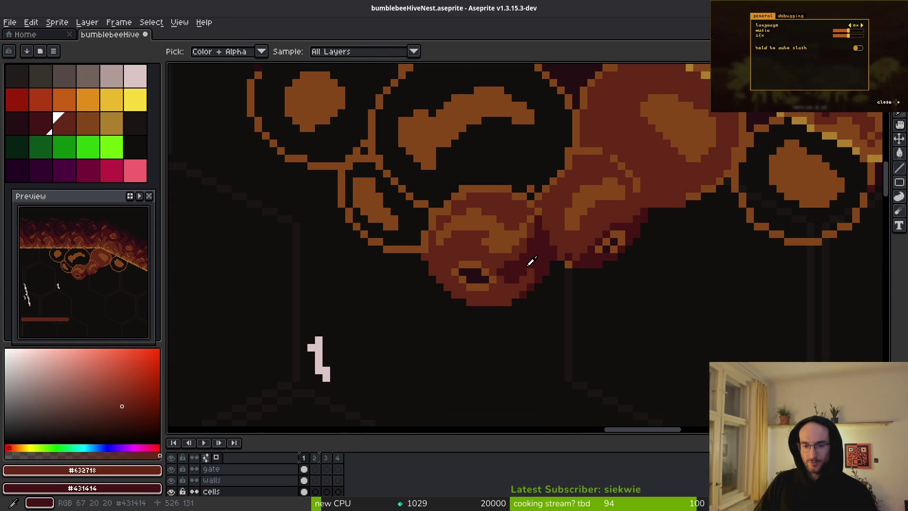
{"action": "left_click", "coordinate": [505, 239]}
{"action": "key", "text": "x"}
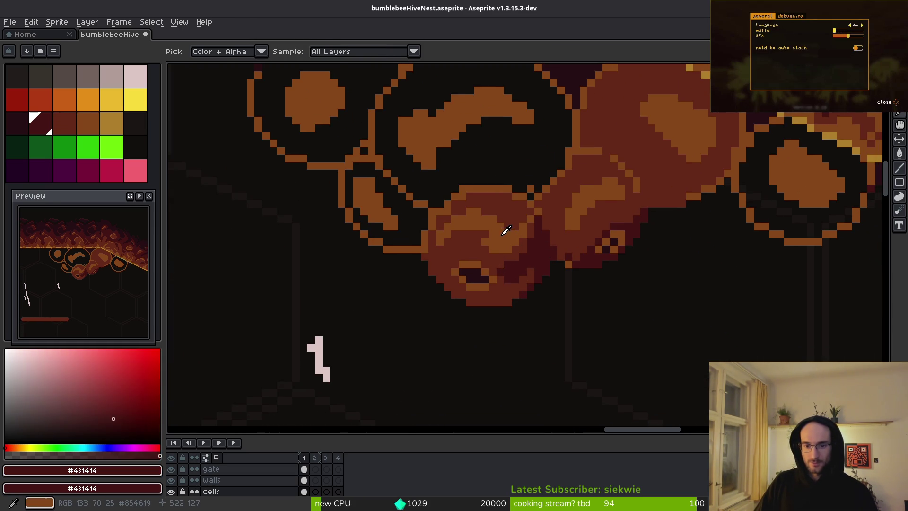
{"action": "key", "text": "shift+r"}
{"action": "key", "text": "Escape"}
Step: Toggle pixel-perfect mode, then magic-wand select the light brown highlights in both lower blobs
{"action": "key", "text": "shift+w"}
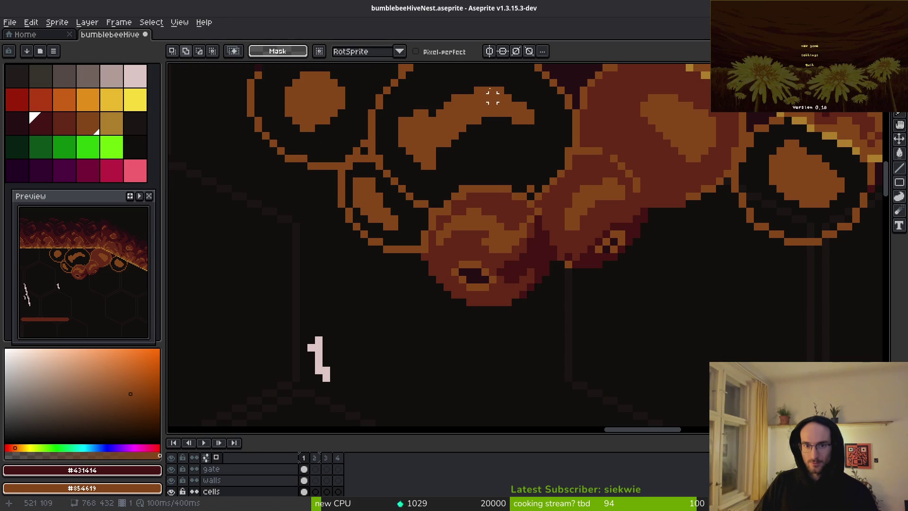
{"action": "left_click", "coordinate": [445, 56]}
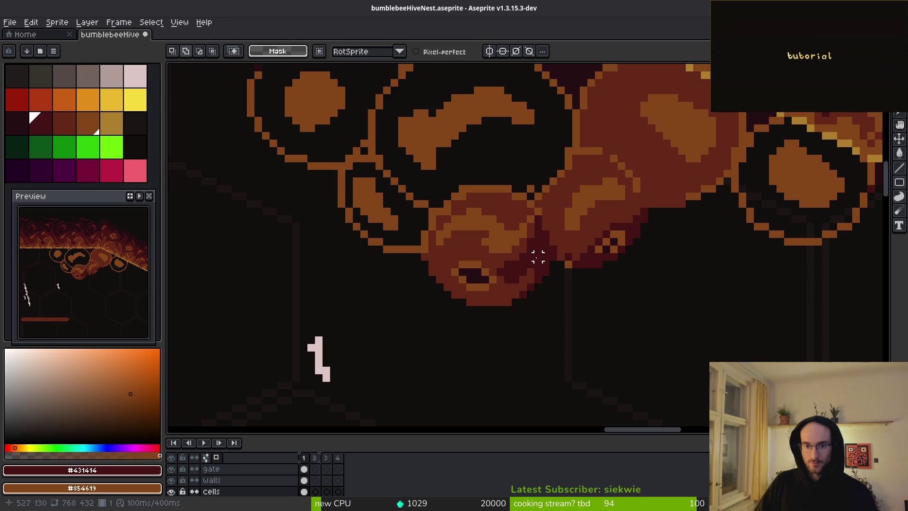
{"action": "scroll", "coordinate": [554, 272], "scroll_direction": "down", "scroll_amount": 5}
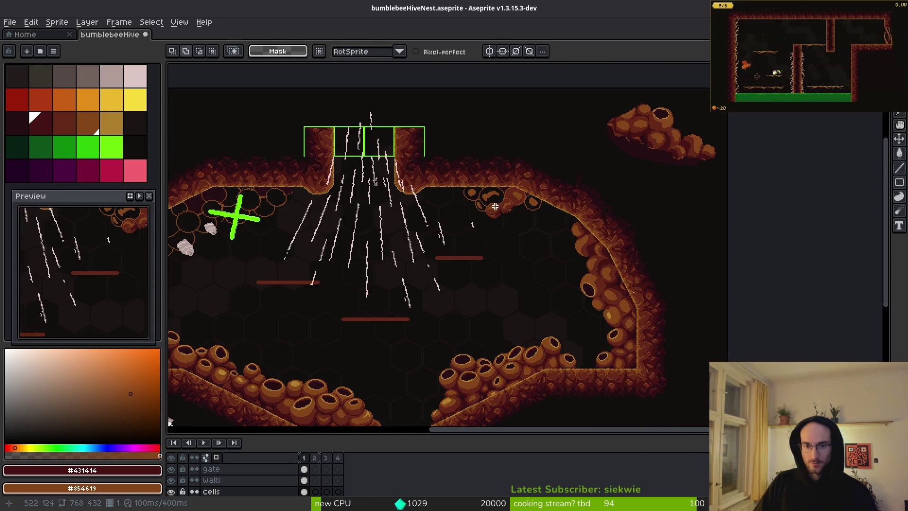
{"action": "scroll", "coordinate": [494, 206], "scroll_direction": "up", "scroll_amount": 5}
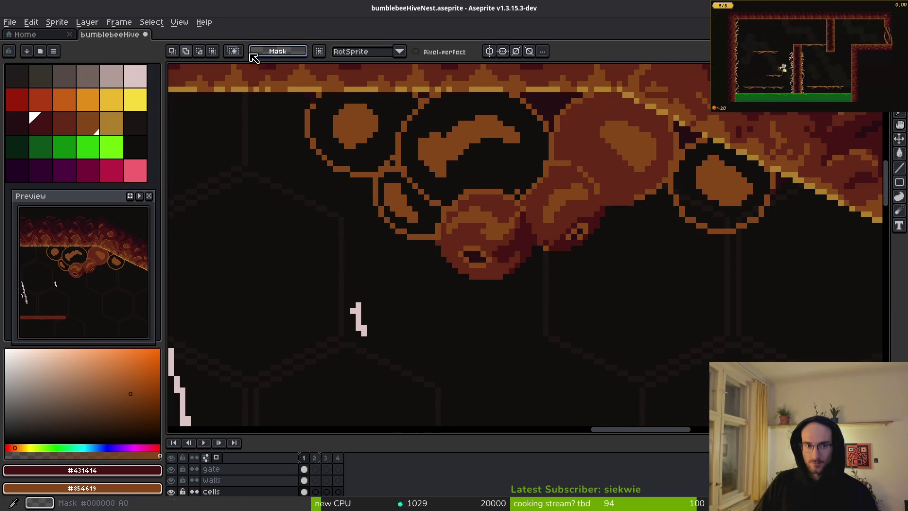
{"action": "key", "text": "b"}
{"action": "left_click", "coordinate": [332, 122]}
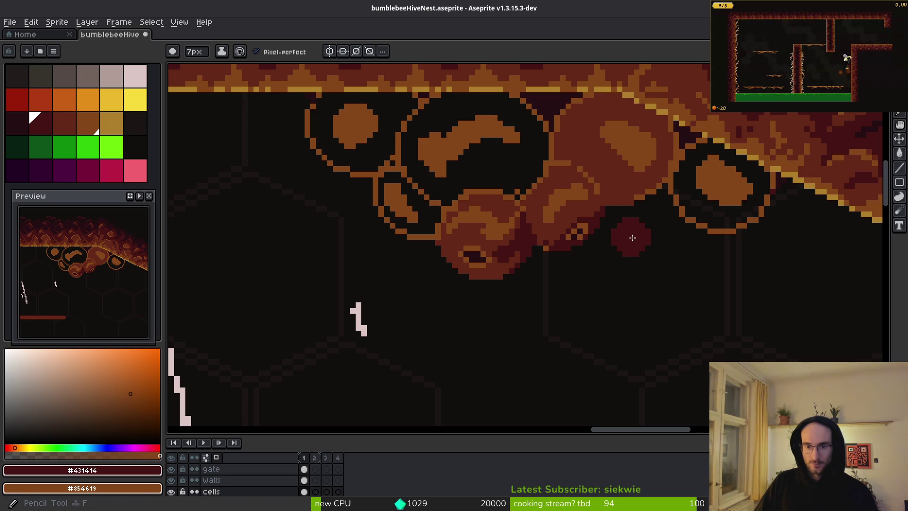
{"action": "key", "text": "g"}
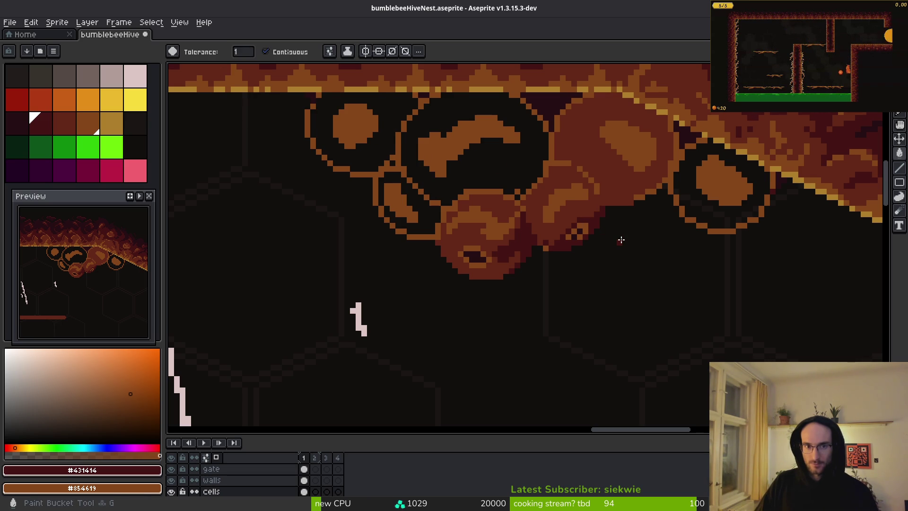
{"action": "key", "text": "w"}
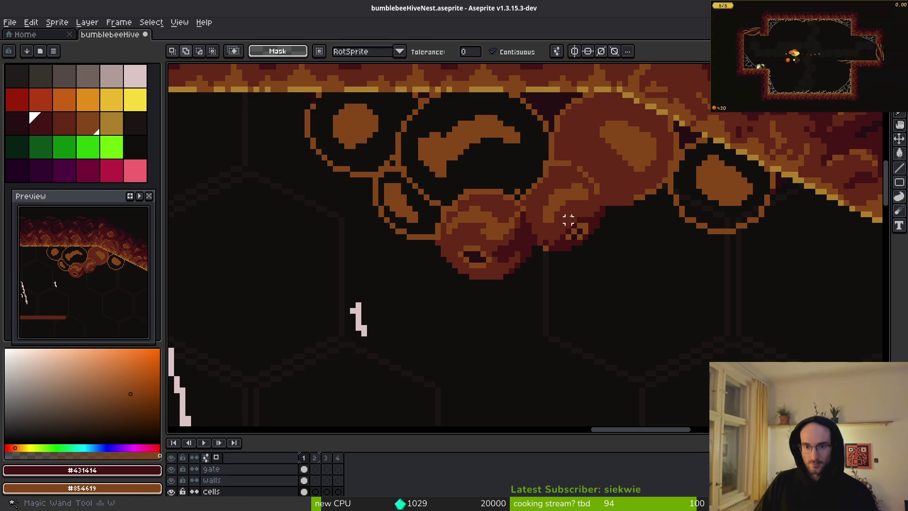
{"action": "left_click", "coordinate": [494, 231]}
{"action": "left_click", "coordinate": [567, 201], "text": "shift"}
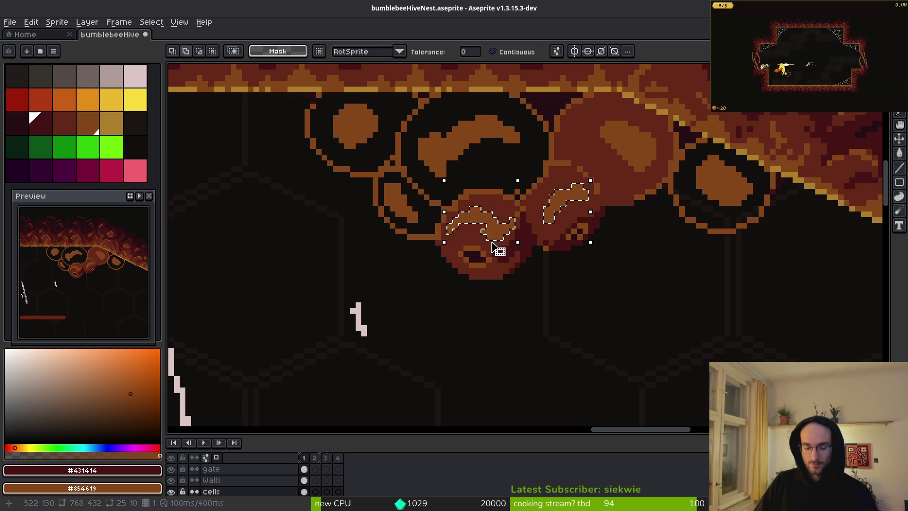
Step: Replace the selected orange #854619 highlights with dark maroon #431414
{"action": "key", "text": "shift+r"}
{"action": "left_click_drag", "start_coordinate": [237, 101], "coordinate": [225, 81]}
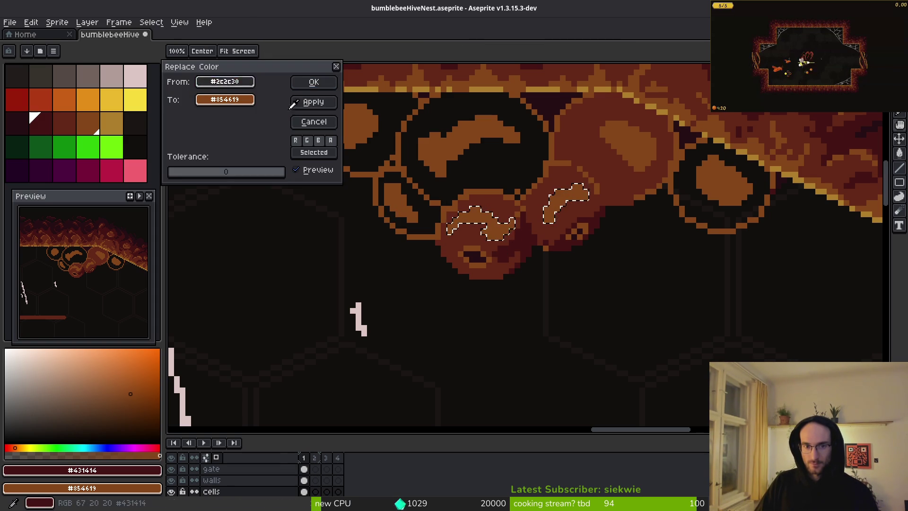
{"action": "left_click_drag", "start_coordinate": [82, 469], "coordinate": [225, 99]}
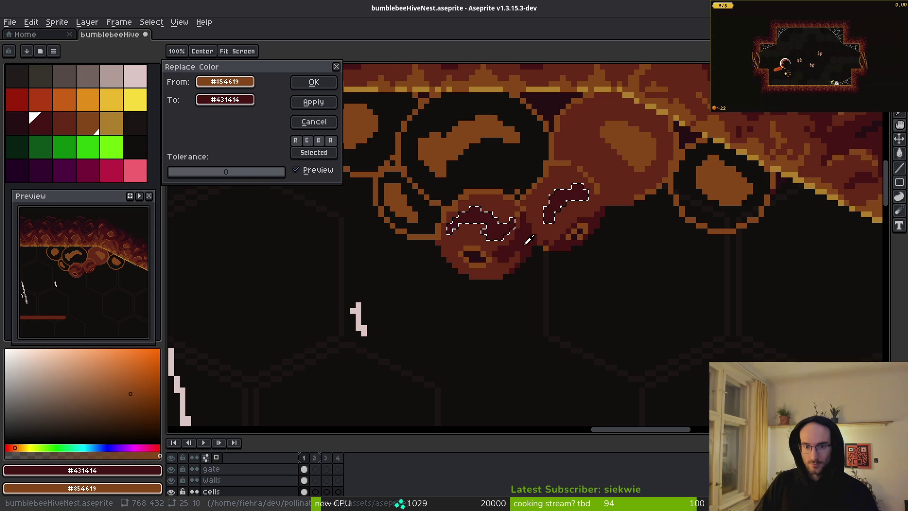
{"action": "left_click", "coordinate": [316, 87]}
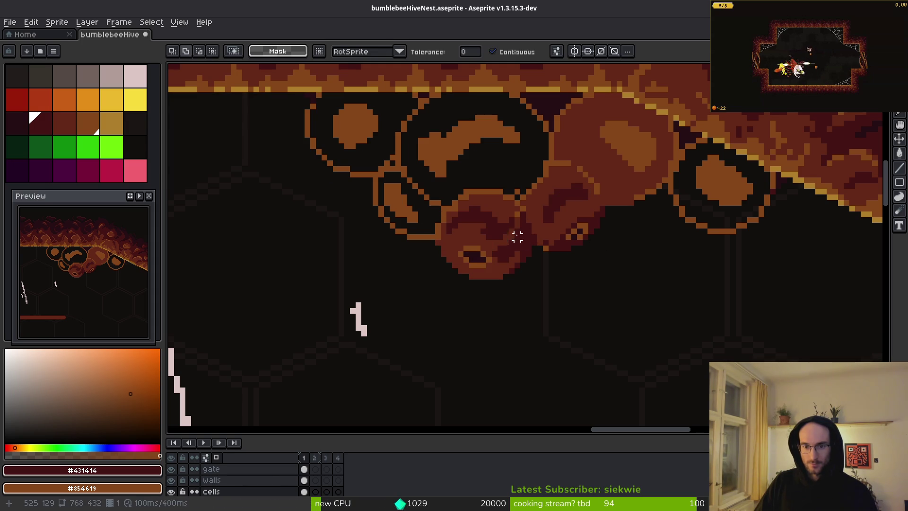
{"action": "scroll", "coordinate": [563, 247], "scroll_direction": "up", "scroll_amount": 4}
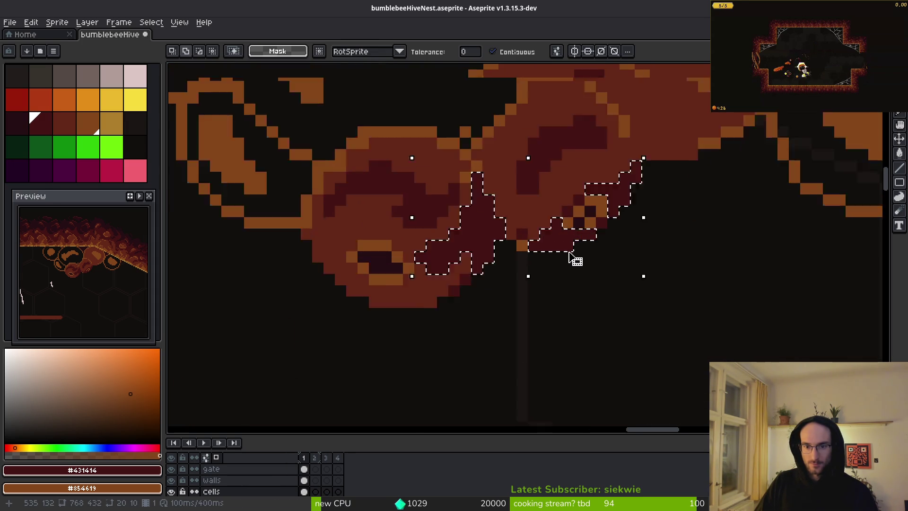
Step: Turn the dark patches orange #854619 and save bumblebeeHiveNest.aseprite
{"action": "key", "text": "i"}
{"action": "key", "text": "shift+r"}
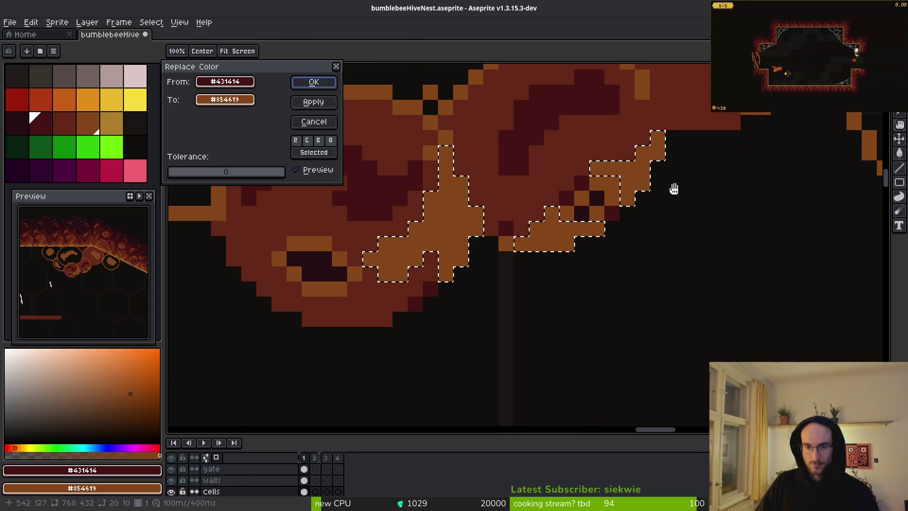
{"action": "left_click", "coordinate": [315, 87]}
{"action": "key", "text": "ctrl+s"}
{"action": "scroll", "coordinate": [504, 248], "scroll_direction": "down", "scroll_amount": 3}
Step: Eyedrop orange #854619 and return to a 2-pixel pencil
{"action": "scroll", "coordinate": [504, 248], "scroll_direction": "up", "scroll_amount": 4}
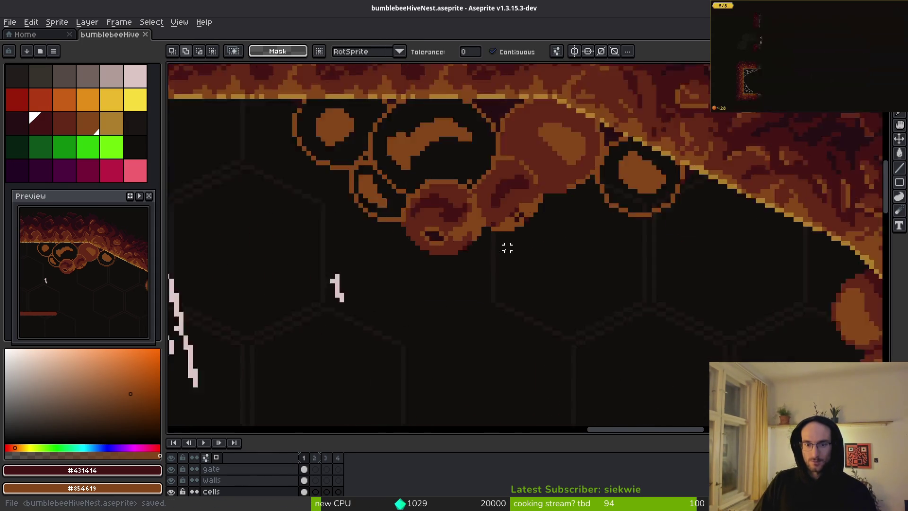
{"action": "key", "text": "i"}
{"action": "left_click", "coordinate": [527, 168]}
{"action": "key", "text": "b"}
{"action": "scroll", "coordinate": [547, 272], "scroll_direction": "up", "scroll_amount": 2}
{"action": "key", "text": "minus"}
{"action": "key", "text": "minus"}
{"action": "key", "text": "minus"}
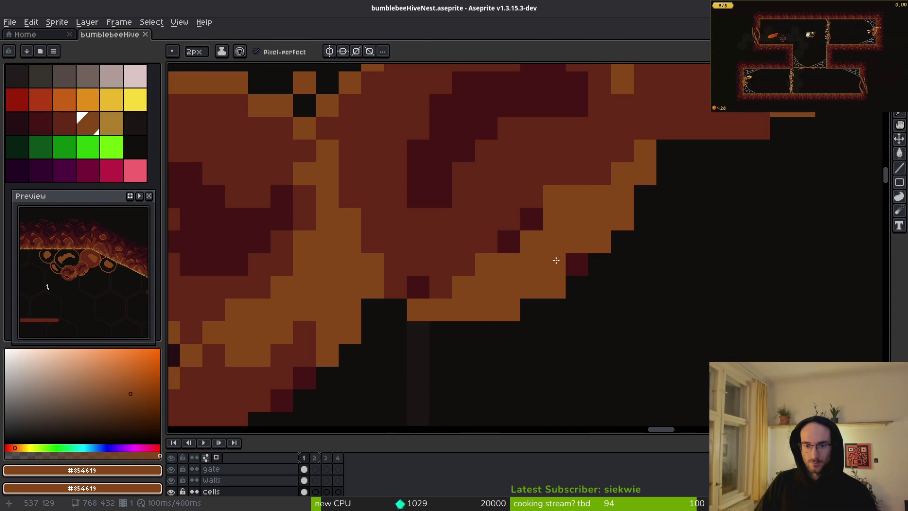
Step: Undo the orange recolour, deselect, and sample gold from a floor honeycomb
{"action": "key", "text": "ctrl+z"}
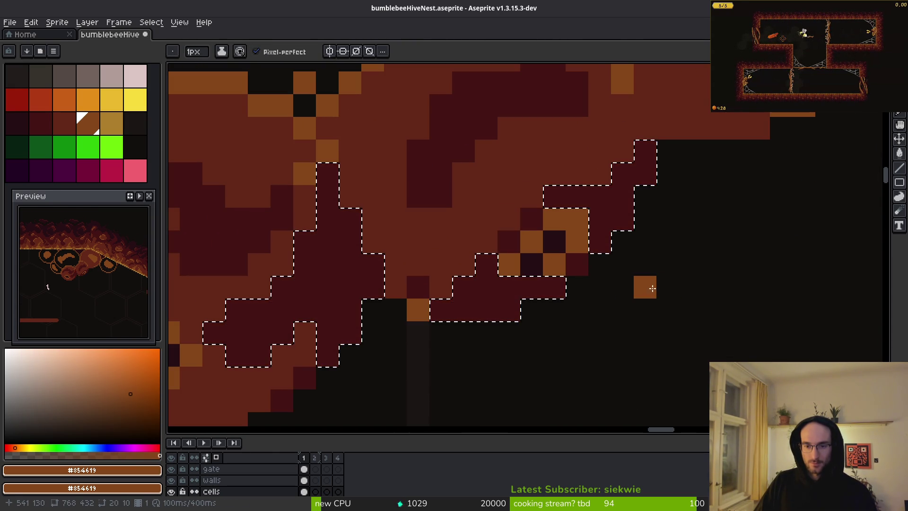
{"action": "scroll", "coordinate": [503, 350], "scroll_direction": "down", "scroll_amount": 8}
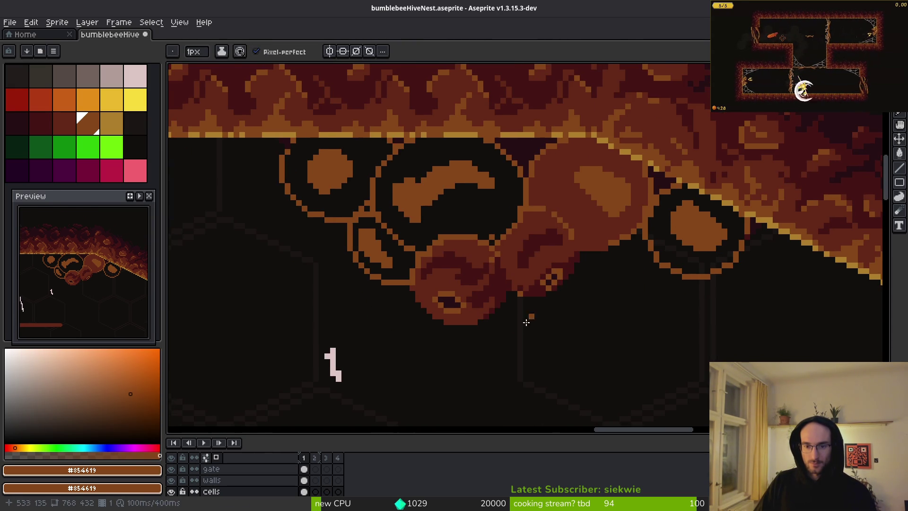
{"action": "key", "text": "ctrl+d"}
{"action": "scroll", "coordinate": [457, 211], "scroll_direction": "down", "scroll_amount": 2}
{"action": "scroll", "coordinate": [589, 222], "scroll_direction": "down", "scroll_amount": 1}
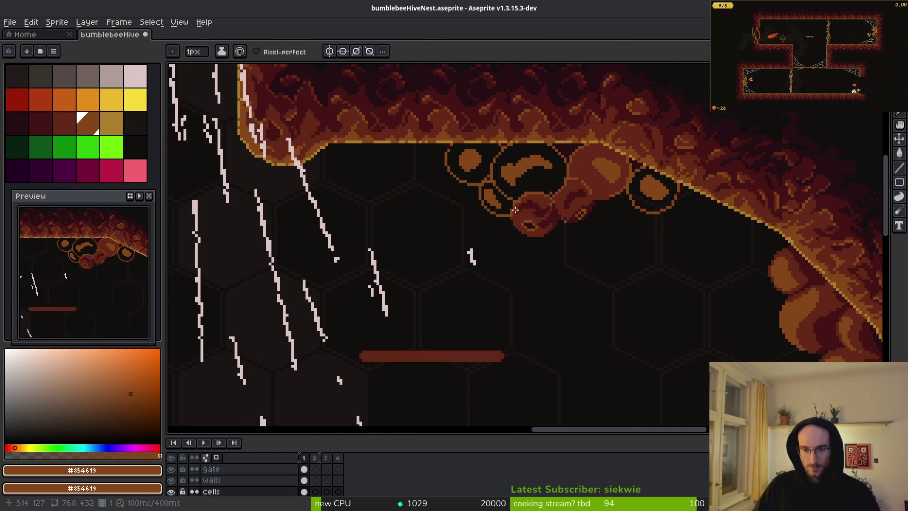
{"action": "left_click_drag", "start_coordinate": [549, 296], "coordinate": [517, 124]}
{"action": "scroll", "coordinate": [581, 305], "scroll_direction": "up", "scroll_amount": 2}
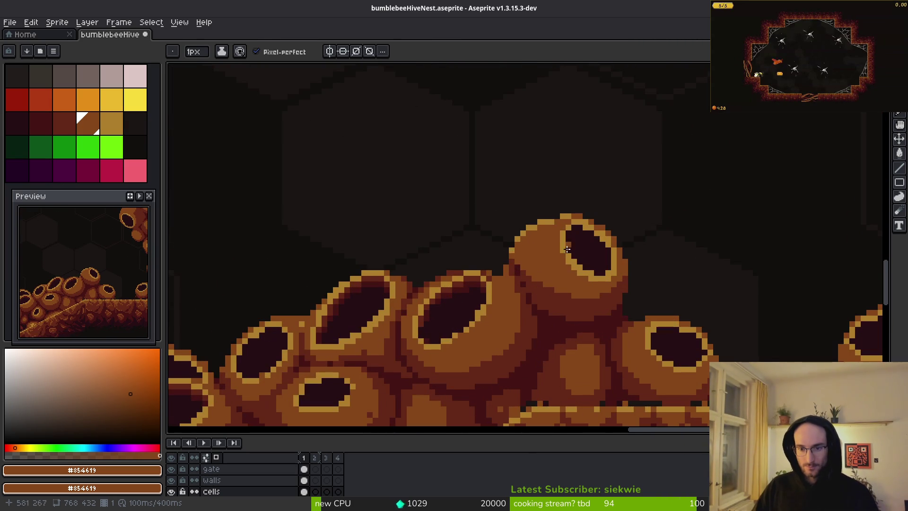
{"action": "left_click", "coordinate": [581, 305], "text": "alt"}
{"action": "scroll", "coordinate": [582, 305], "scroll_direction": "down", "scroll_amount": 4}
{"action": "scroll", "coordinate": [546, 353], "scroll_direction": "up", "scroll_amount": 5}
{"action": "left_click_drag", "start_coordinate": [545, 353], "coordinate": [516, 207]}
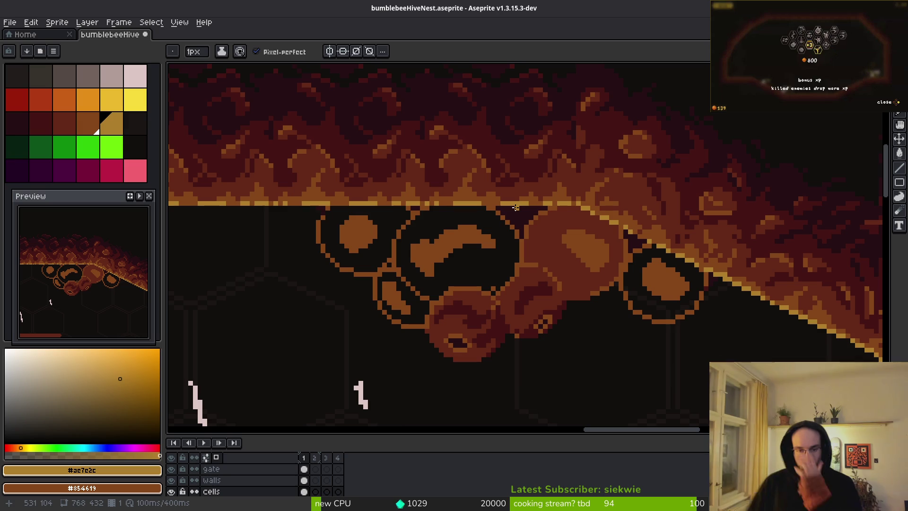
Step: Paint red-brown #632718 over the dark red spots near the lower eye and upper right
{"action": "scroll", "coordinate": [536, 351], "scroll_direction": "up", "scroll_amount": 3}
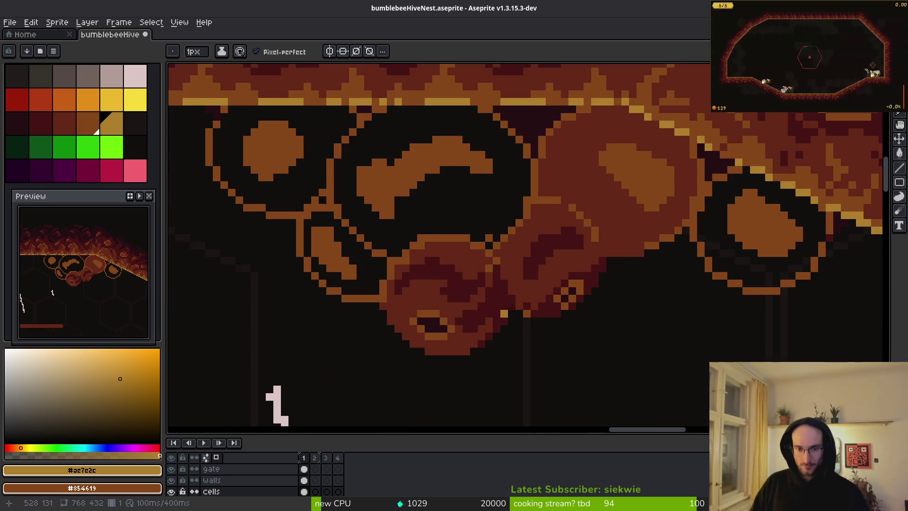
{"action": "key", "text": "alt"}
{"action": "left_click", "coordinate": [529, 275], "text": "alt"}
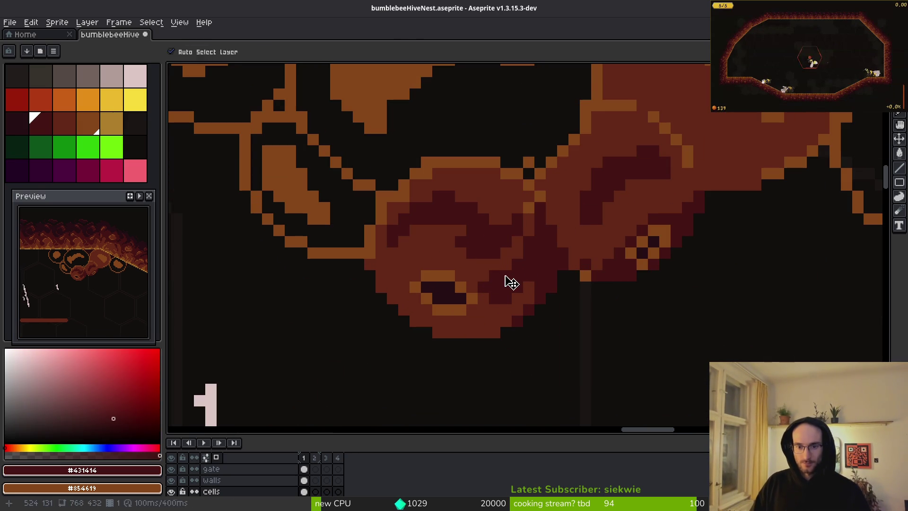
{"action": "left_click", "coordinate": [456, 252], "text": "alt"}
{"action": "left_click_drag", "start_coordinate": [504, 263], "coordinate": [506, 284]}
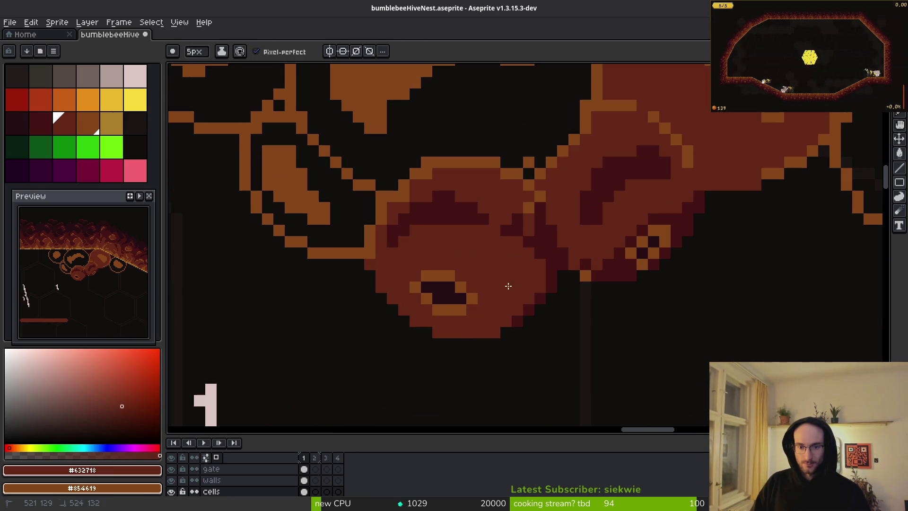
{"action": "left_click_drag", "start_coordinate": [597, 198], "coordinate": [615, 222]}
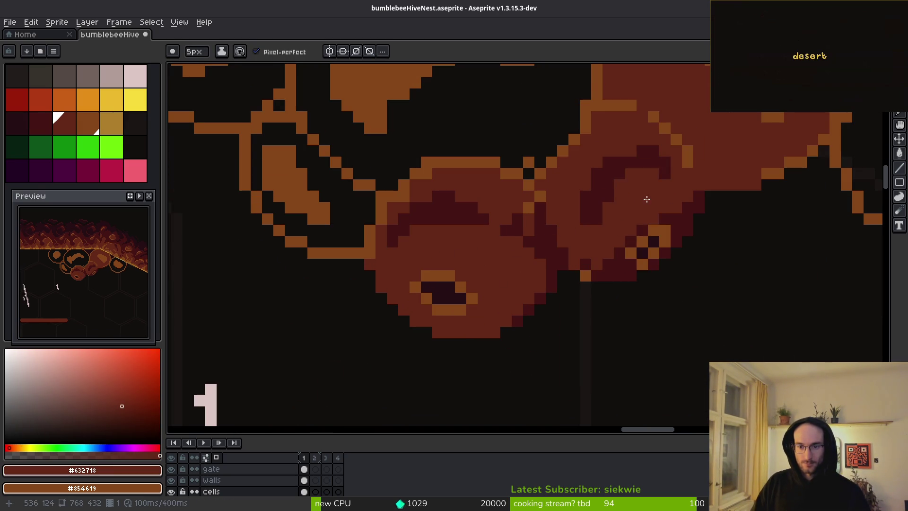
{"action": "left_click", "coordinate": [673, 226], "text": "alt"}
{"action": "left_click", "coordinate": [675, 217], "text": "alt"}
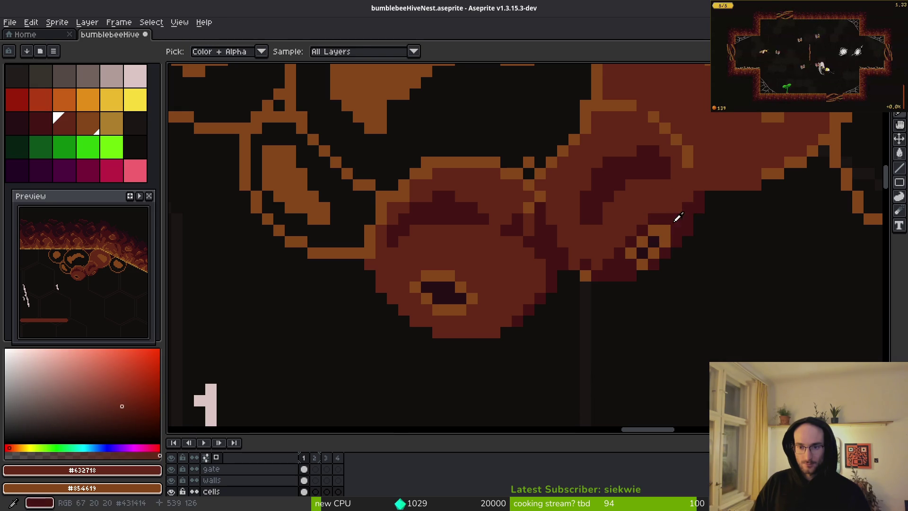
Step: Flood-fill the remaining dark red pixels on the blob with red-brown
{"action": "key", "text": "g"}
{"action": "left_click", "coordinate": [653, 246]}
{"action": "left_click", "coordinate": [631, 265]}
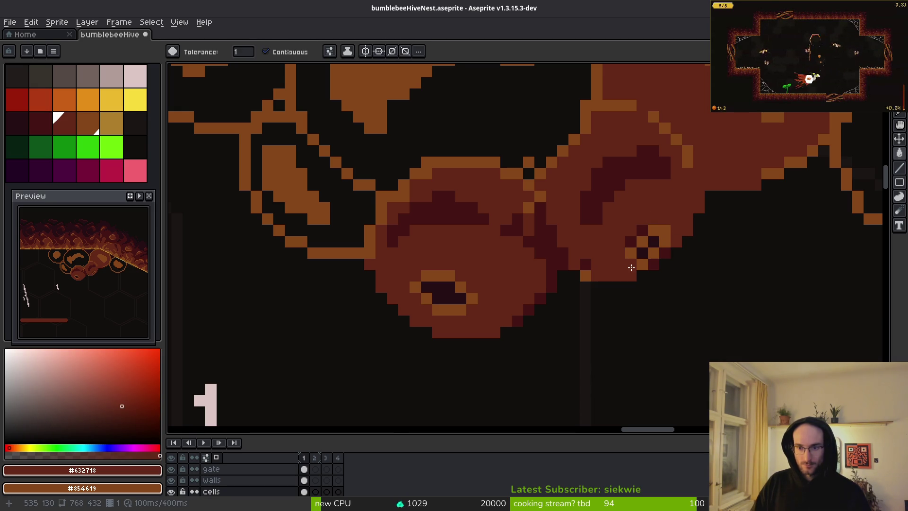
{"action": "left_click", "coordinate": [648, 230]}
{"action": "left_click", "coordinate": [662, 252]}
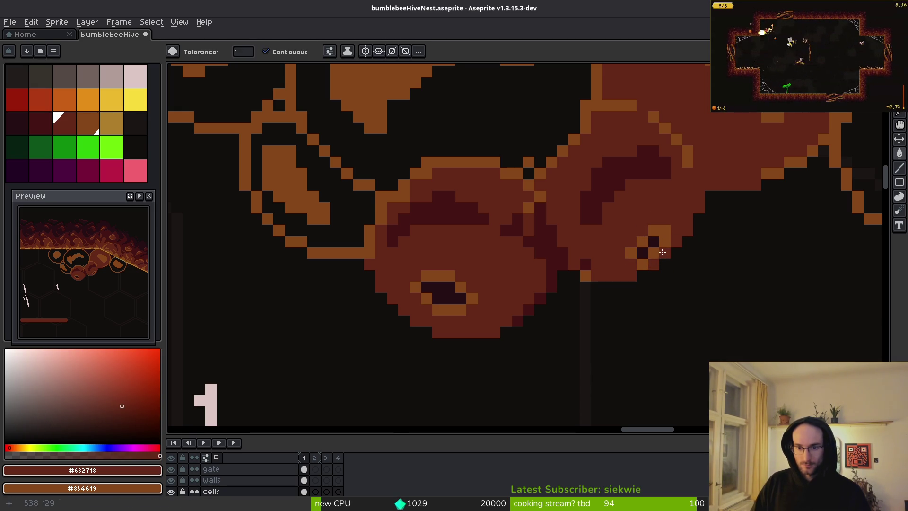
Step: Fill the orange checker pixels in the upper cluster with gold
{"action": "left_click", "coordinate": [113, 123]}
{"action": "scroll", "coordinate": [653, 280], "scroll_direction": "up", "scroll_amount": 4}
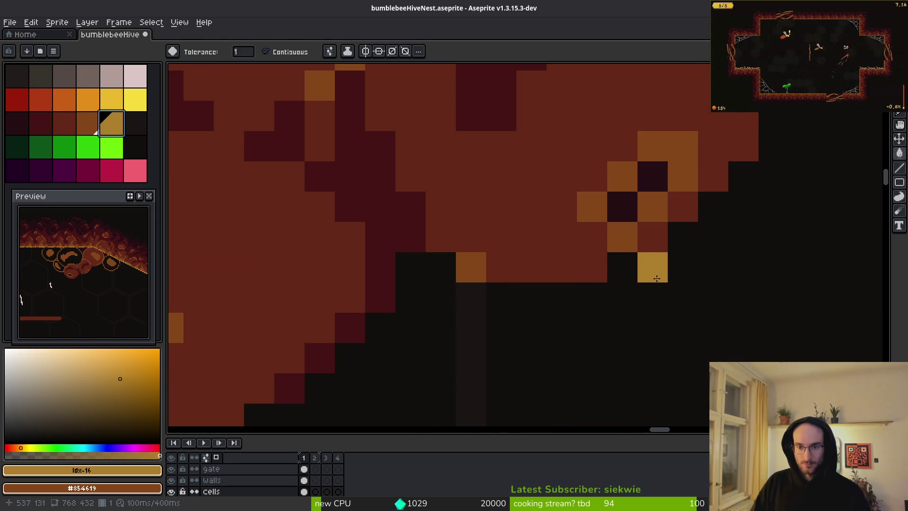
{"action": "left_click", "coordinate": [653, 207]}
{"action": "left_click", "coordinate": [681, 176]}
{"action": "left_click", "coordinate": [653, 177]}
{"action": "key", "text": "ctrl+z"}
{"action": "left_click", "coordinate": [623, 177]}
{"action": "left_click", "coordinate": [592, 207]}
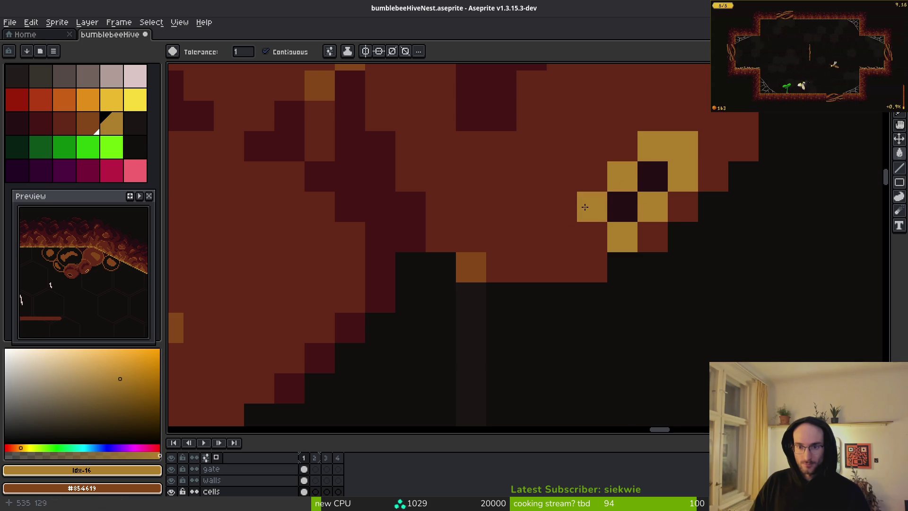
Step: Turn the orange rows and pixels around the dark spot gold, leaving the spot itself
{"action": "scroll", "coordinate": [617, 251], "scroll_direction": "down", "scroll_amount": 4}
{"action": "scroll", "coordinate": [617, 251], "scroll_direction": "up", "scroll_amount": 4}
{"action": "left_click", "coordinate": [638, 264]}
{"action": "left_click", "coordinate": [638, 332]}
{"action": "left_click", "coordinate": [617, 311]}
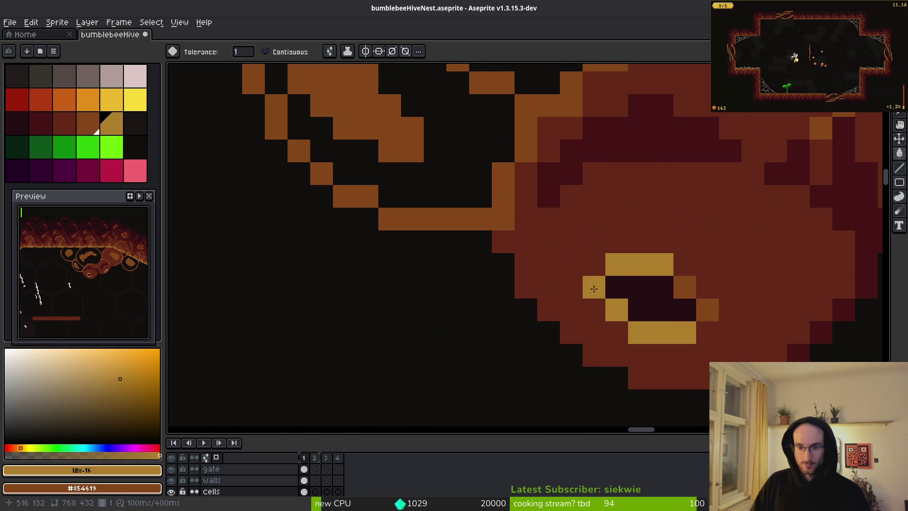
{"action": "left_click", "coordinate": [667, 287]}
{"action": "key", "text": "ctrl+z"}
{"action": "left_click", "coordinate": [685, 287]}
{"action": "left_click", "coordinate": [708, 309]}
{"action": "scroll", "coordinate": [614, 254], "scroll_direction": "down", "scroll_amount": 4}
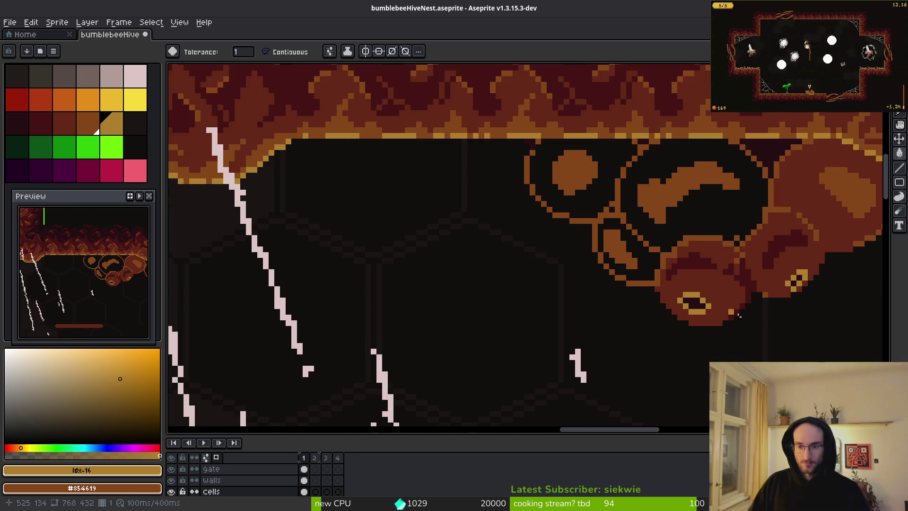
{"action": "scroll", "coordinate": [615, 254], "scroll_direction": "up", "scroll_amount": 3}
Step: Draw a diagonal orange #854619 line across the brown blob
{"action": "key", "text": "i"}
{"action": "left_click", "coordinate": [737, 125]}
{"action": "scroll", "coordinate": [705, 197], "scroll_direction": "up", "scroll_amount": 2}
{"action": "key", "text": "b"}
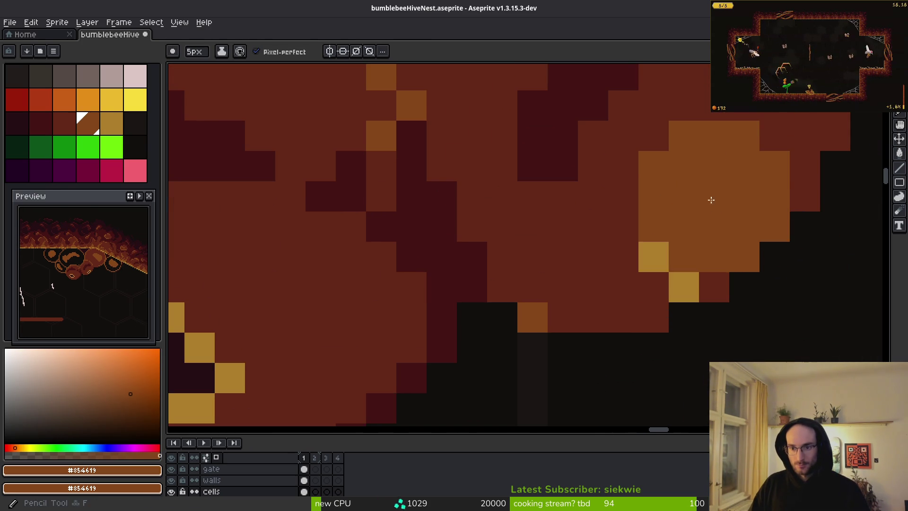
{"action": "mouse_move", "coordinate": [835, 117]}
{"action": "left_mouse_down"}
{"action": "mouse_move", "coordinate": [659, 146]}
{"action": "mouse_move", "coordinate": [557, 301]}
{"action": "mouse_move", "coordinate": [581, 324]}
{"action": "left_mouse_up"}
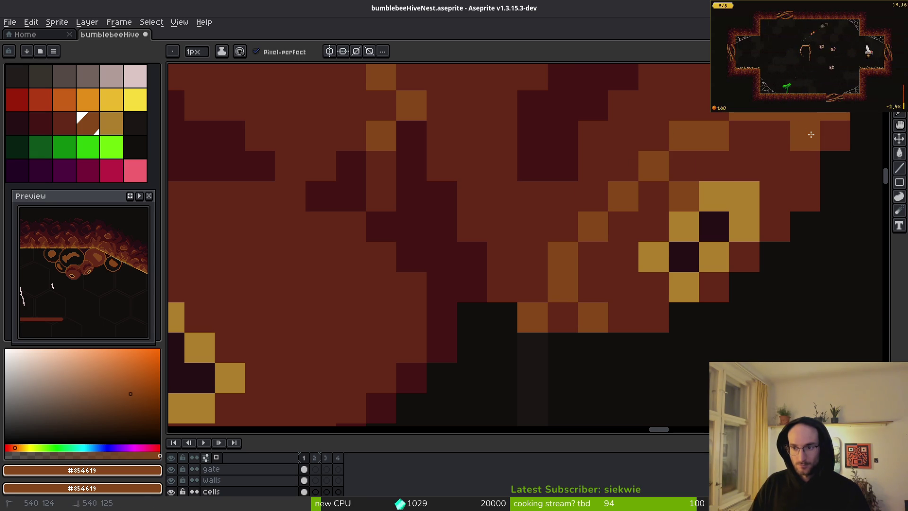
Step: Fill the dark-red patches beside the cell with orange, undoing the stray fill
{"action": "scroll", "coordinate": [813, 125], "scroll_direction": "up", "scroll_amount": 2}
{"action": "scroll", "coordinate": [813, 125], "scroll_direction": "right", "scroll_amount": 2}
{"action": "left_click", "coordinate": [766, 122], "text": "alt"}
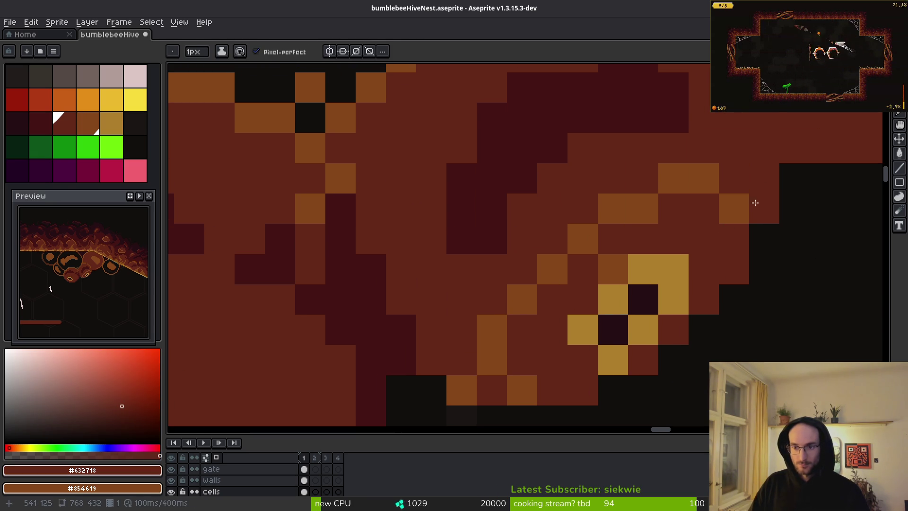
{"action": "key", "text": "g"}
{"action": "left_click", "coordinate": [733, 204], "text": "alt"}
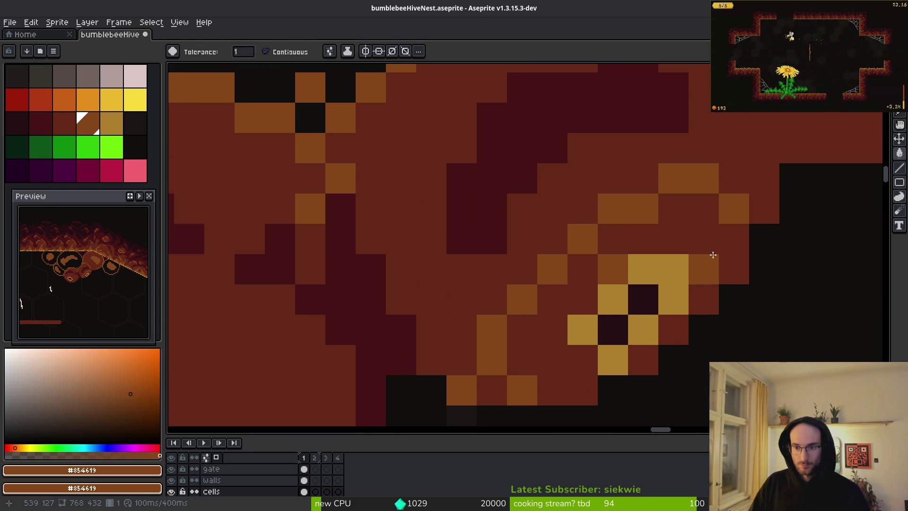
{"action": "left_click", "coordinate": [712, 251]}
{"action": "left_click", "coordinate": [722, 256]}
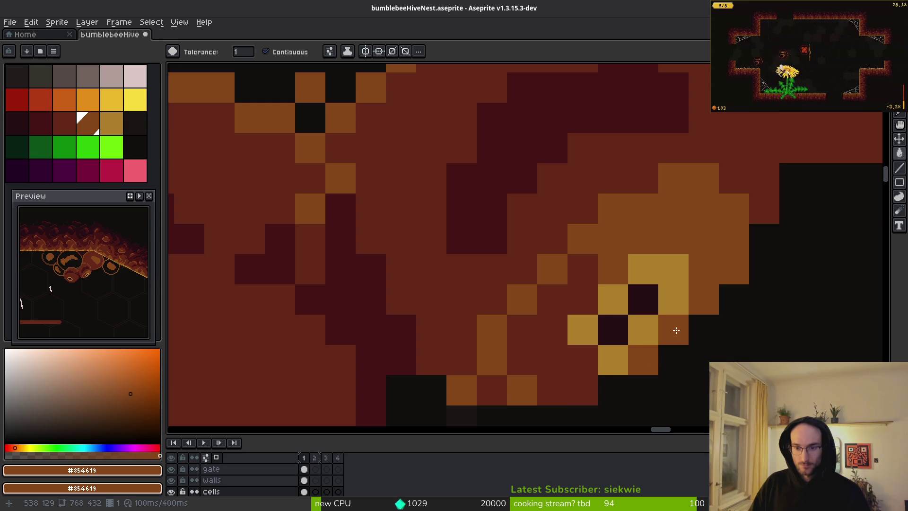
{"action": "left_click", "coordinate": [564, 365]}
{"action": "scroll", "coordinate": [564, 364], "scroll_direction": "down", "scroll_amount": 4}
{"action": "scroll", "coordinate": [584, 247], "scroll_direction": "down", "scroll_amount": 3}
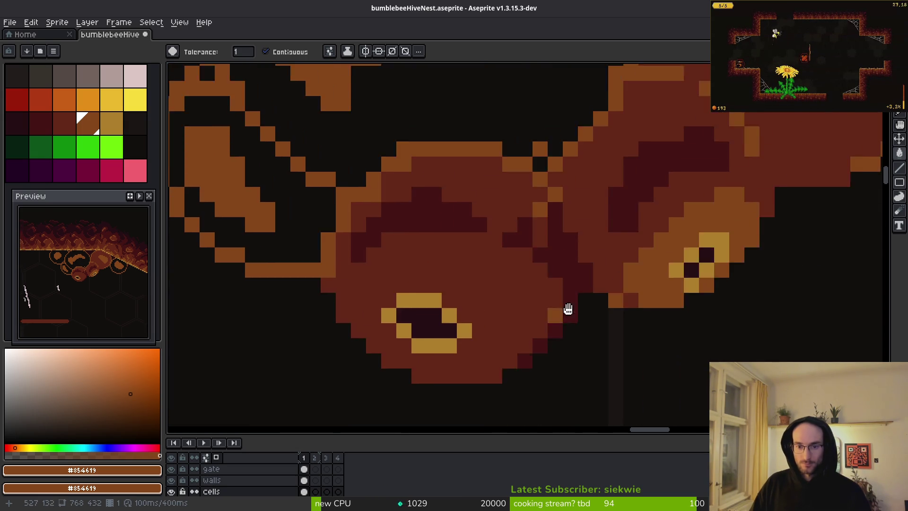
{"action": "scroll", "coordinate": [568, 310], "scroll_direction": "left", "scroll_amount": 5}
{"action": "scroll", "coordinate": [567, 310], "scroll_direction": "down", "scroll_amount": 2}
{"action": "key", "text": "ctrl+z"}
Step: Draw an orange arc around the eye hole down to the bottom and fill inside it
{"action": "key", "text": "b"}
{"action": "scroll", "coordinate": [533, 239], "scroll_direction": "up", "scroll_amount": 1}
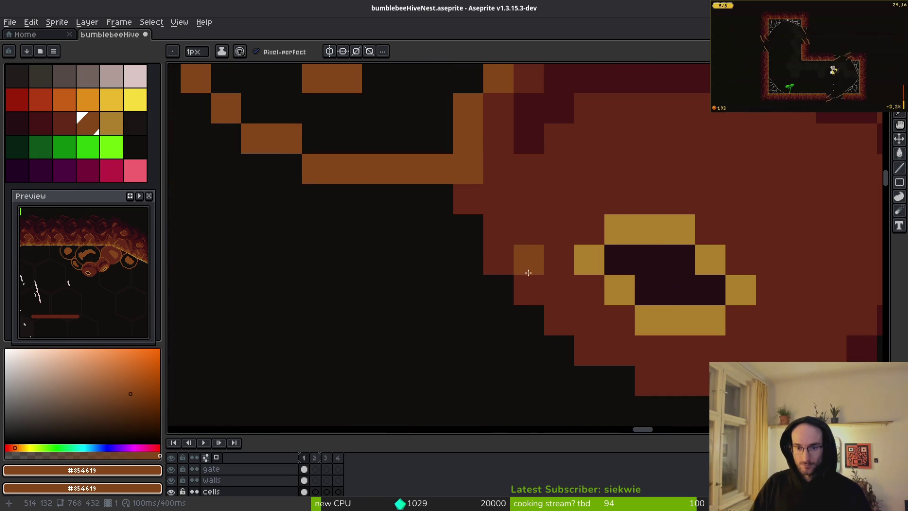
{"action": "mouse_move", "coordinate": [556, 300]}
{"action": "left_mouse_down"}
{"action": "mouse_move", "coordinate": [533, 237]}
{"action": "mouse_move", "coordinate": [618, 169]}
{"action": "mouse_move", "coordinate": [804, 236]}
{"action": "left_mouse_up"}
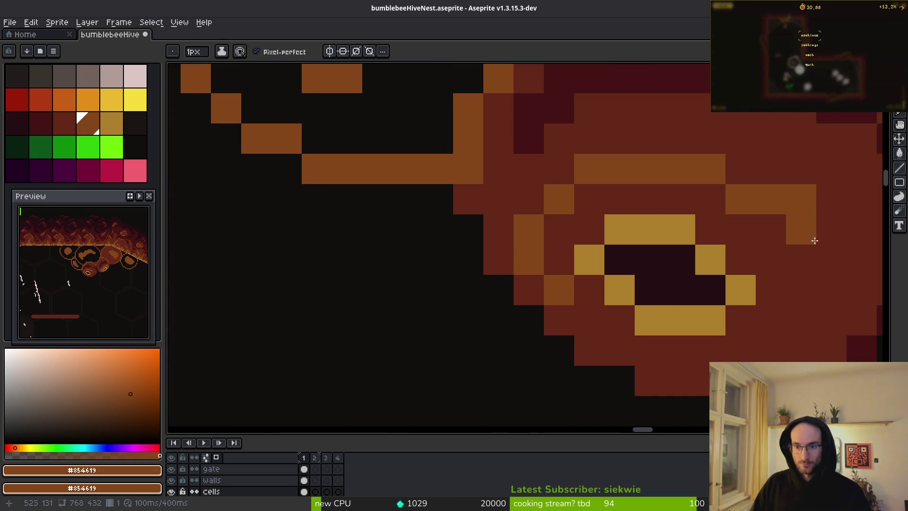
{"action": "scroll", "coordinate": [642, 191], "scroll_direction": "right", "scroll_amount": 3}
{"action": "scroll", "coordinate": [642, 191], "scroll_direction": "down", "scroll_amount": 1}
{"action": "mouse_move", "coordinate": [642, 191]}
{"action": "left_mouse_down"}
{"action": "mouse_move", "coordinate": [686, 196]}
{"action": "mouse_move", "coordinate": [713, 298]}
{"action": "mouse_move", "coordinate": [661, 345]}
{"action": "left_mouse_up"}
{"action": "key", "text": "g"}
{"action": "left_click", "coordinate": [645, 310]}
{"action": "key", "text": "b"}
Step: Extend the orange stroke diagonally, undoing the last stray pixel
{"action": "scroll", "coordinate": [657, 302], "scroll_direction": "up", "scroll_amount": 1}
{"action": "scroll", "coordinate": [657, 303], "scroll_direction": "right", "scroll_amount": 2}
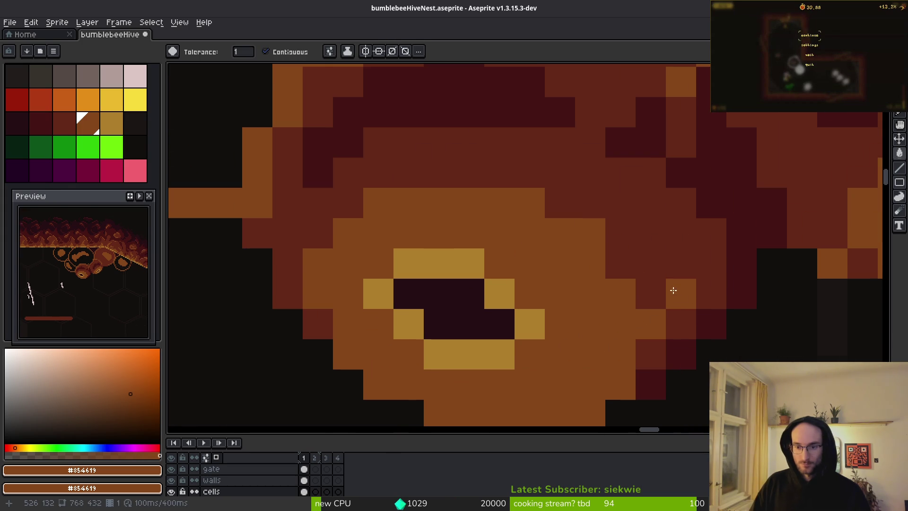
{"action": "left_click_drag", "start_coordinate": [651, 296], "coordinate": [573, 209]}
{"action": "key", "text": "ctrl+z"}
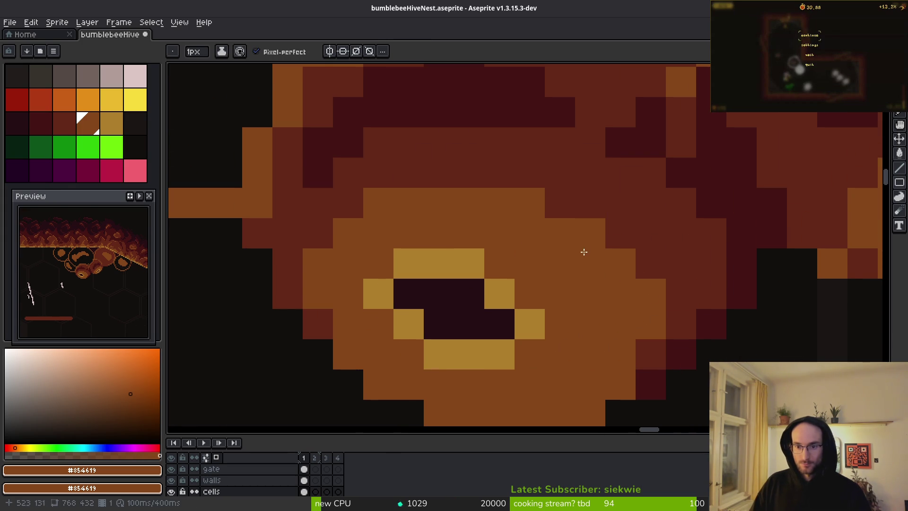
{"action": "scroll", "coordinate": [583, 251], "scroll_direction": "down", "scroll_amount": 3}
{"action": "scroll", "coordinate": [537, 309], "scroll_direction": "up", "scroll_amount": 2}
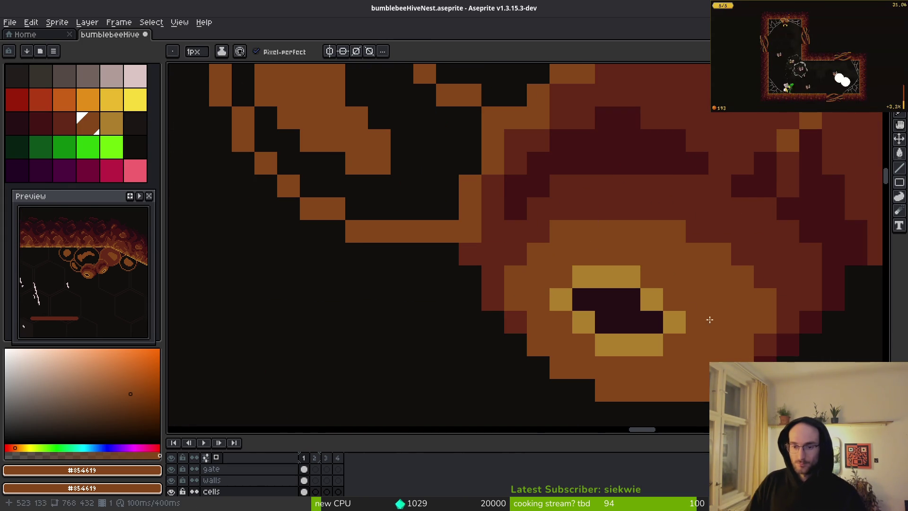
{"action": "scroll", "coordinate": [638, 270], "scroll_direction": "down", "scroll_amount": 1}
{"action": "scroll", "coordinate": [629, 223], "scroll_direction": "up", "scroll_amount": 1}
{"action": "scroll", "coordinate": [670, 300], "scroll_direction": "down", "scroll_amount": 3}
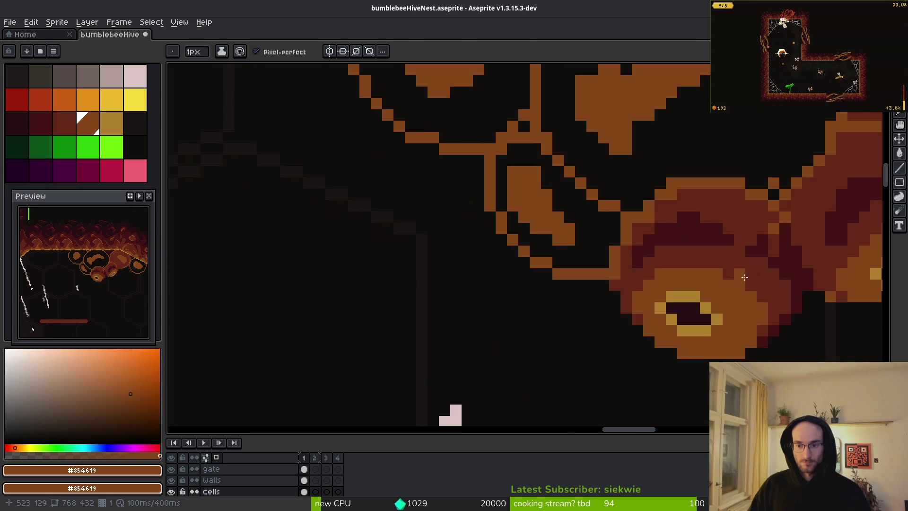
{"action": "scroll", "coordinate": [732, 297], "scroll_direction": "up", "scroll_amount": 5}
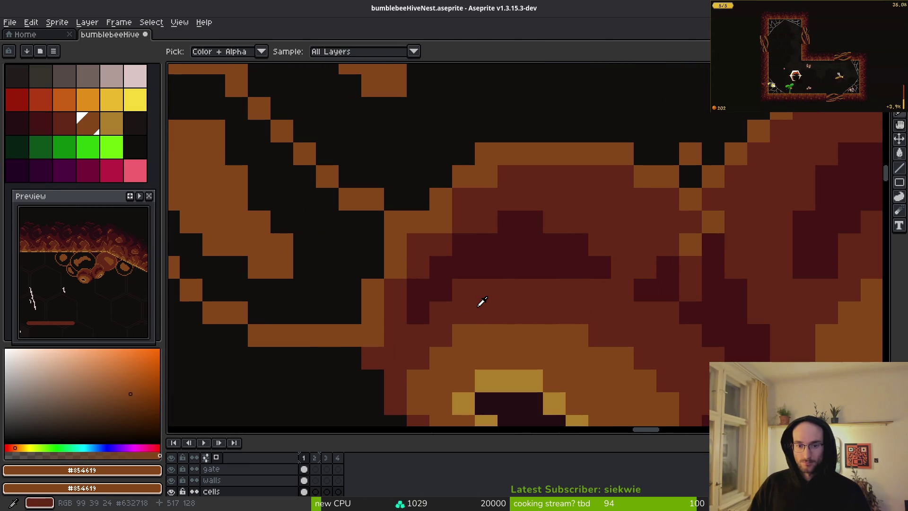
Step: Repaint stray dark pixels on the central blob in mid red, undoing a two-pixel swap
{"action": "left_click", "coordinate": [443, 297], "text": "alt"}
{"action": "left_click", "coordinate": [418, 314]}
{"action": "left_click_drag", "start_coordinate": [480, 267], "coordinate": [572, 276]}
{"action": "left_click", "coordinate": [646, 289]}
{"action": "left_click", "coordinate": [662, 290], "text": "alt"}
{"action": "left_click", "coordinate": [644, 268]}
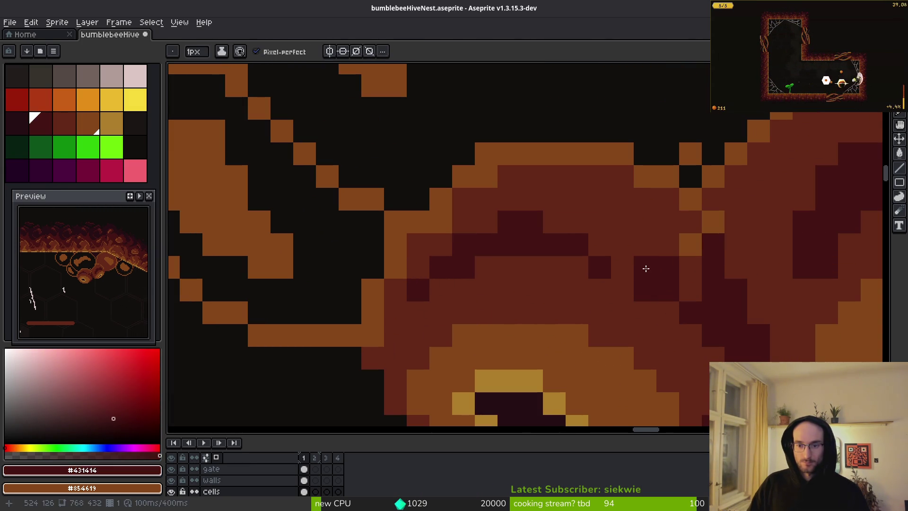
{"action": "left_click", "coordinate": [652, 296], "text": "alt"}
{"action": "key", "text": "ctrl+z"}
{"action": "key", "text": "ctrl+z"}
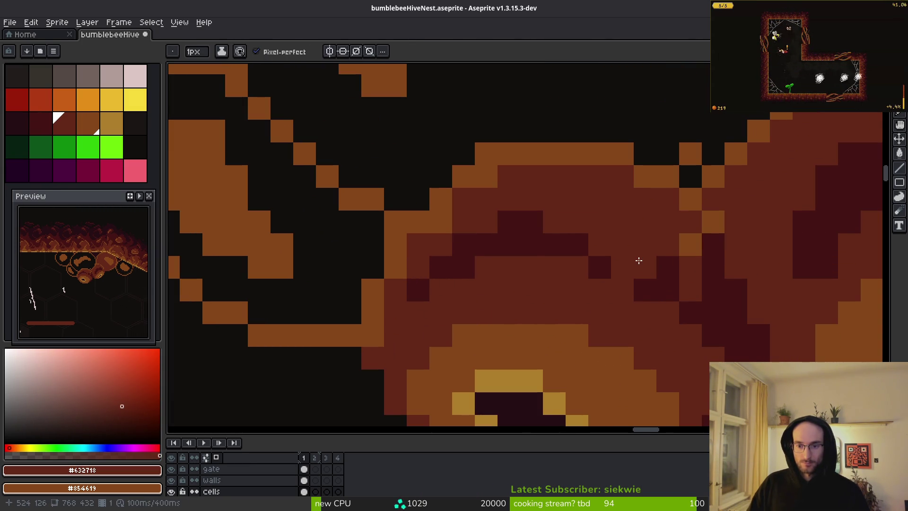
{"action": "scroll", "coordinate": [643, 237], "scroll_direction": "down", "scroll_amount": 3}
{"action": "scroll", "coordinate": [591, 251], "scroll_direction": "up", "scroll_amount": 3}
Step: Add a mid-red pixel at the blob's edge
{"action": "left_click", "coordinate": [594, 258], "text": "alt"}
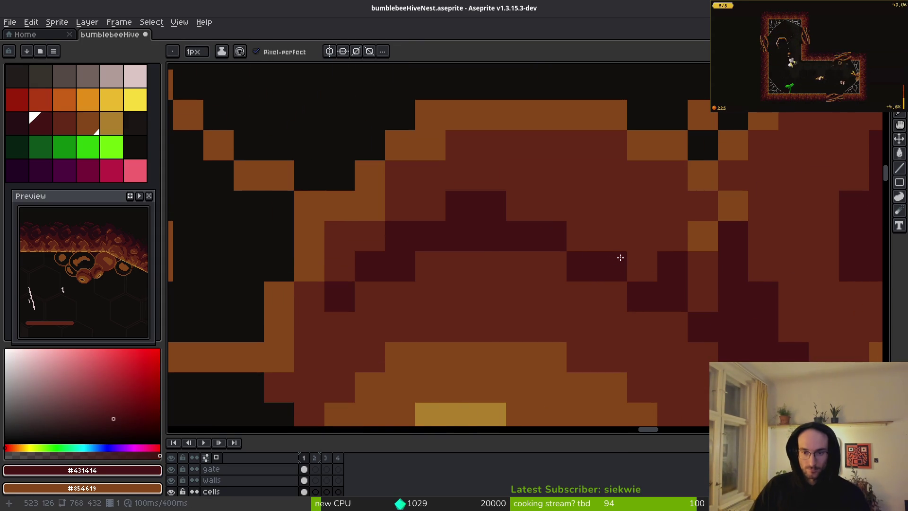
{"action": "scroll", "coordinate": [629, 283], "scroll_direction": "down", "scroll_amount": 3}
{"action": "scroll", "coordinate": [610, 248], "scroll_direction": "up", "scroll_amount": 2}
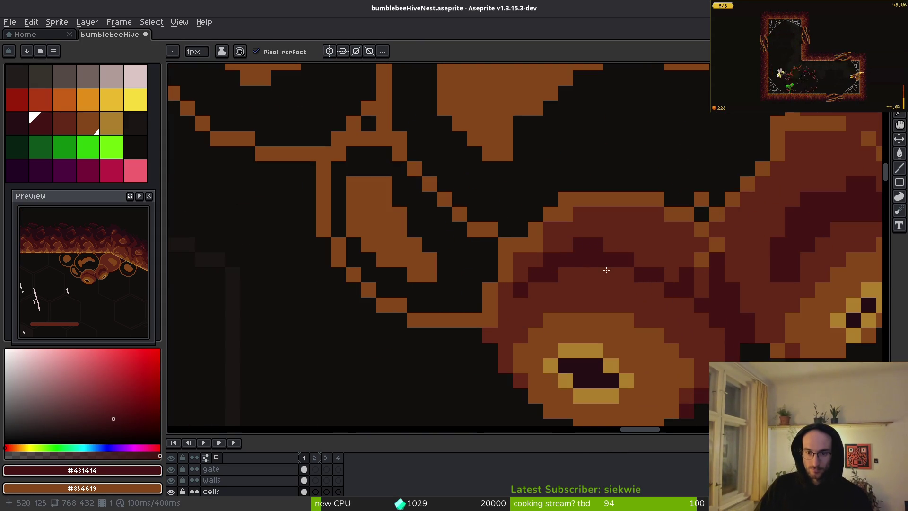
{"action": "left_click", "coordinate": [546, 239], "text": "alt"}
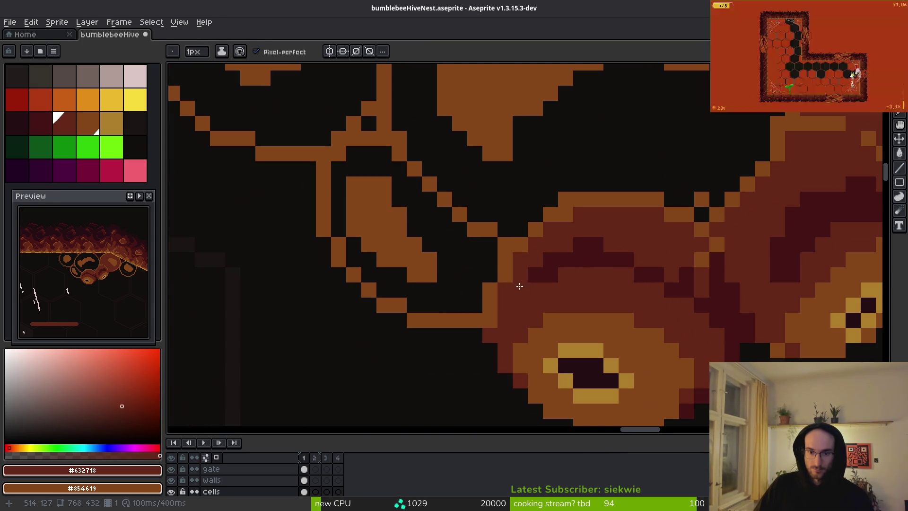
{"action": "left_click", "coordinate": [475, 289]}
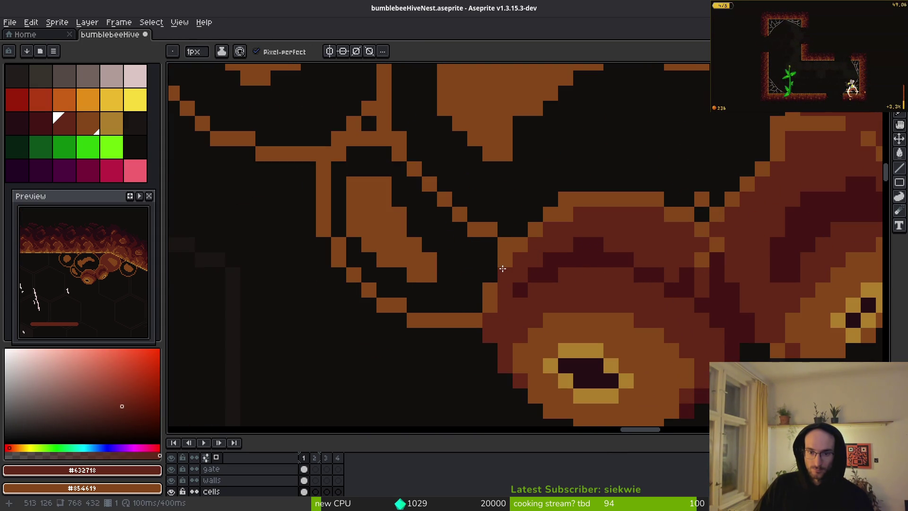
{"action": "scroll", "coordinate": [653, 243], "scroll_direction": "down", "scroll_amount": 3}
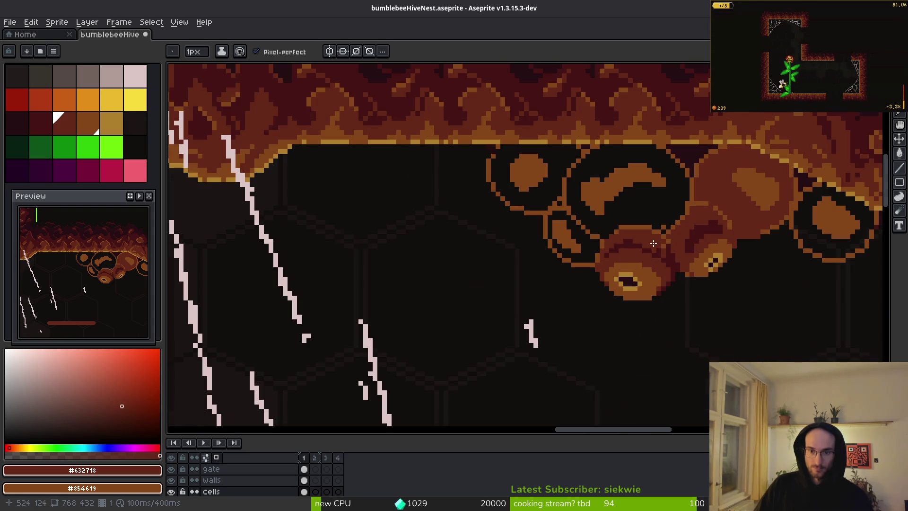
{"action": "scroll", "coordinate": [687, 260], "scroll_direction": "up", "scroll_amount": 5}
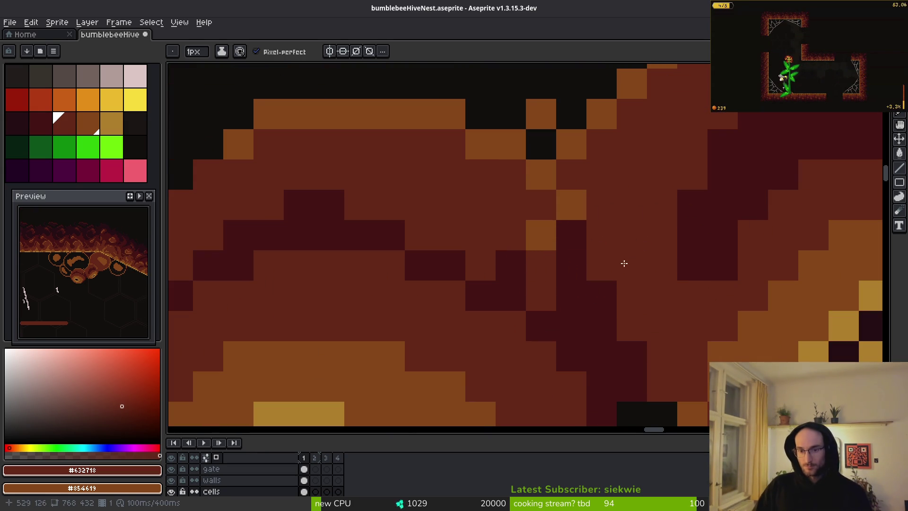
{"action": "scroll", "coordinate": [630, 242], "scroll_direction": "down", "scroll_amount": 3}
{"action": "scroll", "coordinate": [630, 242], "scroll_direction": "up", "scroll_amount": 4}
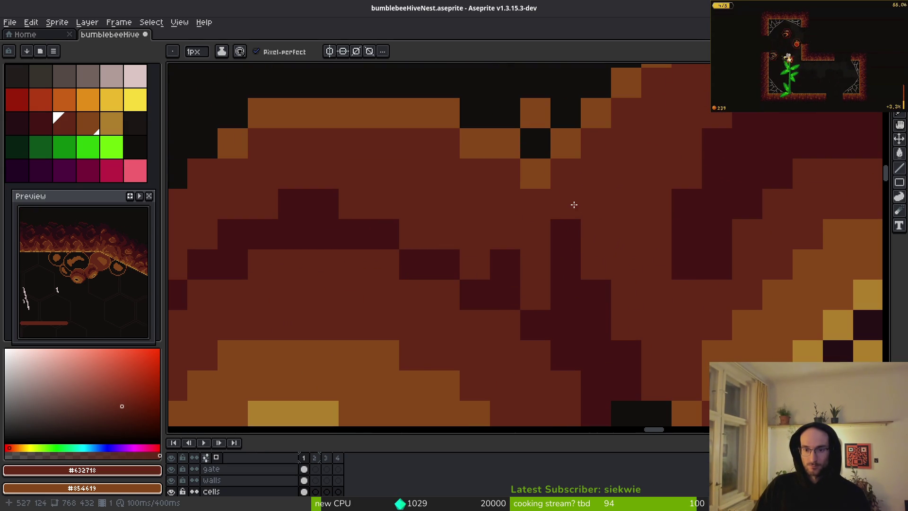
{"action": "scroll", "coordinate": [573, 203], "scroll_direction": "down", "scroll_amount": 5}
{"action": "scroll", "coordinate": [672, 228], "scroll_direction": "up", "scroll_amount": 2}
{"action": "scroll", "coordinate": [612, 227], "scroll_direction": "up", "scroll_amount": 3}
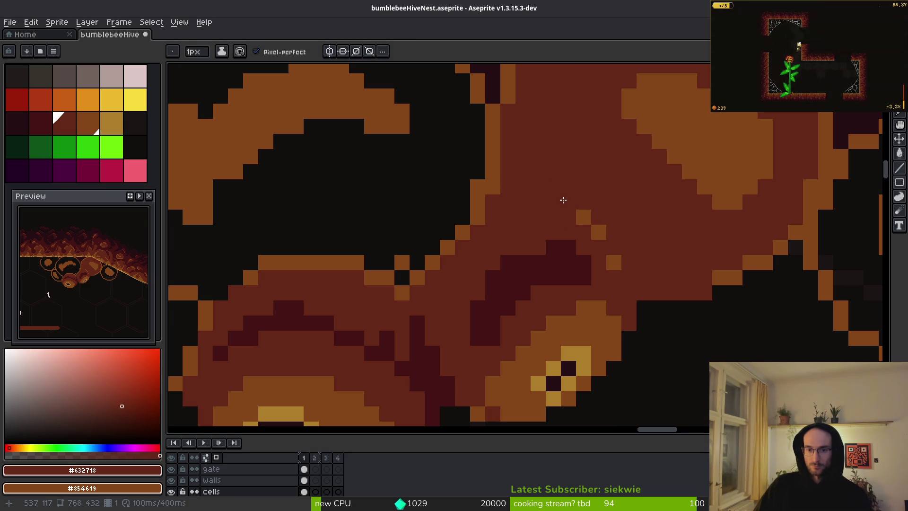
Step: Add two light-brown edge pixels and a diagonal line of mid-red pixels
{"action": "left_click", "coordinate": [565, 200], "text": "alt"}
{"action": "left_click", "coordinate": [558, 202]}
{"action": "left_click", "coordinate": [508, 185]}
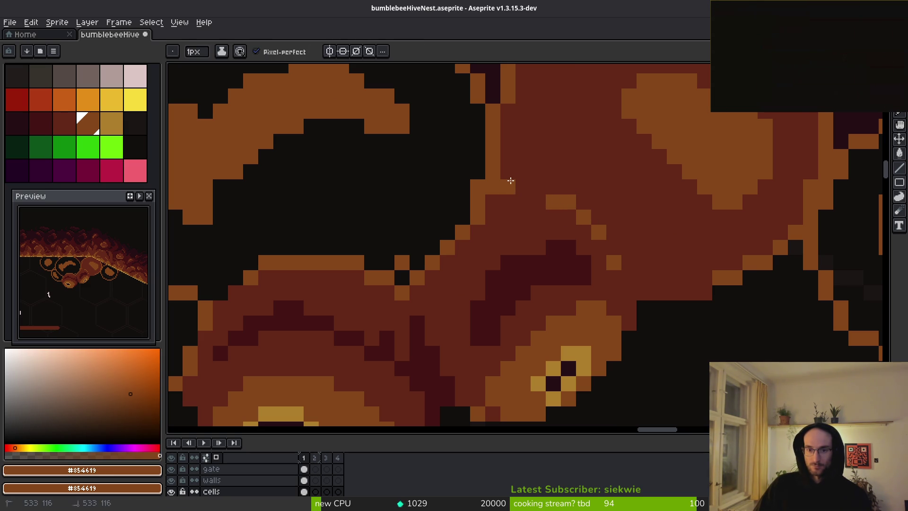
{"action": "left_click", "coordinate": [480, 217], "text": "alt"}
{"action": "mouse_move", "coordinate": [480, 210]}
{"action": "left_mouse_down"}
{"action": "mouse_move", "coordinate": [420, 274]}
{"action": "mouse_move", "coordinate": [398, 258]}
{"action": "left_mouse_up"}
{"action": "scroll", "coordinate": [450, 268], "scroll_direction": "down", "scroll_amount": 5}
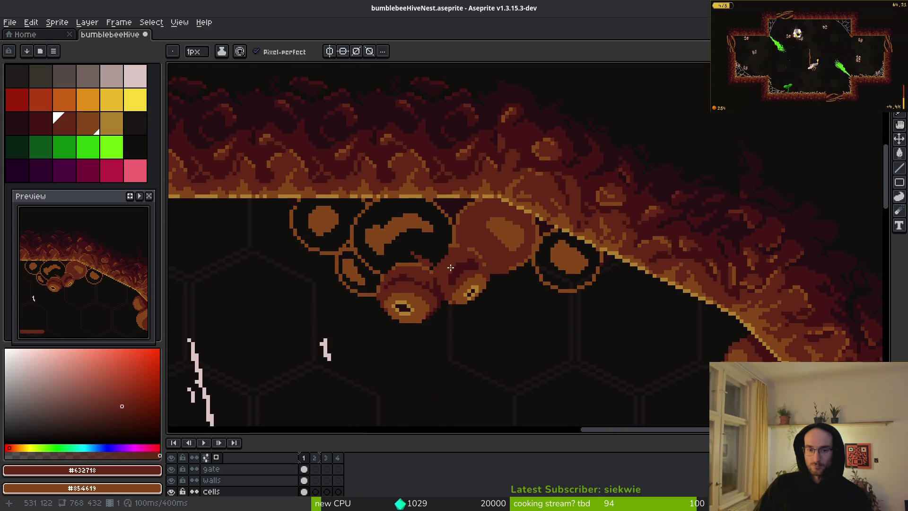
{"action": "scroll", "coordinate": [439, 305], "scroll_direction": "up", "scroll_amount": 5}
Step: Move the dark shadow blob up and left, then fill its vacated spot with mid red
{"action": "left_click", "coordinate": [444, 249], "text": "alt"}
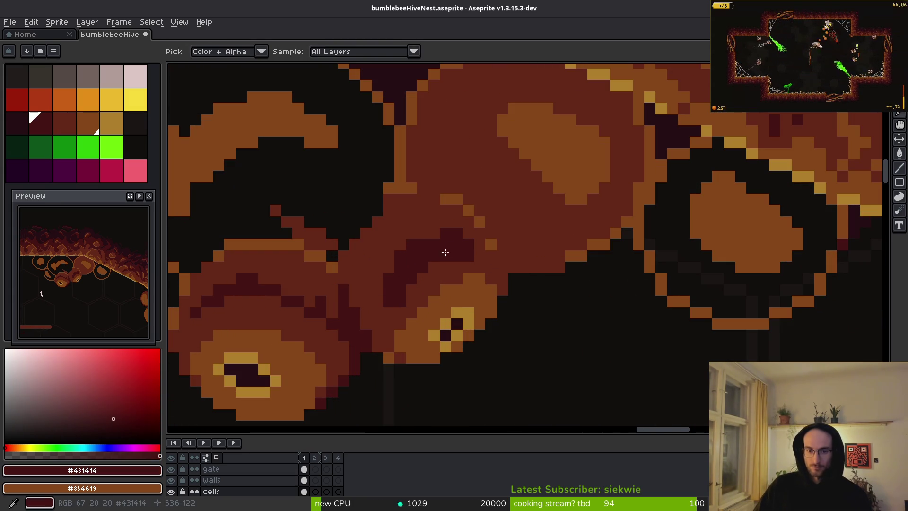
{"action": "key", "text": "w"}
{"action": "left_click", "coordinate": [423, 255]}
{"action": "left_click_drag", "start_coordinate": [400, 246], "coordinate": [385, 240]}
{"action": "key", "text": "ctrl+d"}
{"action": "key", "text": "g"}
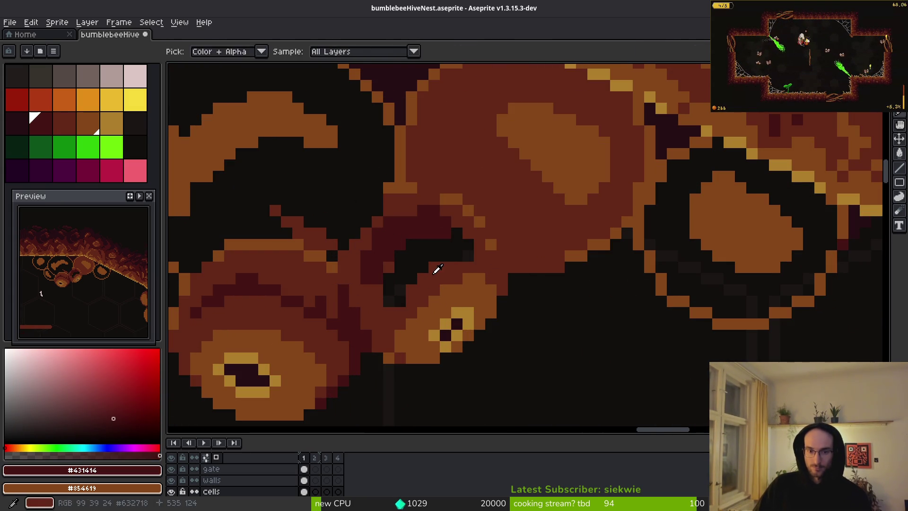
{"action": "left_click", "coordinate": [435, 266], "text": "alt"}
{"action": "left_click", "coordinate": [422, 256]}
{"action": "scroll", "coordinate": [422, 255], "scroll_direction": "down", "scroll_amount": 2}
{"action": "scroll", "coordinate": [416, 258], "scroll_direction": "up", "scroll_amount": 2}
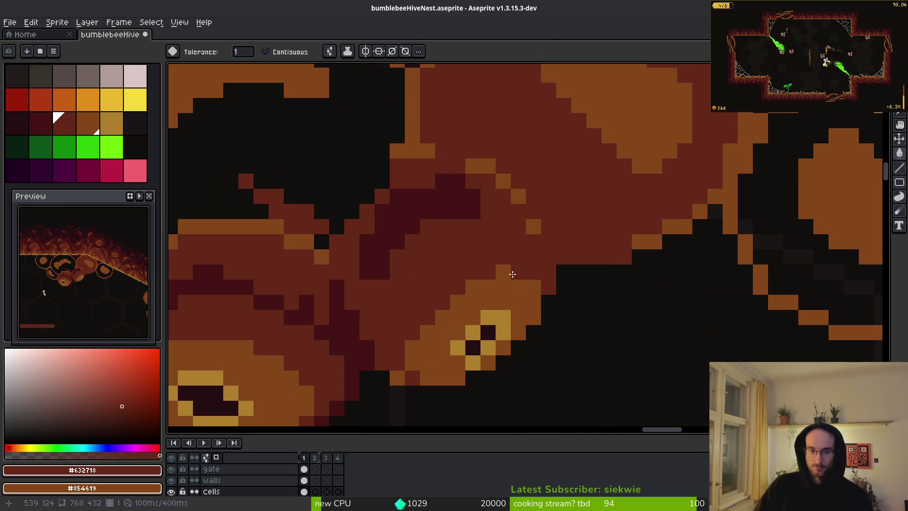
{"action": "scroll", "coordinate": [557, 255], "scroll_direction": "up", "scroll_amount": 1}
Step: Paint dark shadow strokes and pixels on the blob, repainting excess dark pixels mid red
{"action": "left_click", "coordinate": [557, 256], "text": "alt"}
{"action": "scroll", "coordinate": [557, 256], "scroll_direction": "up", "scroll_amount": 1}
{"action": "left_click_drag", "start_coordinate": [531, 257], "coordinate": [541, 200]}
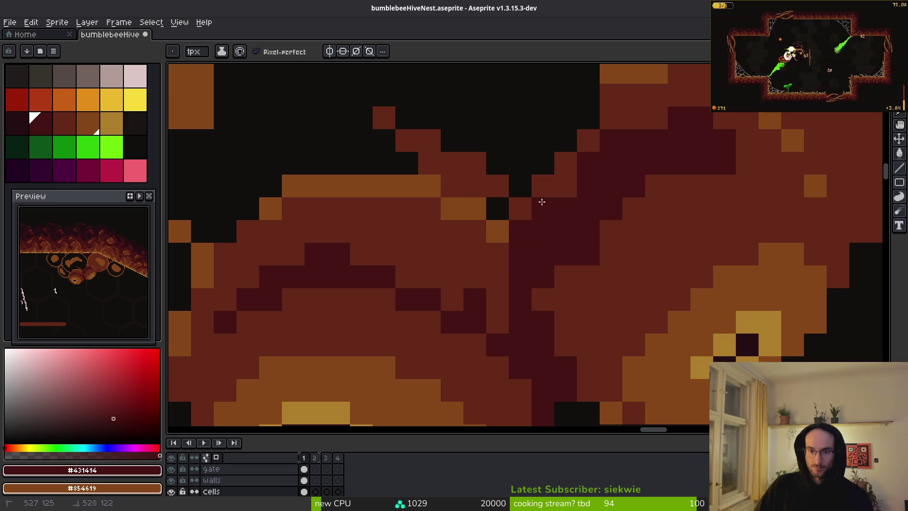
{"action": "left_click", "coordinate": [567, 305], "text": "alt"}
{"action": "mouse_move", "coordinate": [566, 305]}
{"action": "left_mouse_down"}
{"action": "mouse_move", "coordinate": [641, 196]}
{"action": "mouse_move", "coordinate": [719, 152]}
{"action": "mouse_move", "coordinate": [689, 183]}
{"action": "left_mouse_up"}
{"action": "scroll", "coordinate": [689, 183], "scroll_direction": "down", "scroll_amount": 1}
{"action": "scroll", "coordinate": [659, 211], "scroll_direction": "up", "scroll_amount": 1}
{"action": "left_click", "coordinate": [659, 211], "text": "alt"}
{"action": "left_click_drag", "start_coordinate": [727, 209], "coordinate": [675, 190]}
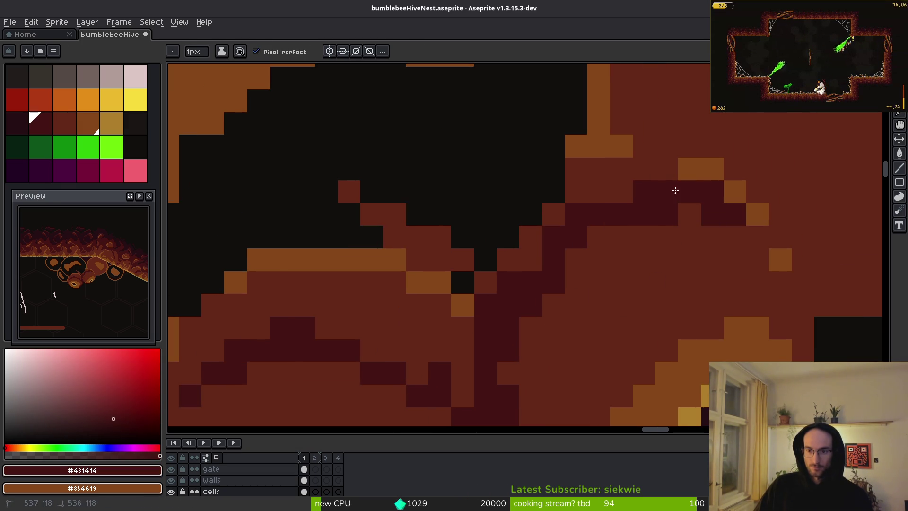
{"action": "left_click", "coordinate": [758, 236]}
{"action": "left_click", "coordinate": [757, 259]}
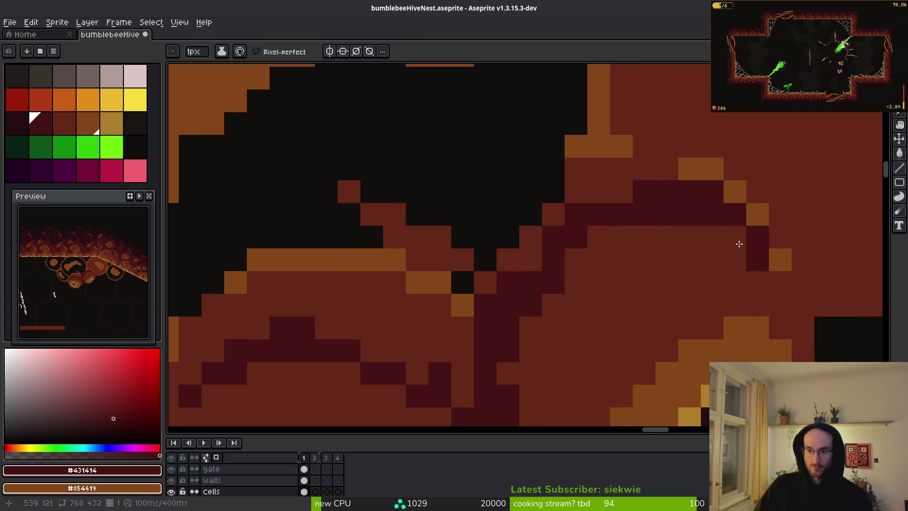
{"action": "left_click", "coordinate": [702, 264], "text": "alt"}
{"action": "mouse_move", "coordinate": [695, 260]}
{"action": "left_mouse_down"}
{"action": "mouse_move", "coordinate": [699, 217]}
{"action": "mouse_move", "coordinate": [626, 217]}
{"action": "left_mouse_up"}
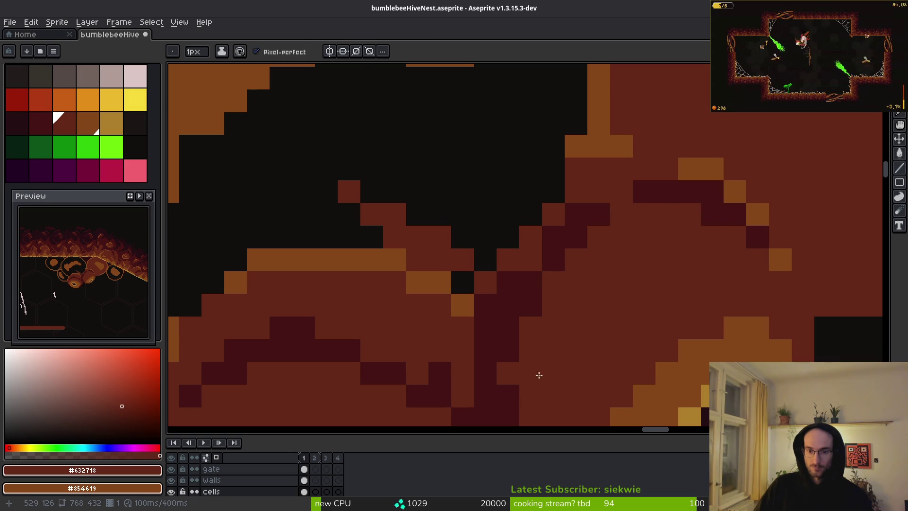
Step: Add brown shading along the top edge of the hive cell
{"action": "mouse_move", "coordinate": [565, 336]}
{"action": "left_mouse_down"}
{"action": "mouse_move", "coordinate": [556, 216]}
{"action": "mouse_move", "coordinate": [512, 186]}
{"action": "left_mouse_up"}
{"action": "left_click_drag", "start_coordinate": [628, 171], "coordinate": [602, 257]}
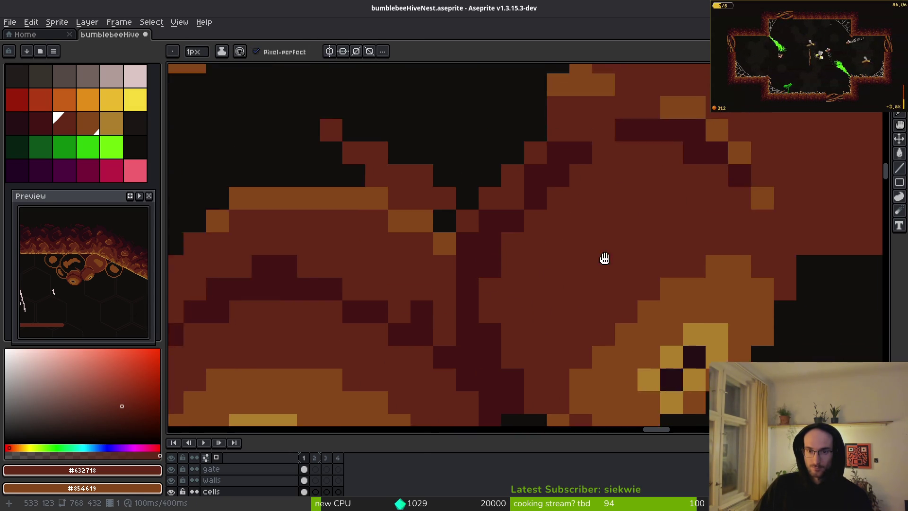
{"action": "left_click", "coordinate": [512, 225]}
{"action": "left_click_drag", "start_coordinate": [512, 225], "coordinate": [553, 191]}
{"action": "left_click", "coordinate": [558, 188]}
{"action": "scroll", "coordinate": [579, 228], "scroll_direction": "down", "scroll_amount": 3}
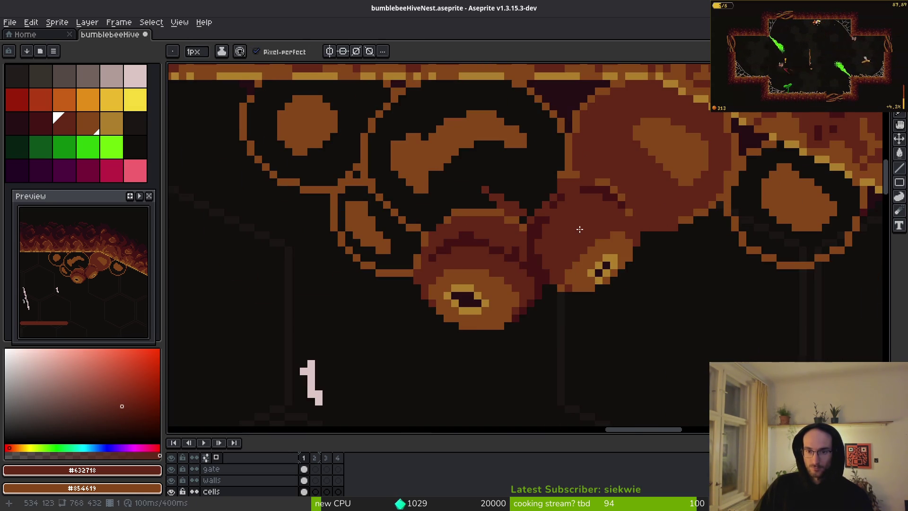
{"action": "scroll", "coordinate": [566, 245], "scroll_direction": "up", "scroll_amount": 2}
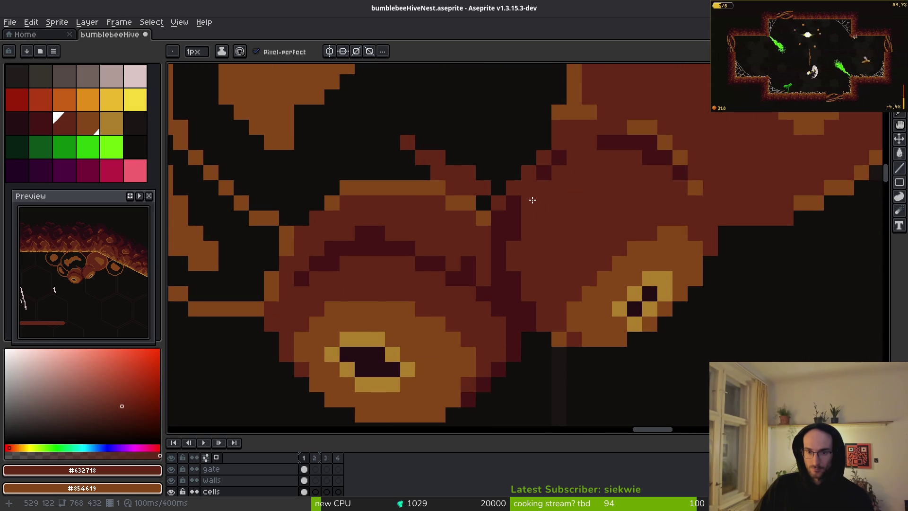
Step: Darken the pixels along the seam where the cells meet with dark maroon
{"action": "mouse_move", "coordinate": [557, 176]}
{"action": "left_mouse_down"}
{"action": "mouse_move", "coordinate": [563, 219]}
{"action": "mouse_move", "coordinate": [544, 222]}
{"action": "left_mouse_up"}
{"action": "left_click", "coordinate": [563, 219], "text": "alt"}
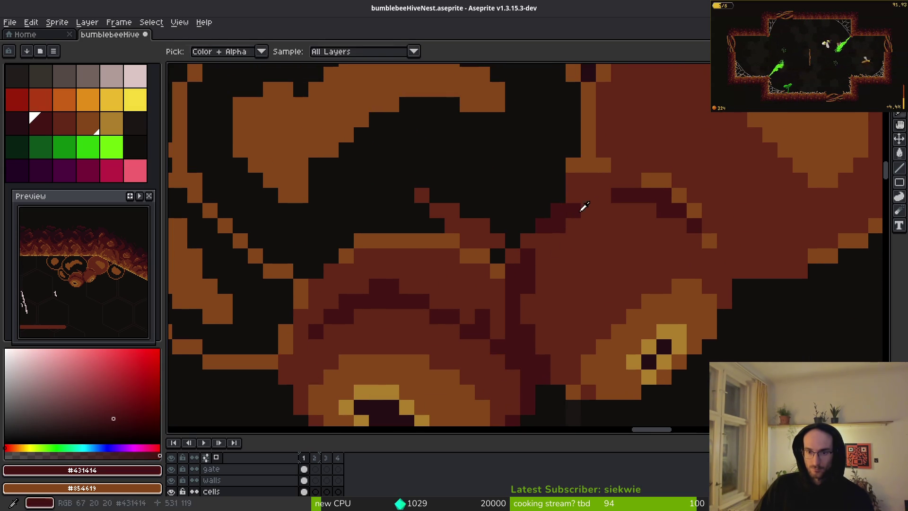
{"action": "left_click", "coordinate": [572, 212], "text": "alt"}
{"action": "scroll", "coordinate": [520, 189], "scroll_direction": "down", "scroll_amount": 4}
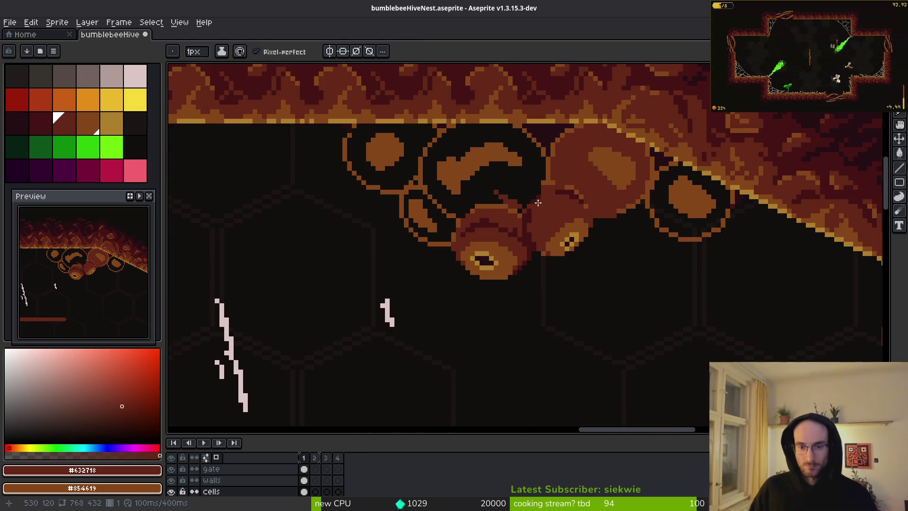
{"action": "scroll", "coordinate": [554, 200], "scroll_direction": "up", "scroll_amount": 3}
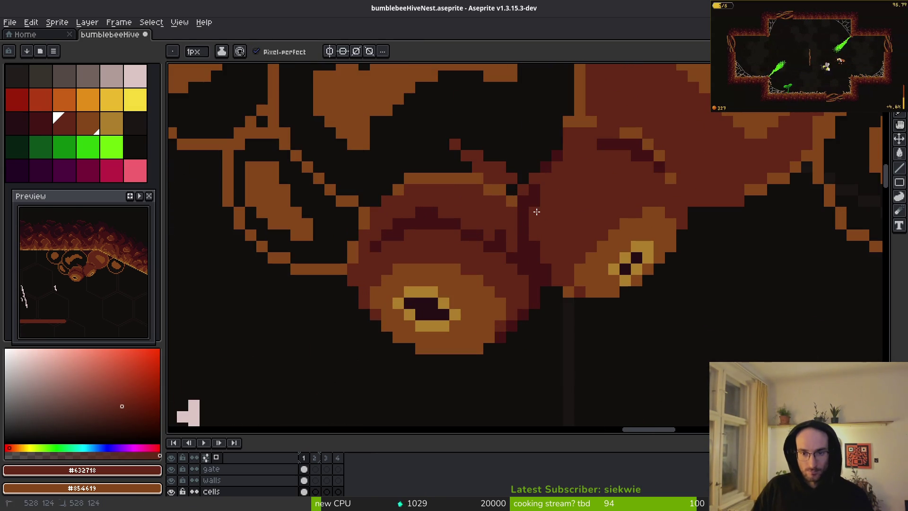
{"action": "scroll", "coordinate": [536, 243], "scroll_direction": "down", "scroll_amount": 3}
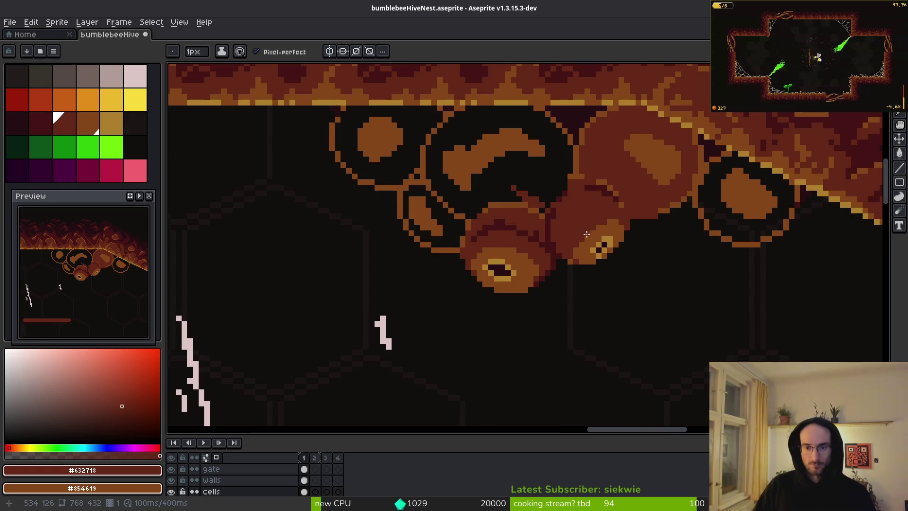
{"action": "scroll", "coordinate": [482, 235], "scroll_direction": "up", "scroll_amount": 4}
{"action": "left_click_drag", "start_coordinate": [482, 235], "coordinate": [511, 239]}
{"action": "scroll", "coordinate": [510, 239], "scroll_direction": "up", "scroll_amount": 1}
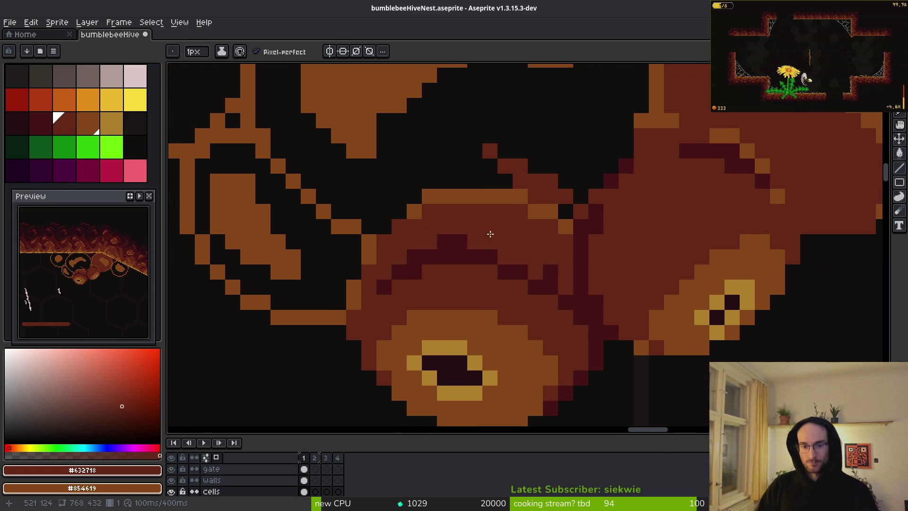
{"action": "scroll", "coordinate": [587, 311], "scroll_direction": "down", "scroll_amount": 1}
Step: Flood-fill the central cell's upper brown patches with dark maroon #431414
{"action": "key", "text": "["}
{"action": "left_click", "coordinate": [470, 313]}
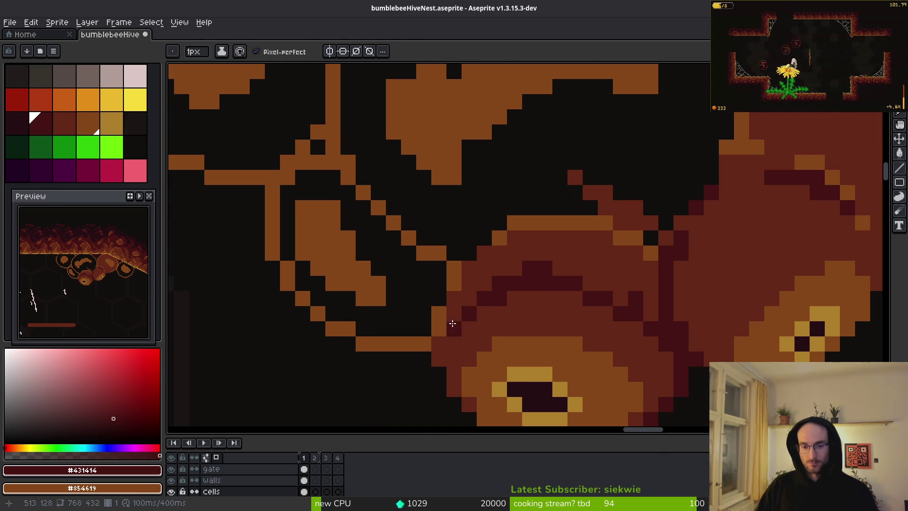
{"action": "left_click", "coordinate": [544, 253]}
{"action": "key", "text": "g"}
{"action": "left_click", "coordinate": [568, 254]}
{"action": "scroll", "coordinate": [598, 254], "scroll_direction": "down", "scroll_amount": 1}
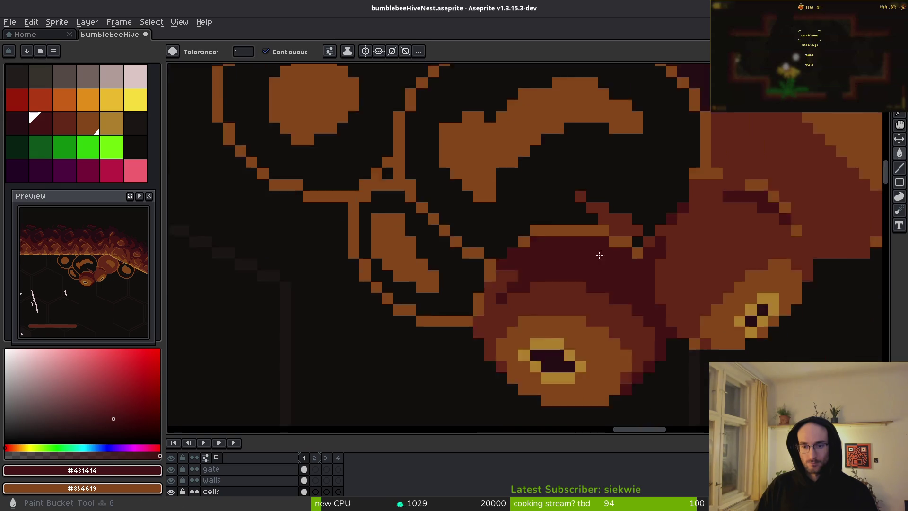
{"action": "scroll", "coordinate": [601, 248], "scroll_direction": "up", "scroll_amount": 1}
{"action": "left_click", "coordinate": [591, 234]}
{"action": "left_click", "coordinate": [606, 246]}
{"action": "scroll", "coordinate": [485, 241], "scroll_direction": "down", "scroll_amount": 4}
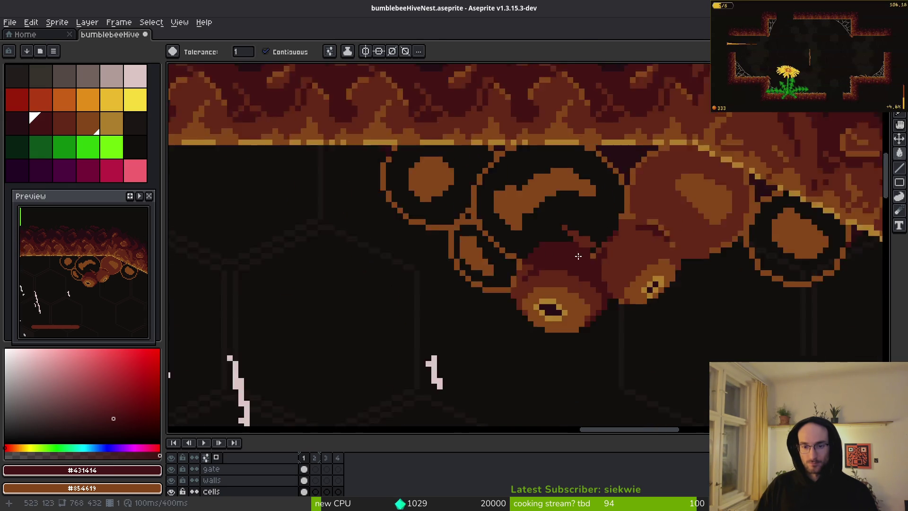
{"action": "scroll", "coordinate": [567, 253], "scroll_direction": "up", "scroll_amount": 3}
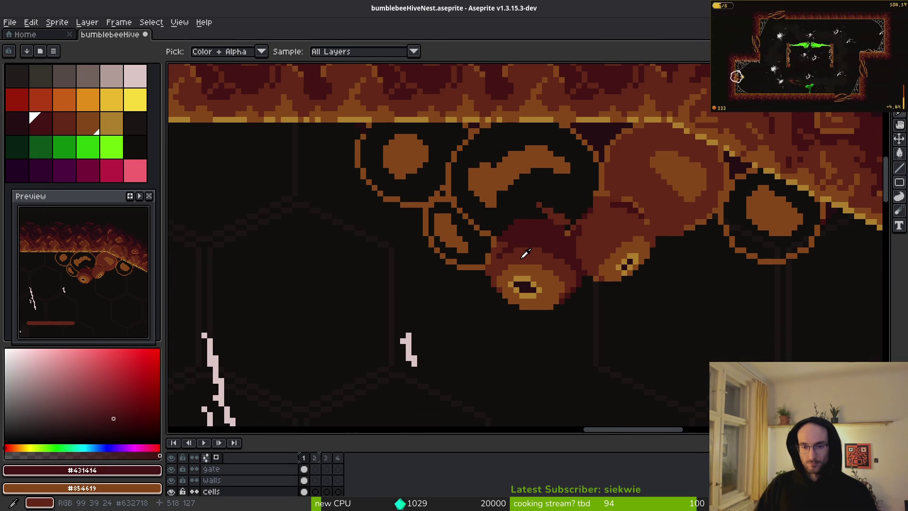
Step: Pencil over most of the maroon fill with medium brown #632718, leaving a narrow shadow band
{"action": "left_click", "coordinate": [523, 253], "text": "alt"}
{"action": "scroll", "coordinate": [474, 229], "scroll_direction": "up", "scroll_amount": 3}
{"action": "key", "text": "b"}
{"action": "mouse_move", "coordinate": [474, 229]}
{"action": "left_mouse_down"}
{"action": "mouse_move", "coordinate": [628, 205]}
{"action": "mouse_move", "coordinate": [756, 277]}
{"action": "mouse_move", "coordinate": [665, 217]}
{"action": "mouse_move", "coordinate": [690, 248]}
{"action": "left_mouse_up"}
{"action": "left_click_drag", "start_coordinate": [769, 346], "coordinate": [781, 340]}
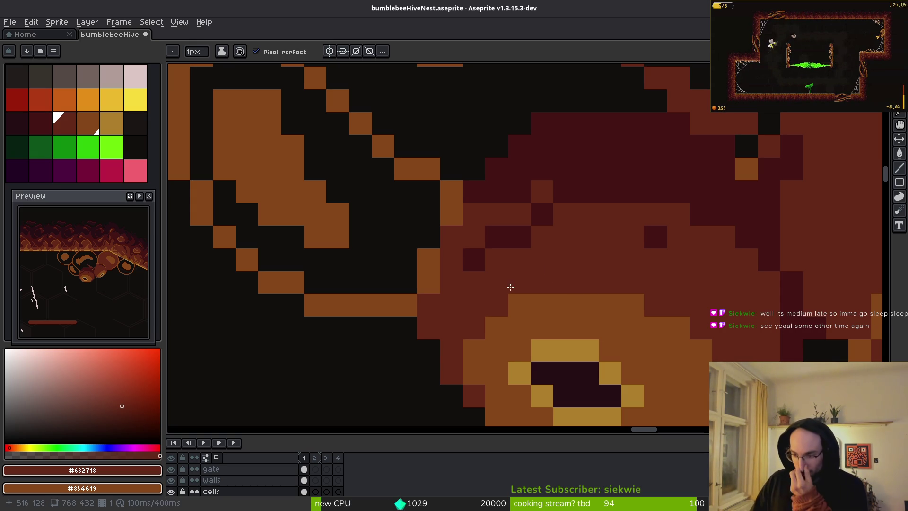
{"action": "scroll", "coordinate": [581, 251], "scroll_direction": "right", "scroll_amount": 1}
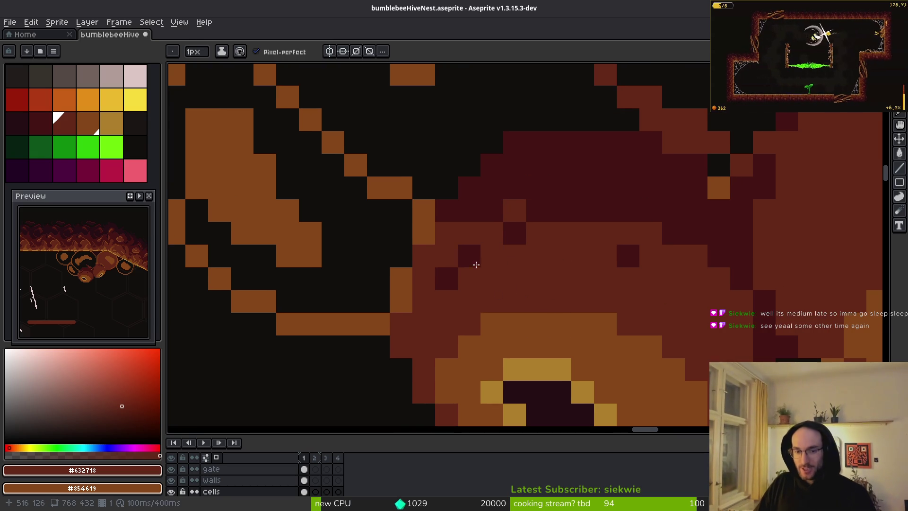
{"action": "mouse_move", "coordinate": [469, 263]}
{"action": "left_mouse_down"}
{"action": "mouse_move", "coordinate": [454, 269]}
{"action": "mouse_move", "coordinate": [498, 259]}
{"action": "left_mouse_up"}
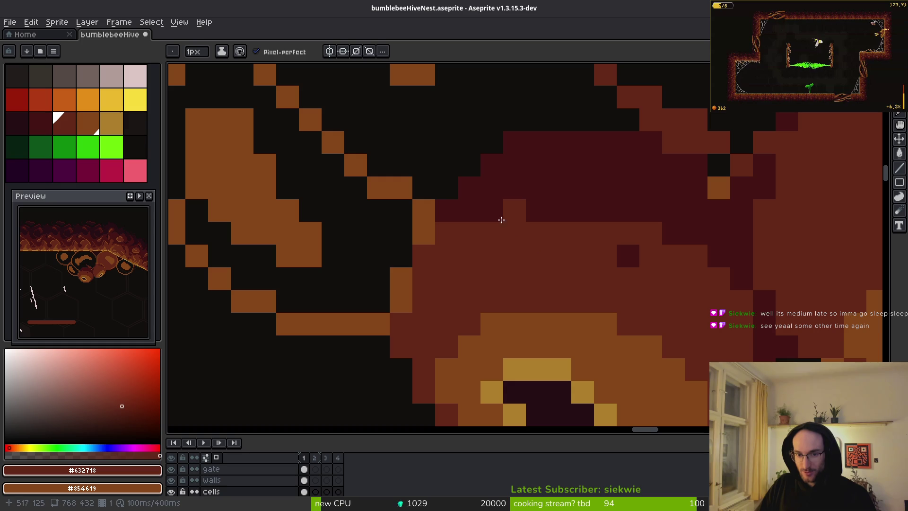
{"action": "mouse_move", "coordinate": [501, 220]}
{"action": "left_mouse_down"}
{"action": "mouse_move", "coordinate": [591, 203]}
{"action": "mouse_move", "coordinate": [585, 212]}
{"action": "left_mouse_up"}
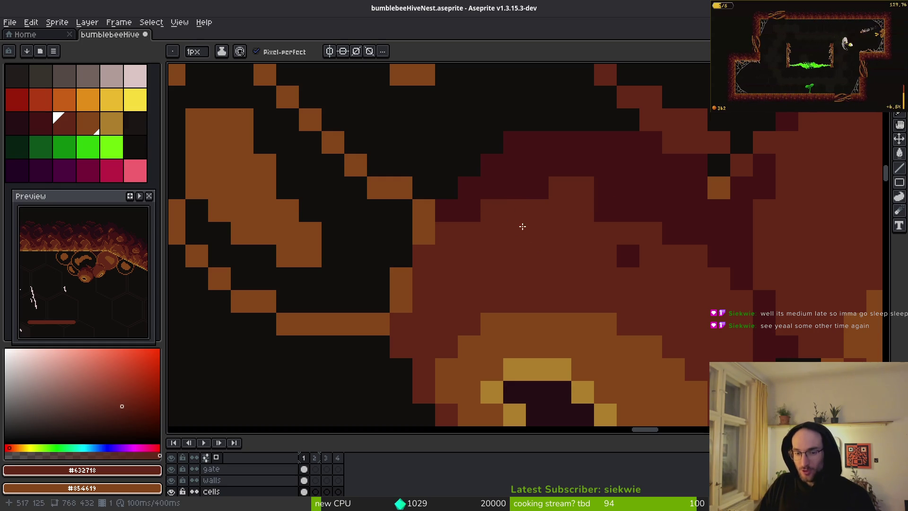
{"action": "left_click", "coordinate": [470, 208]}
{"action": "scroll", "coordinate": [529, 216], "scroll_direction": "right", "scroll_amount": 1}
{"action": "mouse_move", "coordinate": [517, 189]}
{"action": "left_mouse_down"}
{"action": "mouse_move", "coordinate": [617, 217]}
{"action": "mouse_move", "coordinate": [619, 236]}
{"action": "left_mouse_up"}
{"action": "scroll", "coordinate": [530, 216], "scroll_direction": "right", "scroll_amount": 1}
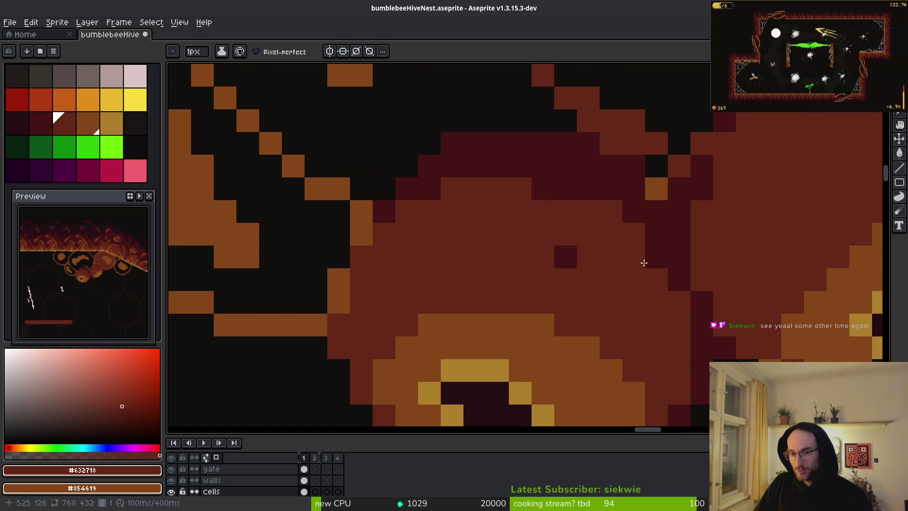
Step: Dot a few dark maroon #431414 specks onto the central cell
{"action": "left_click", "coordinate": [569, 189], "text": "alt"}
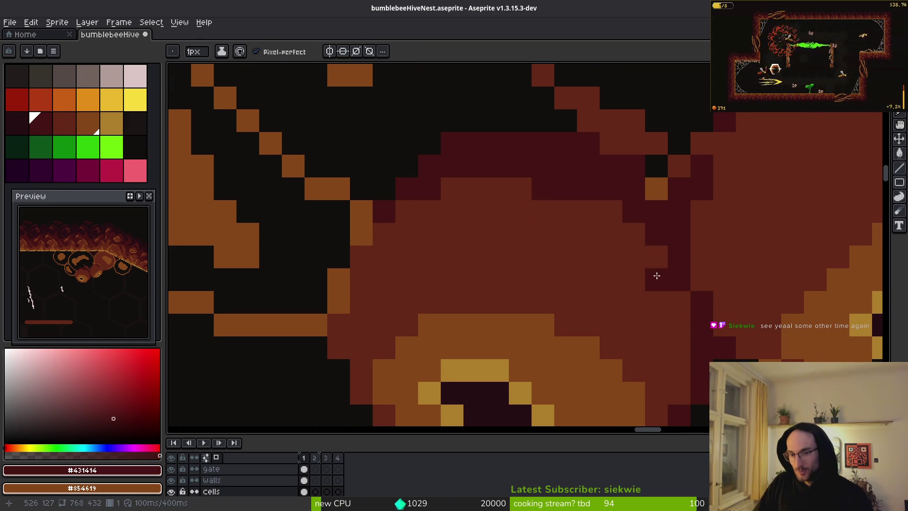
{"action": "left_click_drag", "start_coordinate": [657, 258], "coordinate": [646, 243]}
{"action": "left_click", "coordinate": [684, 307]}
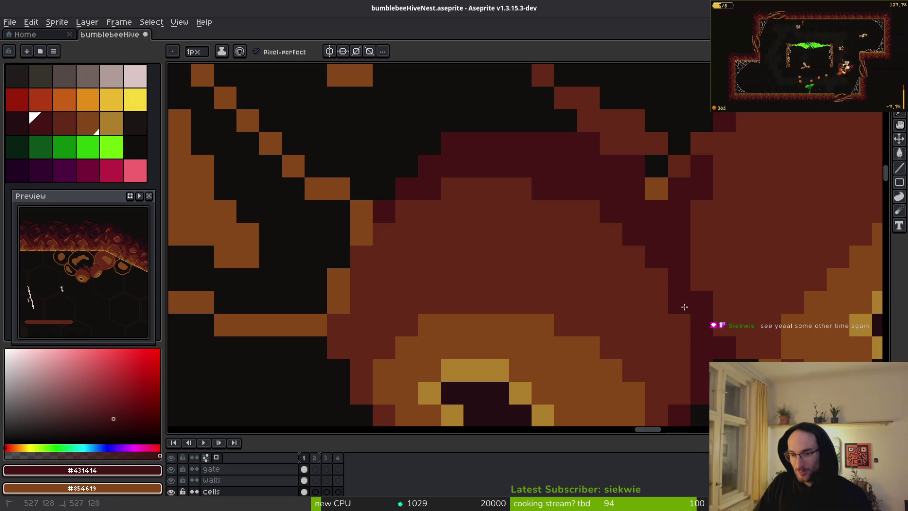
{"action": "left_click", "coordinate": [585, 205]}
{"action": "left_click", "coordinate": [521, 182]}
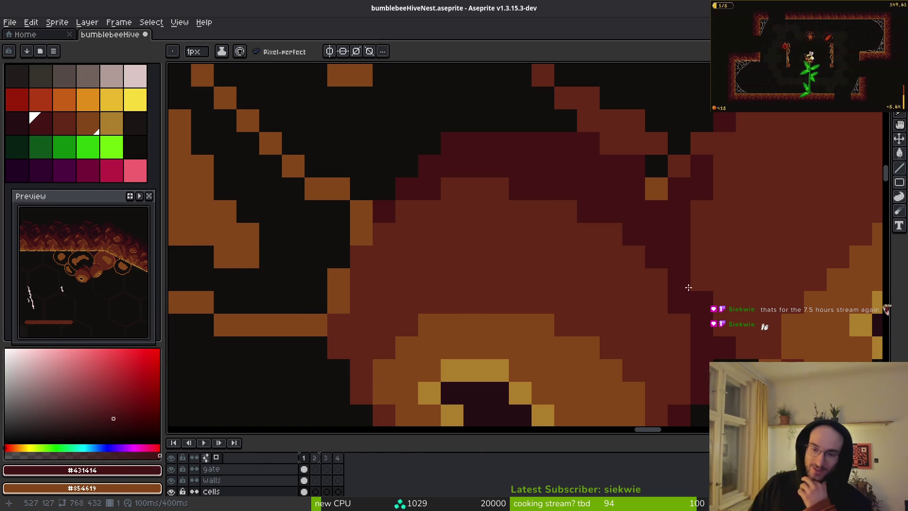
Step: Repaint the neighbouring cell's highlight in orange #854619, then trim it with red-brown
{"action": "left_click", "coordinate": [582, 278], "text": "alt"}
{"action": "scroll", "coordinate": [473, 283], "scroll_direction": "up", "scroll_amount": 5}
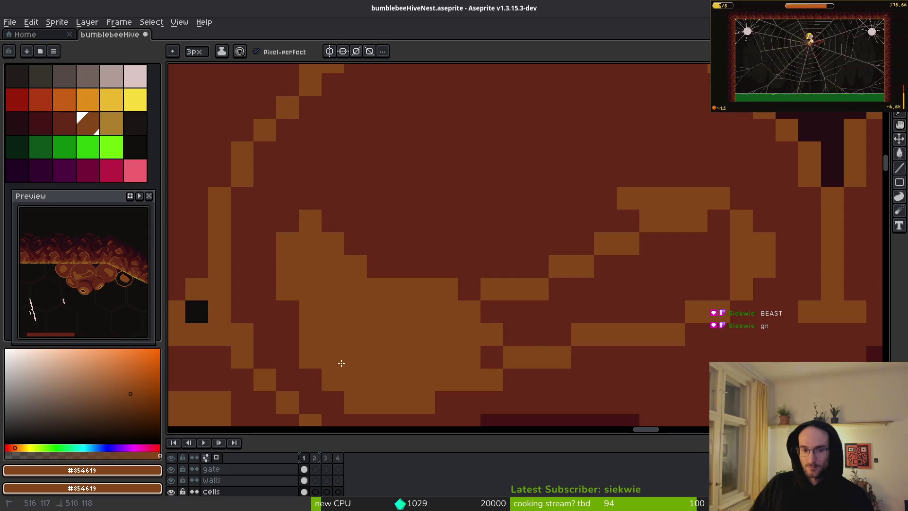
{"action": "mouse_move", "coordinate": [341, 363]}
{"action": "left_mouse_down"}
{"action": "mouse_move", "coordinate": [597, 298]}
{"action": "mouse_move", "coordinate": [673, 251]}
{"action": "mouse_move", "coordinate": [708, 271]}
{"action": "left_mouse_up"}
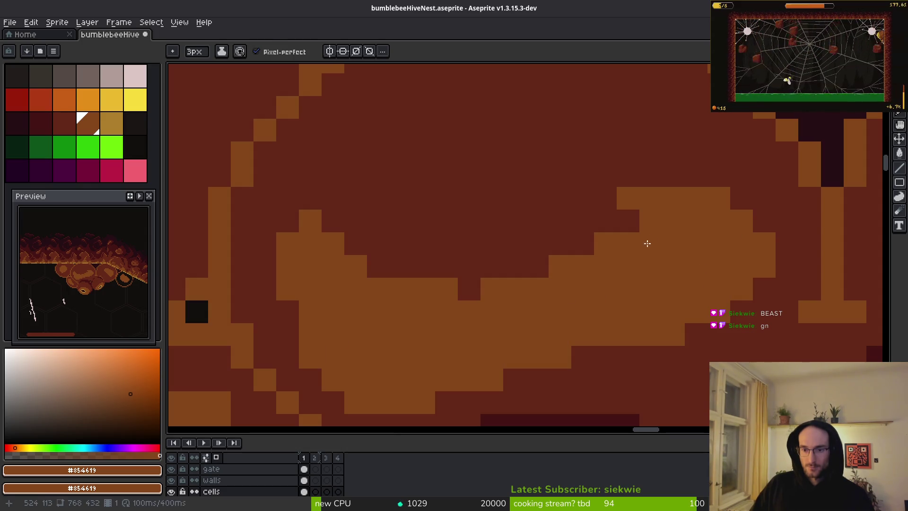
{"action": "left_click", "coordinate": [594, 184], "text": "alt"}
{"action": "mouse_move", "coordinate": [594, 185]}
{"action": "left_mouse_down"}
{"action": "mouse_move", "coordinate": [472, 219]}
{"action": "mouse_move", "coordinate": [415, 264]}
{"action": "mouse_move", "coordinate": [403, 191]}
{"action": "left_mouse_up"}
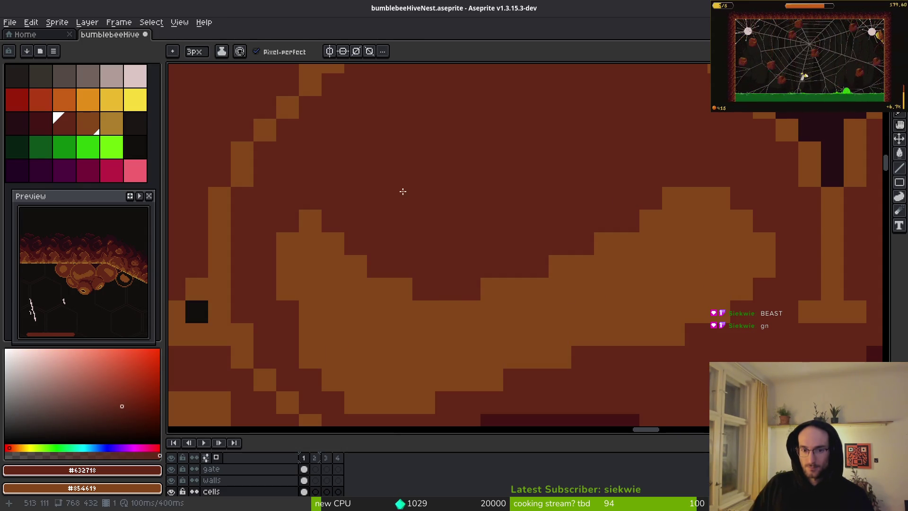
{"action": "scroll", "coordinate": [403, 191], "scroll_direction": "down", "scroll_amount": 3}
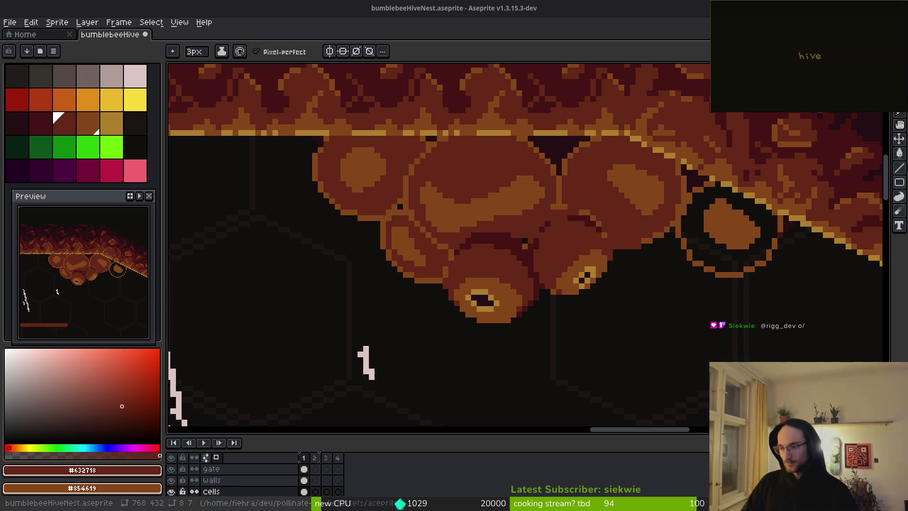
Step: Draw a dark maroon shadow line along the cluster's top cell edge
{"action": "scroll", "coordinate": [481, 194], "scroll_direction": "up", "scroll_amount": 2}
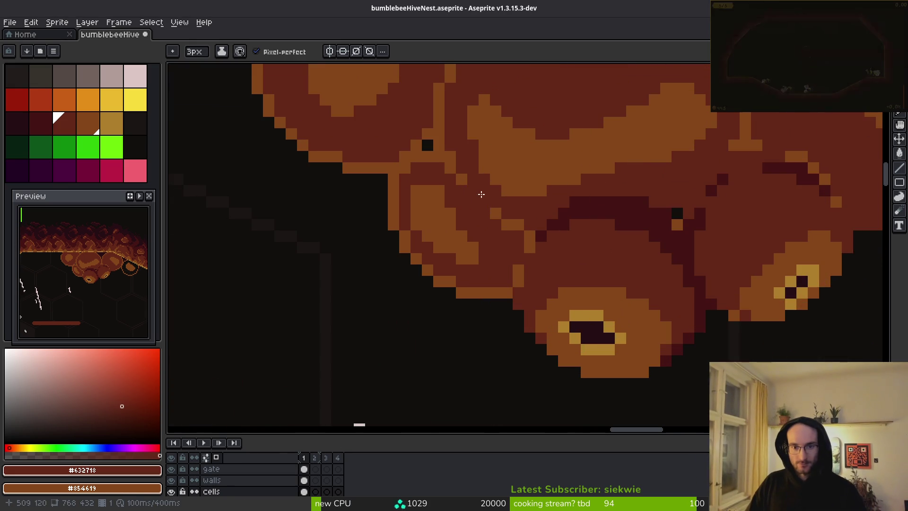
{"action": "left_click_drag", "start_coordinate": [464, 186], "coordinate": [501, 227]}
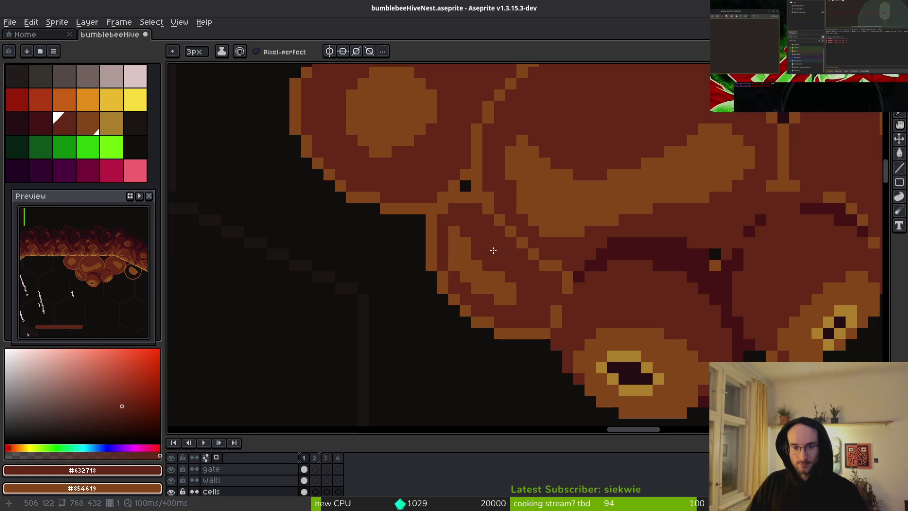
{"action": "scroll", "coordinate": [520, 274], "scroll_direction": "down", "scroll_amount": 3}
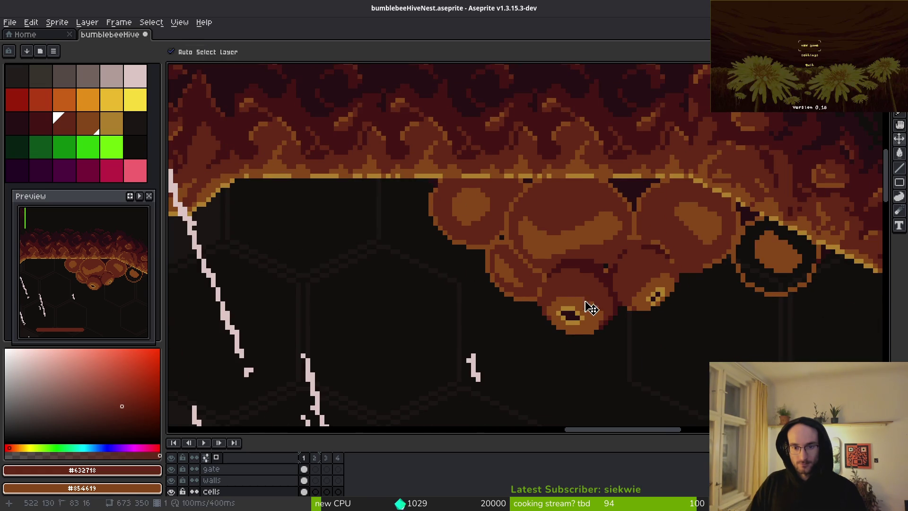
{"action": "key", "text": "f"}
{"action": "scroll", "coordinate": [588, 273], "scroll_direction": "up", "scroll_amount": 3}
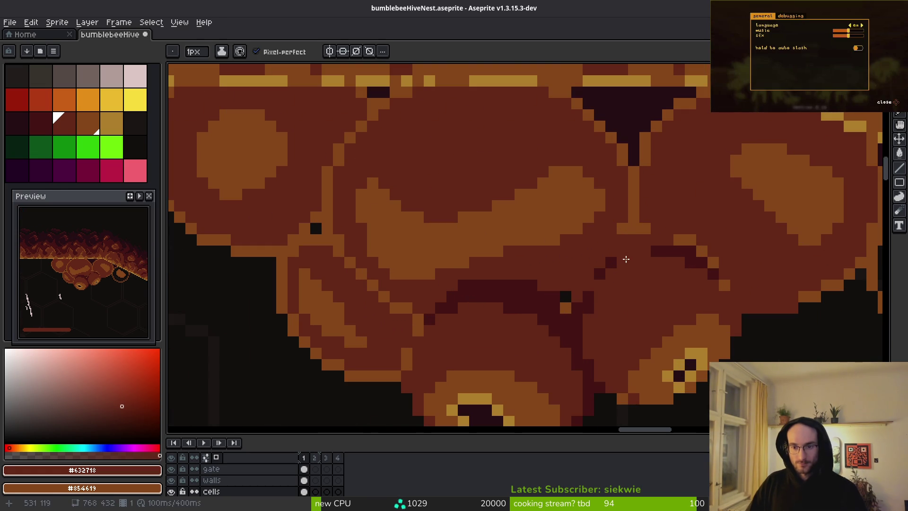
{"action": "left_click", "coordinate": [671, 248], "text": "alt"}
{"action": "left_click_drag", "start_coordinate": [713, 156], "coordinate": [542, 226]}
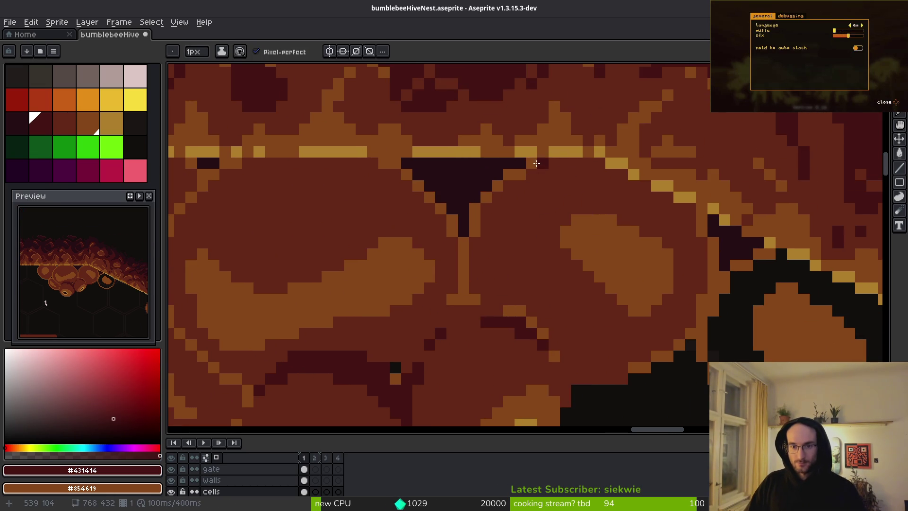
{"action": "mouse_move", "coordinate": [487, 232]}
{"action": "left_mouse_down"}
{"action": "mouse_move", "coordinate": [517, 178]}
{"action": "mouse_move", "coordinate": [620, 172]}
{"action": "mouse_move", "coordinate": [539, 166]}
{"action": "mouse_move", "coordinate": [467, 244]}
{"action": "mouse_move", "coordinate": [399, 169]}
{"action": "mouse_move", "coordinate": [531, 167]}
{"action": "mouse_move", "coordinate": [364, 163]}
{"action": "mouse_move", "coordinate": [284, 246]}
{"action": "mouse_move", "coordinate": [312, 156]}
{"action": "left_mouse_up"}
{"action": "scroll", "coordinate": [318, 135], "scroll_direction": "down", "scroll_amount": 2}
{"action": "scroll", "coordinate": [319, 134], "scroll_direction": "left", "scroll_amount": 5}
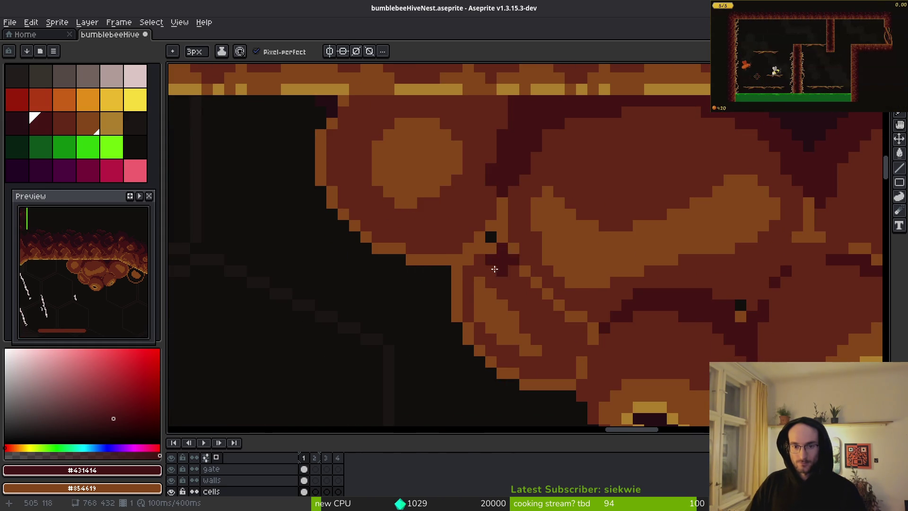
Step: Paint a #632718 edge between the cells and add 1px #854619 highlight pixels
{"action": "key", "text": "alt"}
{"action": "left_click", "coordinate": [591, 308], "text": "alt"}
{"action": "mouse_move", "coordinate": [587, 315]}
{"action": "left_mouse_down"}
{"action": "mouse_move", "coordinate": [553, 298]}
{"action": "mouse_move", "coordinate": [502, 211]}
{"action": "left_mouse_up"}
{"action": "left_click", "coordinate": [477, 243], "text": "alt"}
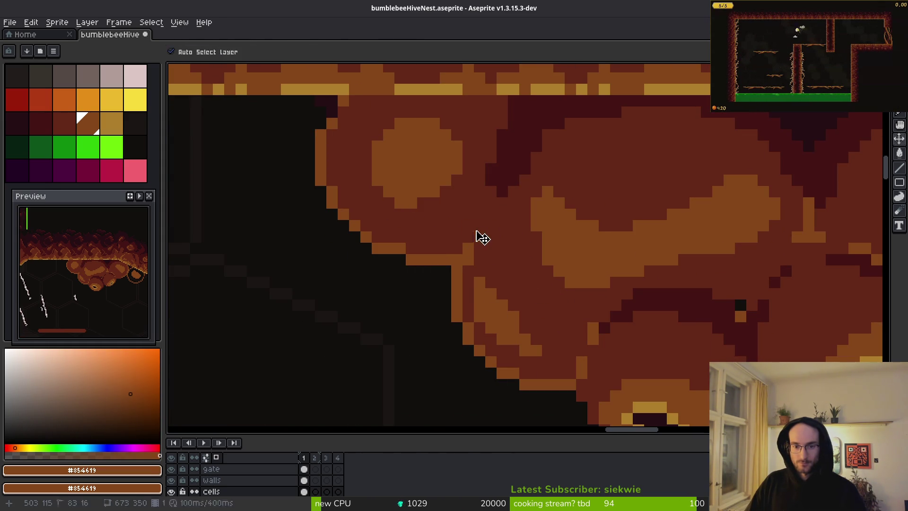
{"action": "key", "text": "minus"}
{"action": "key", "text": "minus"}
{"action": "left_click_drag", "start_coordinate": [468, 236], "coordinate": [487, 217]}
{"action": "left_click", "coordinate": [481, 214], "text": "alt"}
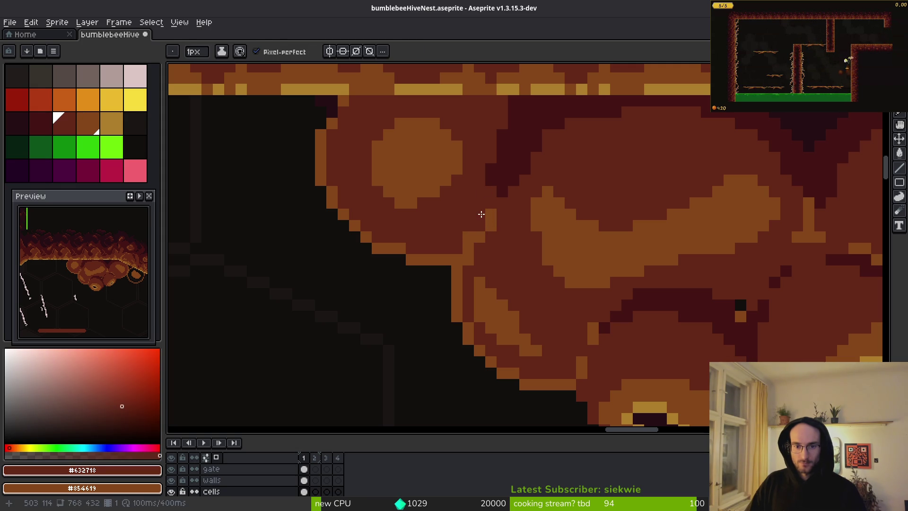
{"action": "left_click", "coordinate": [467, 257], "text": "alt"}
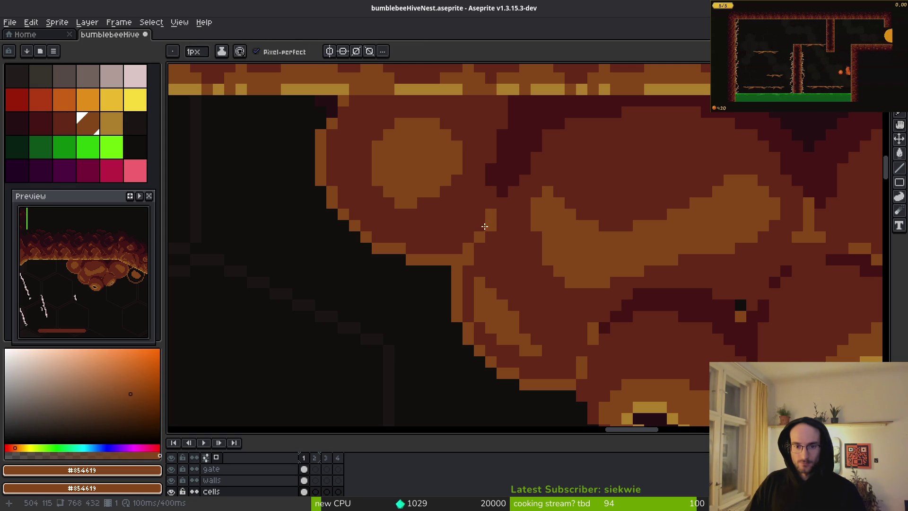
{"action": "left_click", "coordinate": [484, 226]}
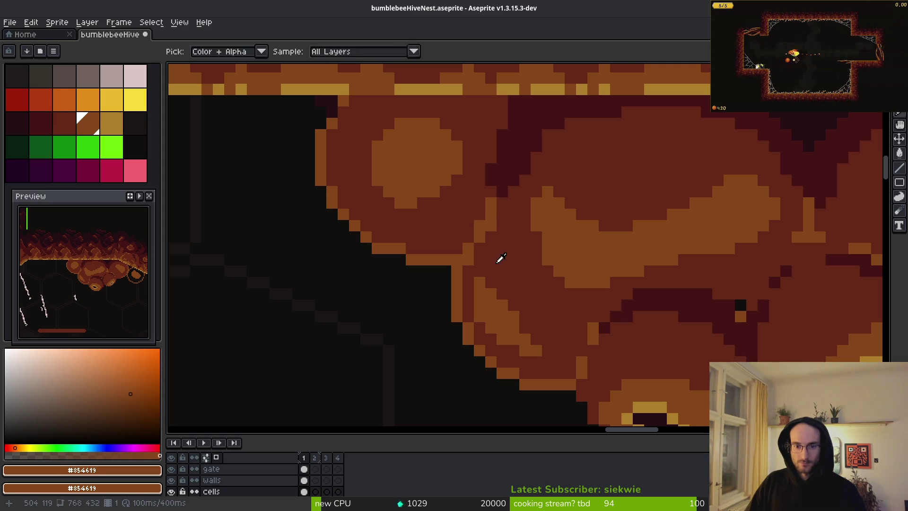
Step: Repaint stray orange seam pixels in dark red #632718 along the cluster's left edge
{"action": "left_click", "coordinate": [497, 262], "text": "alt"}
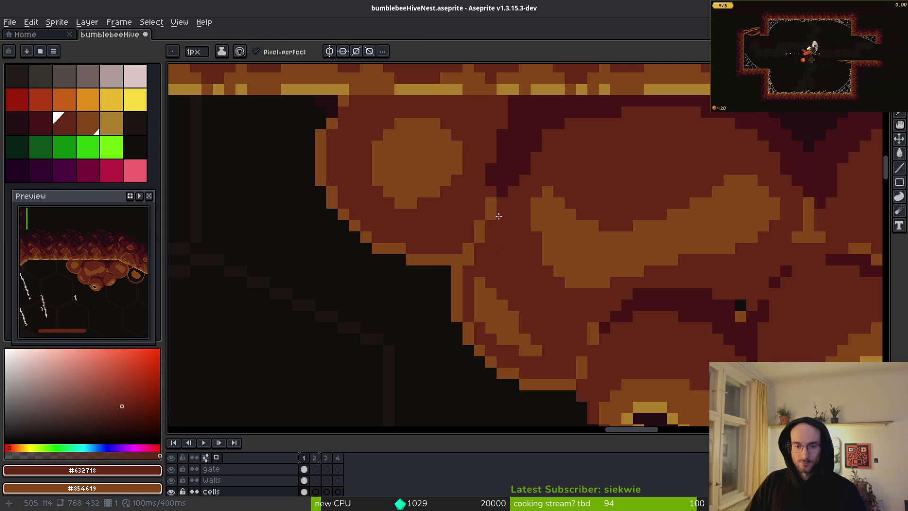
{"action": "left_click", "coordinate": [492, 213]}
{"action": "left_click", "coordinate": [484, 216], "text": "alt"}
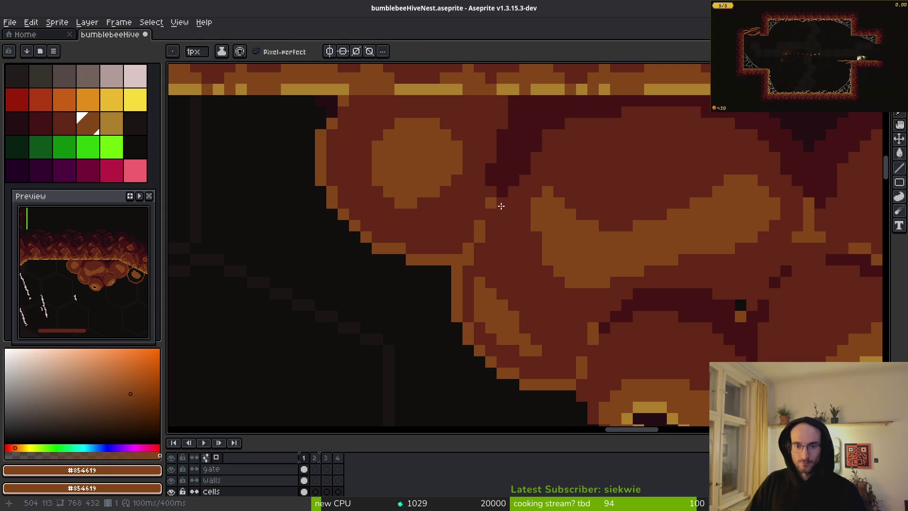
{"action": "scroll", "coordinate": [510, 233], "scroll_direction": "down", "scroll_amount": 2}
{"action": "scroll", "coordinate": [510, 234], "scroll_direction": "up", "scroll_amount": 2}
{"action": "left_click", "coordinate": [532, 272], "text": "alt"}
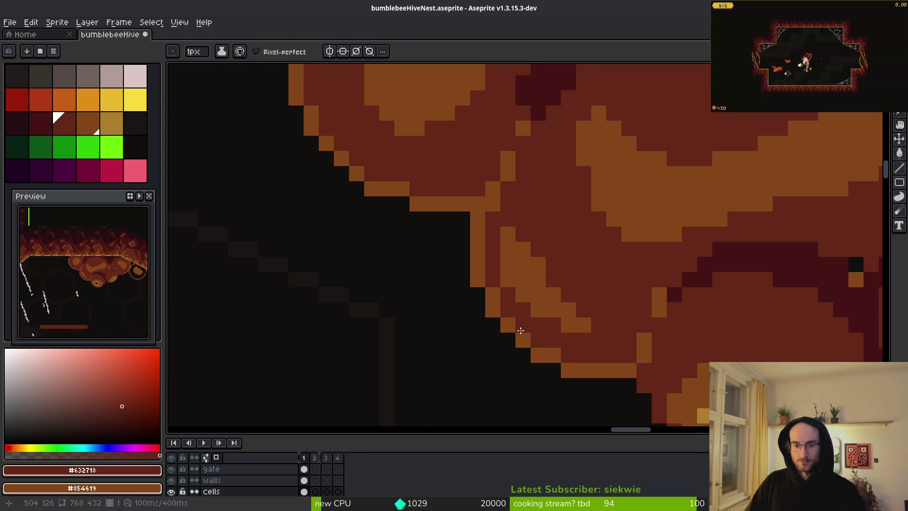
{"action": "left_click", "coordinate": [495, 304]}
{"action": "left_click_drag", "start_coordinate": [584, 365], "coordinate": [551, 354]}
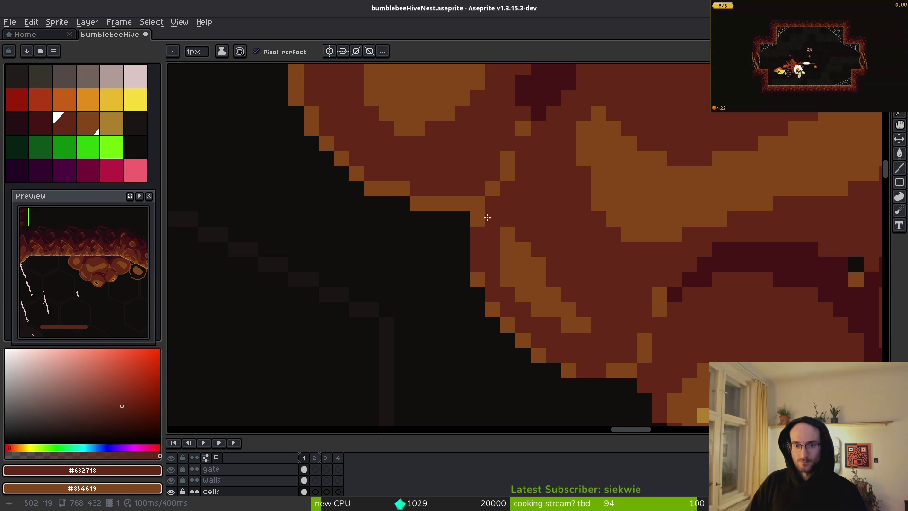
{"action": "left_click", "coordinate": [476, 206]}
Step: Paint darkest maroon #431414 seam pixels on the cluster edge, undoing the last stroke
{"action": "scroll", "coordinate": [476, 208], "scroll_direction": "down", "scroll_amount": 4}
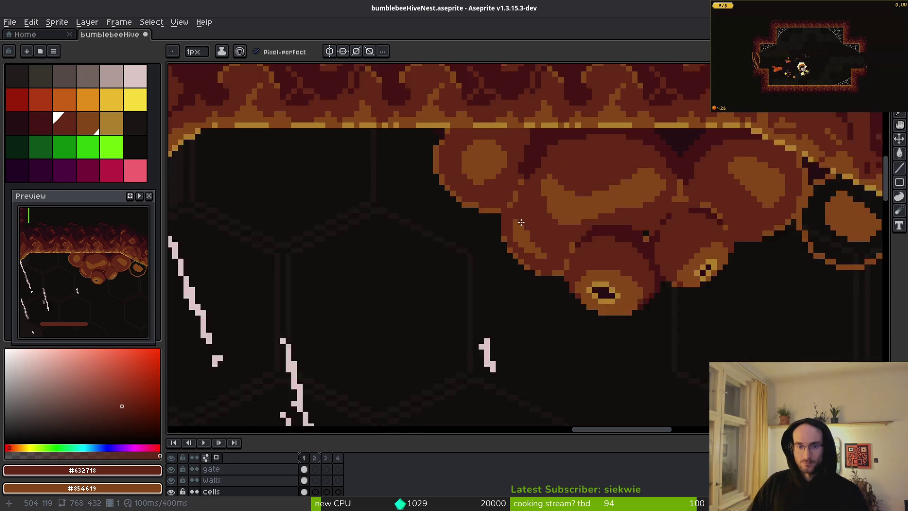
{"action": "scroll", "coordinate": [670, 274], "scroll_direction": "up", "scroll_amount": 3}
{"action": "left_click", "coordinate": [704, 258], "text": "alt"}
{"action": "scroll", "coordinate": [520, 255], "scroll_direction": "up", "scroll_amount": 2}
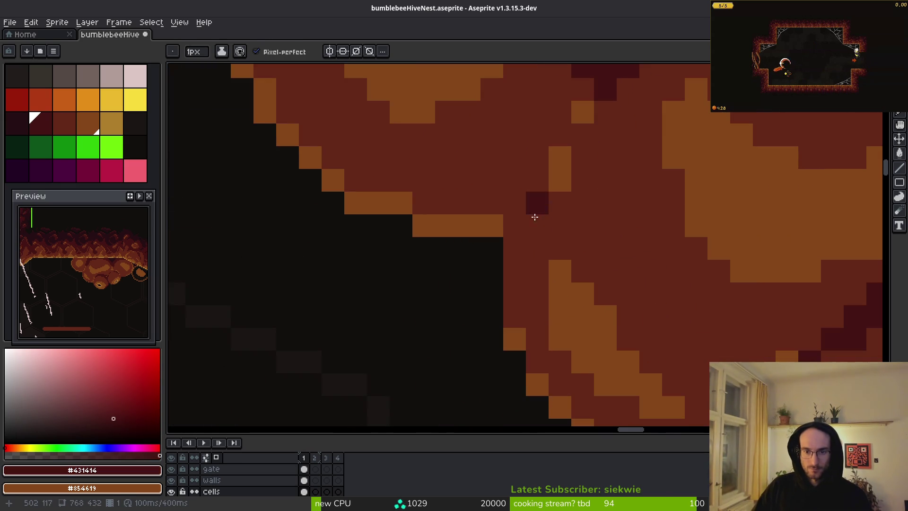
{"action": "mouse_move", "coordinate": [515, 276]}
{"action": "left_mouse_down"}
{"action": "mouse_move", "coordinate": [531, 229]}
{"action": "mouse_move", "coordinate": [568, 183]}
{"action": "left_mouse_up"}
{"action": "mouse_move", "coordinate": [594, 138]}
{"action": "left_mouse_down"}
{"action": "mouse_move", "coordinate": [602, 144]}
{"action": "mouse_move", "coordinate": [572, 154]}
{"action": "mouse_move", "coordinate": [571, 140]}
{"action": "left_mouse_up"}
{"action": "scroll", "coordinate": [602, 144], "scroll_direction": "down", "scroll_amount": 3}
{"action": "scroll", "coordinate": [572, 154], "scroll_direction": "up", "scroll_amount": 2}
{"action": "key", "text": "ctrl+z"}
{"action": "key", "text": "ctrl+z"}
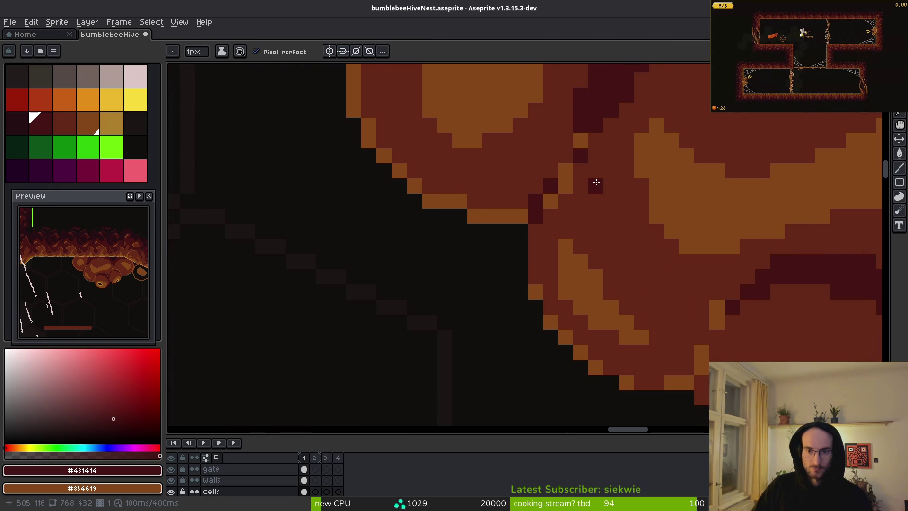
Step: Repaint a dark pixel and the orange edge pixels dark red #632718
{"action": "scroll", "coordinate": [548, 203], "scroll_direction": "down", "scroll_amount": 1}
{"action": "scroll", "coordinate": [528, 262], "scroll_direction": "up", "scroll_amount": 1}
{"action": "left_click", "coordinate": [523, 219], "text": "alt"}
{"action": "left_click", "coordinate": [519, 238]}
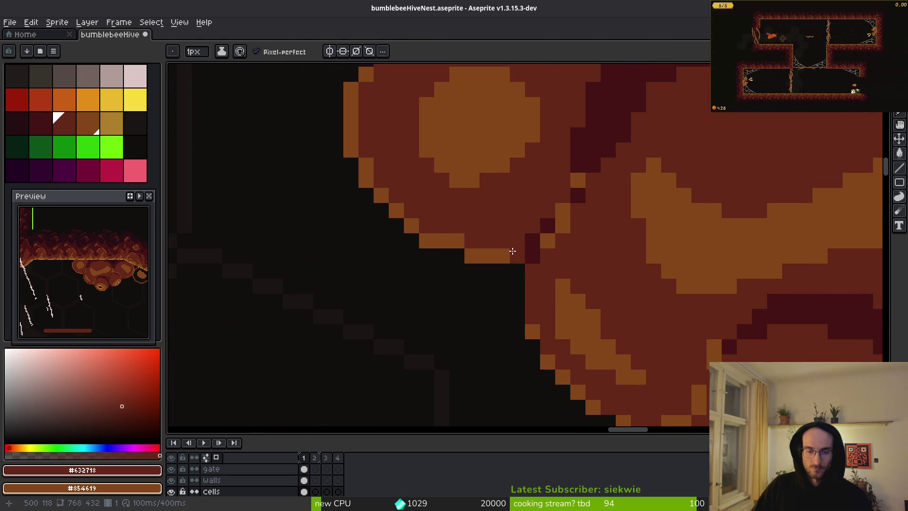
{"action": "scroll", "coordinate": [520, 272], "scroll_direction": "up", "scroll_amount": 2}
{"action": "mouse_move", "coordinate": [525, 278]}
{"action": "left_mouse_down"}
{"action": "mouse_move", "coordinate": [446, 266]}
{"action": "mouse_move", "coordinate": [385, 182]}
{"action": "mouse_move", "coordinate": [377, 152]}
{"action": "left_mouse_up"}
Step: Repaint the lower-left edge pixels orange #854619
{"action": "left_click", "coordinate": [482, 174], "text": "alt"}
{"action": "scroll", "coordinate": [594, 285], "scroll_direction": "down", "scroll_amount": 3}
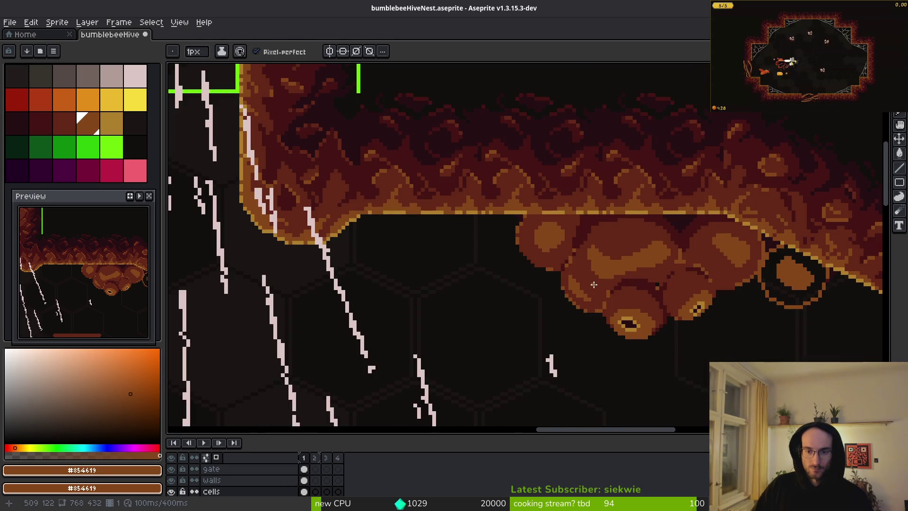
{"action": "scroll", "coordinate": [594, 285], "scroll_direction": "up", "scroll_amount": 5}
{"action": "left_click_drag", "start_coordinate": [430, 244], "coordinate": [493, 281]}
{"action": "mouse_move", "coordinate": [500, 209]}
{"action": "left_mouse_down"}
{"action": "mouse_move", "coordinate": [496, 225]}
{"action": "mouse_move", "coordinate": [534, 281]}
{"action": "left_mouse_up"}
Step: Darken the edge pixels and the diagonal cell edge with dark red #632718
{"action": "left_click", "coordinate": [543, 300], "text": "alt"}
{"action": "left_click_drag", "start_coordinate": [504, 314], "coordinate": [427, 242]}
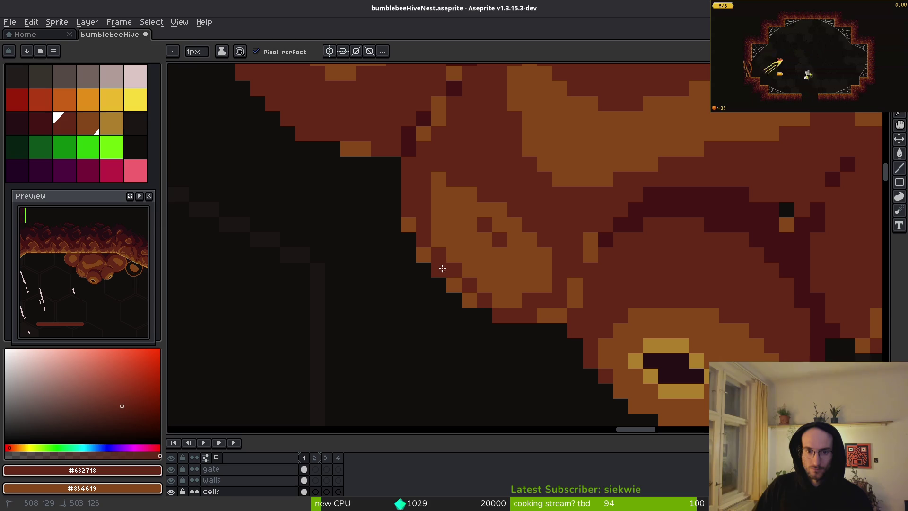
{"action": "mouse_move", "coordinate": [472, 298]}
{"action": "left_mouse_down"}
{"action": "mouse_move", "coordinate": [435, 260]}
{"action": "mouse_move", "coordinate": [464, 296]}
{"action": "left_mouse_up"}
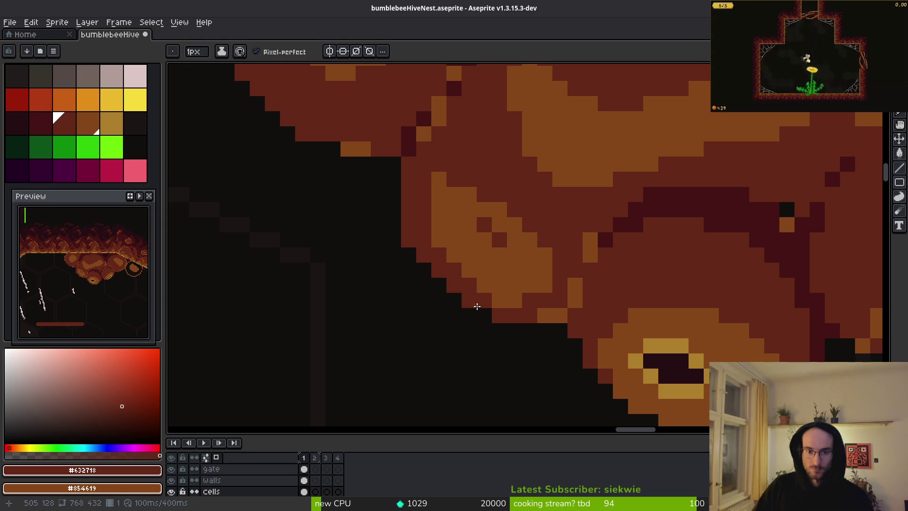
{"action": "scroll", "coordinate": [482, 298], "scroll_direction": "down", "scroll_amount": 2}
{"action": "scroll", "coordinate": [486, 282], "scroll_direction": "up", "scroll_amount": 3}
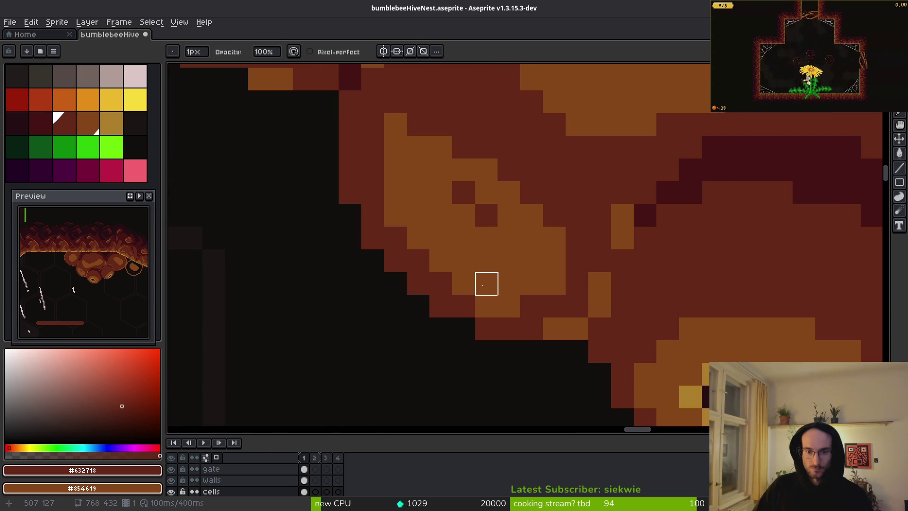
{"action": "left_click", "coordinate": [447, 235], "text": "alt"}
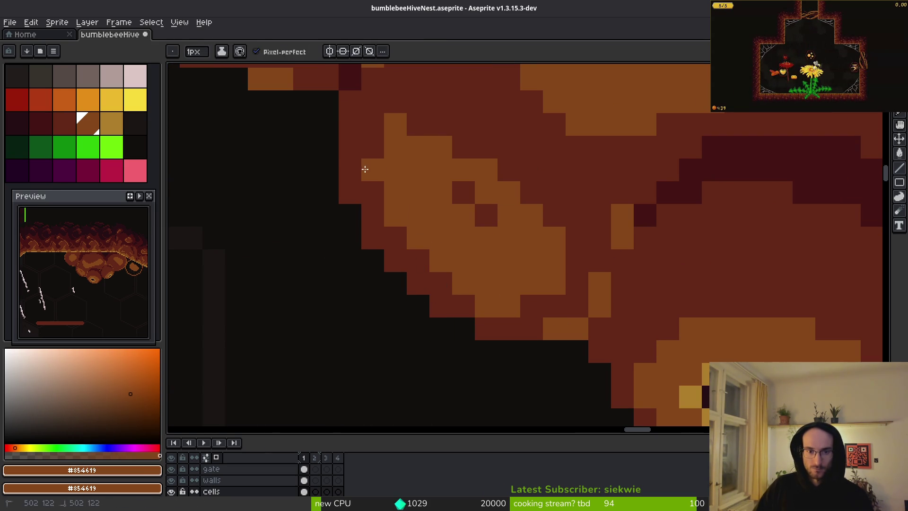
{"action": "left_click", "coordinate": [366, 118], "text": "alt"}
{"action": "left_click_drag", "start_coordinate": [395, 217], "coordinate": [395, 166]}
Step: Paint several dark pixels and the highlight interior orange #854619
{"action": "left_click", "coordinate": [416, 237]}
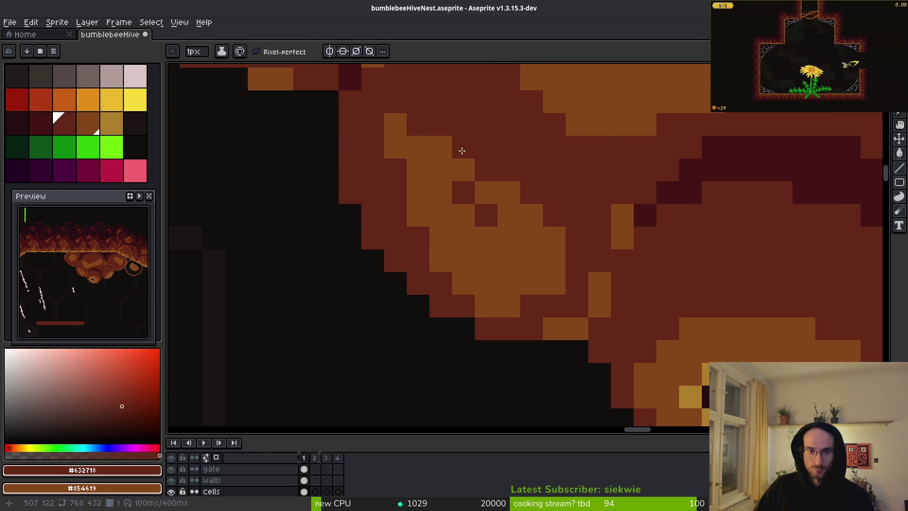
{"action": "right_click", "coordinate": [463, 192]}
{"action": "left_click", "coordinate": [472, 209], "text": "alt"}
{"action": "left_click", "coordinate": [487, 214]}
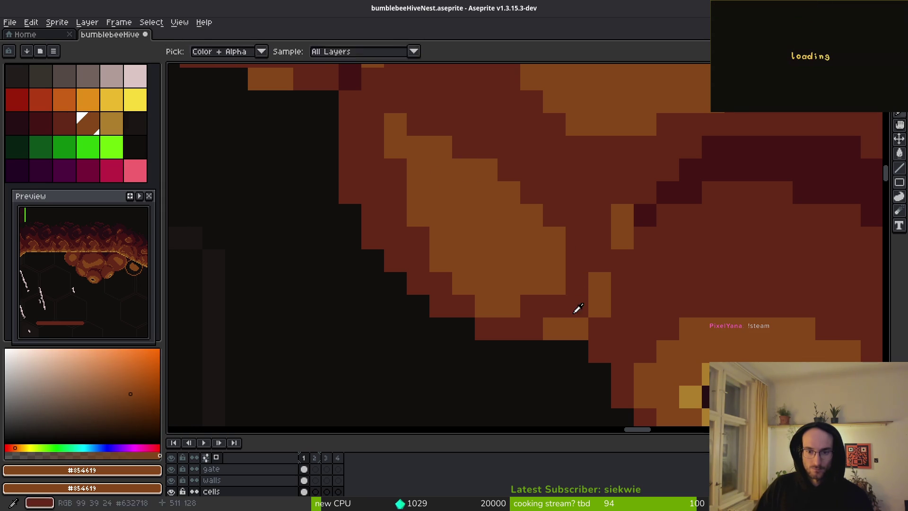
{"action": "mouse_move", "coordinate": [577, 306]}
{"action": "left_mouse_down"}
{"action": "mouse_move", "coordinate": [599, 260]}
{"action": "mouse_move", "coordinate": [560, 319]}
{"action": "left_mouse_up"}
Step: Add dark maroon pixels and turn the orange diagonal pixels dark red #632718
{"action": "left_click", "coordinate": [643, 216], "text": "alt"}
{"action": "left_click", "coordinate": [576, 328]}
{"action": "left_click", "coordinate": [599, 306]}
{"action": "left_click", "coordinate": [588, 279], "text": "alt"}
{"action": "left_click", "coordinate": [600, 261]}
{"action": "left_click", "coordinate": [613, 225]}
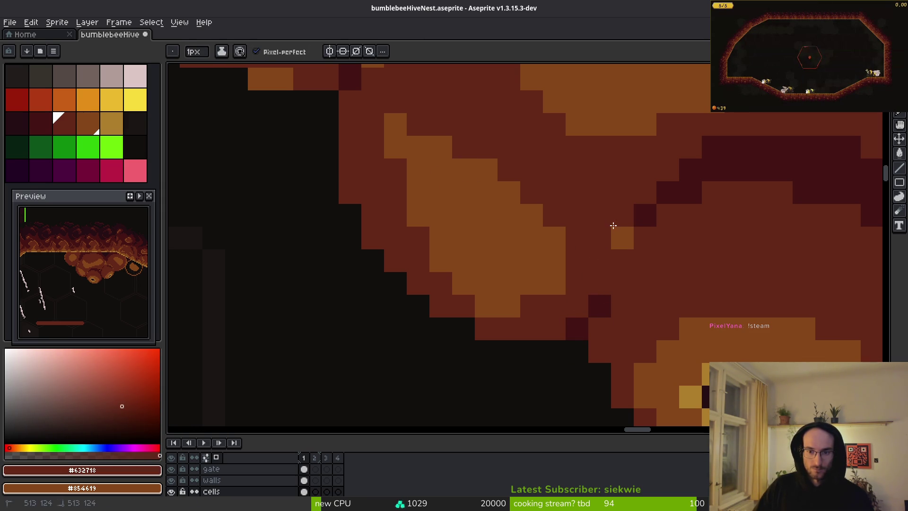
Step: Add a darkest maroon #431414 seam pixel between cells
{"action": "scroll", "coordinate": [679, 260], "scroll_direction": "down", "scroll_amount": 3}
{"action": "scroll", "coordinate": [634, 288], "scroll_direction": "up", "scroll_amount": 3}
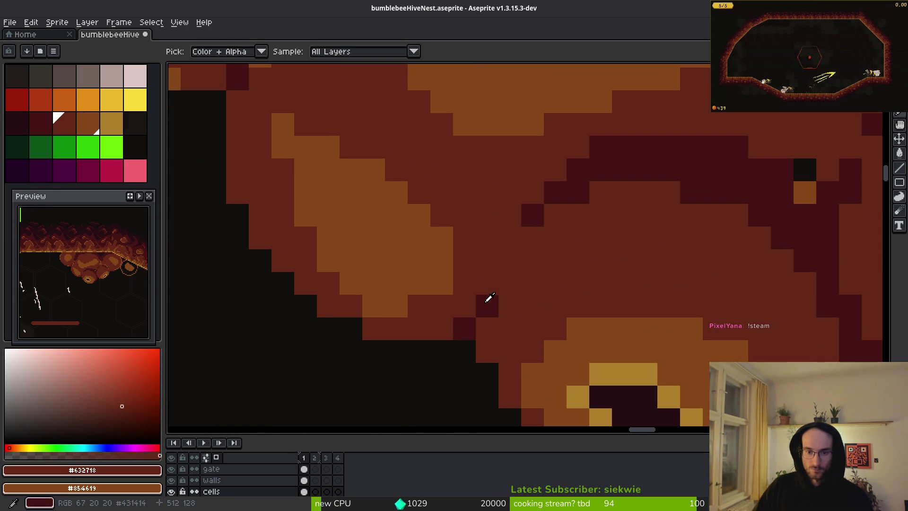
{"action": "left_click", "coordinate": [486, 300], "text": "alt"}
{"action": "left_click", "coordinate": [494, 279]}
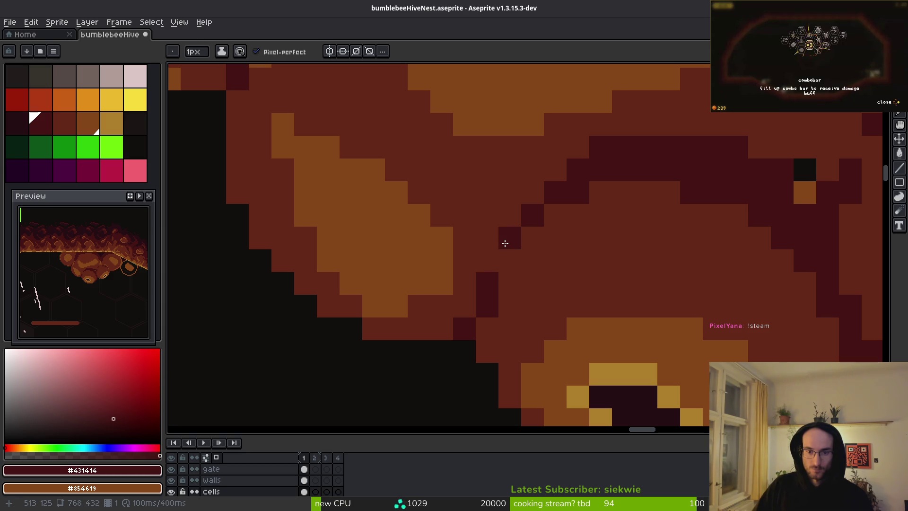
{"action": "scroll", "coordinate": [674, 295], "scroll_direction": "down", "scroll_amount": 3}
Step: Review the hive zoomed out, then lasso part of a cell and shift it up-right
{"action": "scroll", "coordinate": [664, 289], "scroll_direction": "up", "scroll_amount": 3}
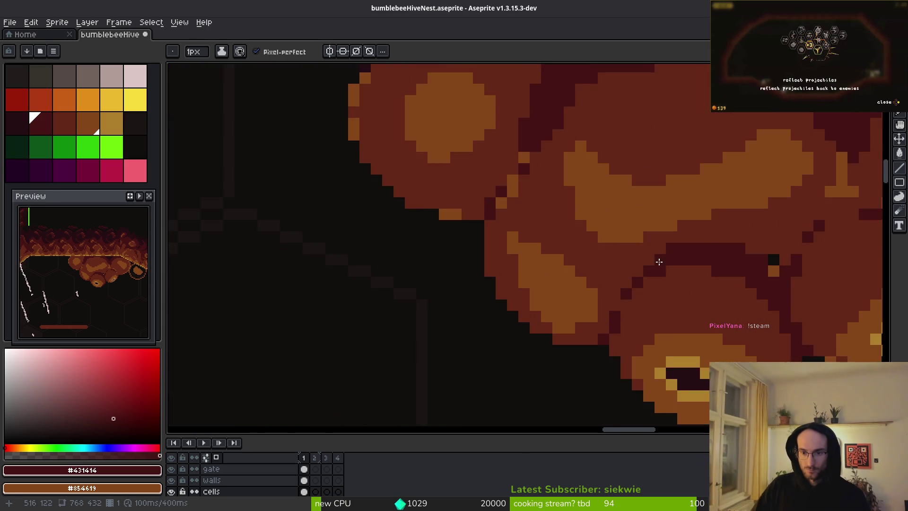
{"action": "scroll", "coordinate": [628, 247], "scroll_direction": "down", "scroll_amount": 3}
{"action": "scroll", "coordinate": [636, 249], "scroll_direction": "up", "scroll_amount": 2}
{"action": "scroll", "coordinate": [634, 249], "scroll_direction": "down", "scroll_amount": 3}
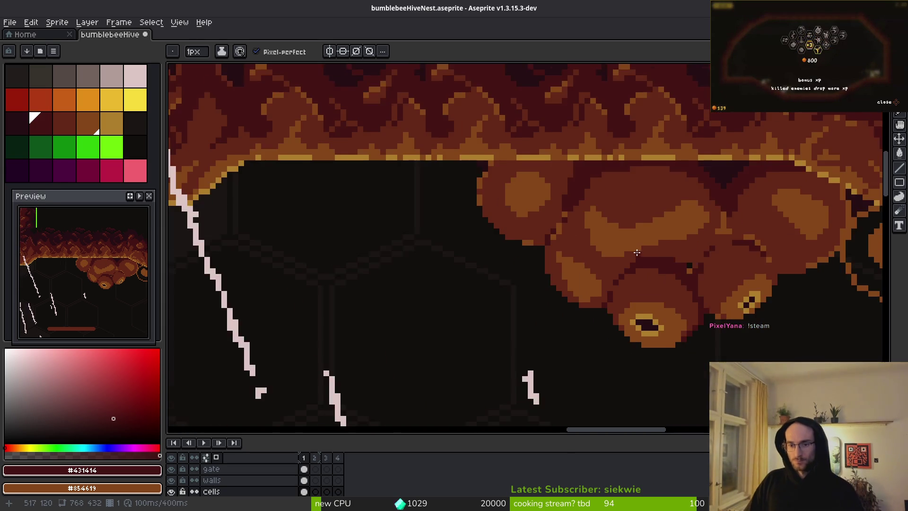
{"action": "scroll", "coordinate": [644, 241], "scroll_direction": "down", "scroll_amount": 1}
{"action": "scroll", "coordinate": [579, 220], "scroll_direction": "down", "scroll_amount": 1}
{"action": "scroll", "coordinate": [578, 221], "scroll_direction": "down", "scroll_amount": 2}
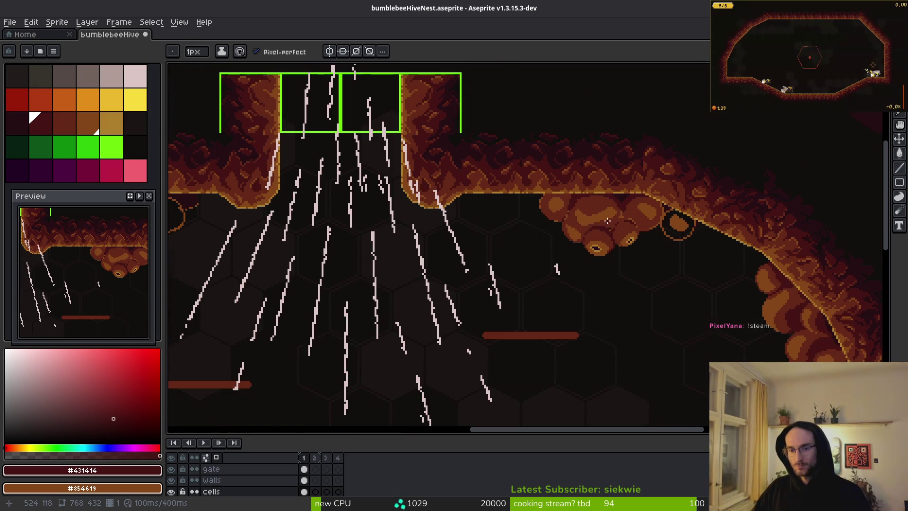
{"action": "scroll", "coordinate": [599, 213], "scroll_direction": "up", "scroll_amount": 6}
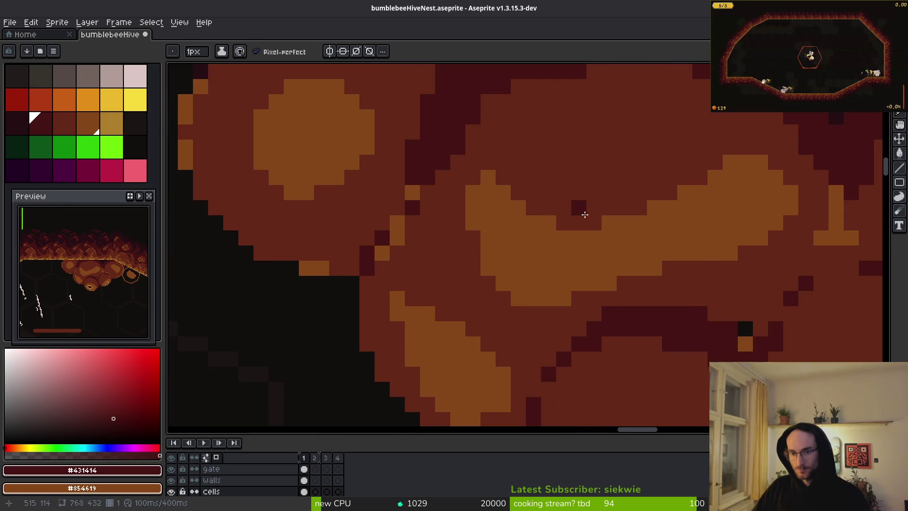
{"action": "key", "text": "q"}
{"action": "mouse_move", "coordinate": [539, 140]}
{"action": "left_mouse_down"}
{"action": "mouse_move", "coordinate": [497, 158]}
{"action": "mouse_move", "coordinate": [608, 272]}
{"action": "mouse_move", "coordinate": [544, 138]}
{"action": "left_mouse_up"}
{"action": "left_click_drag", "start_coordinate": [525, 251], "coordinate": [608, 237]}
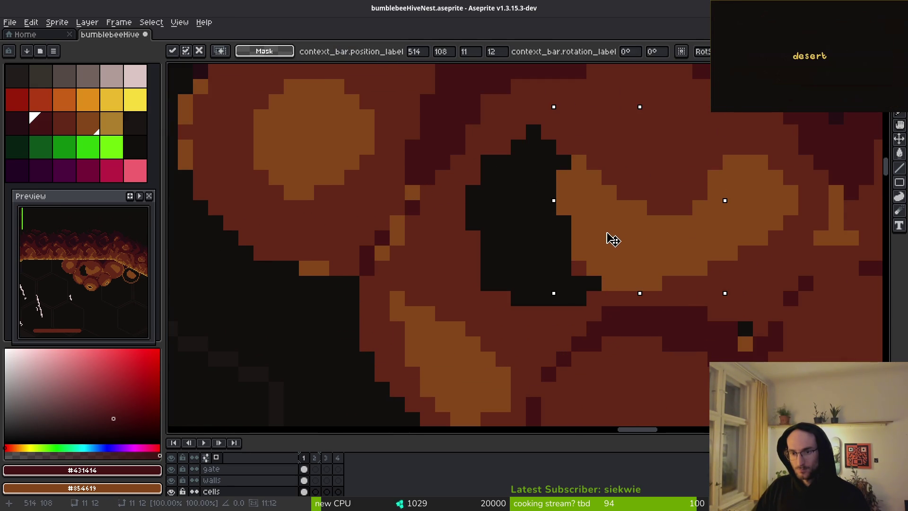
Step: Commit the moved chunk and paint brown walls dividing the black cavity into small cells
{"action": "key", "text": "ctrl+d"}
{"action": "key", "text": "b"}
{"action": "key", "text": "]"}
{"action": "mouse_move", "coordinate": [473, 208]}
{"action": "left_mouse_down"}
{"action": "mouse_move", "coordinate": [473, 222]}
{"action": "mouse_move", "coordinate": [573, 295]}
{"action": "left_mouse_up"}
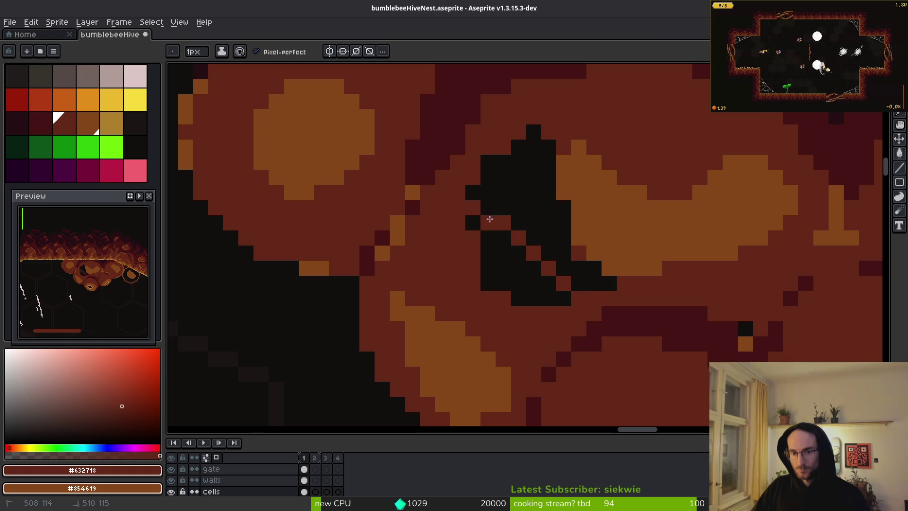
{"action": "left_click_drag", "start_coordinate": [501, 234], "coordinate": [534, 303]}
{"action": "left_click_drag", "start_coordinate": [487, 250], "coordinate": [534, 236]}
{"action": "left_click_drag", "start_coordinate": [503, 158], "coordinate": [587, 284]}
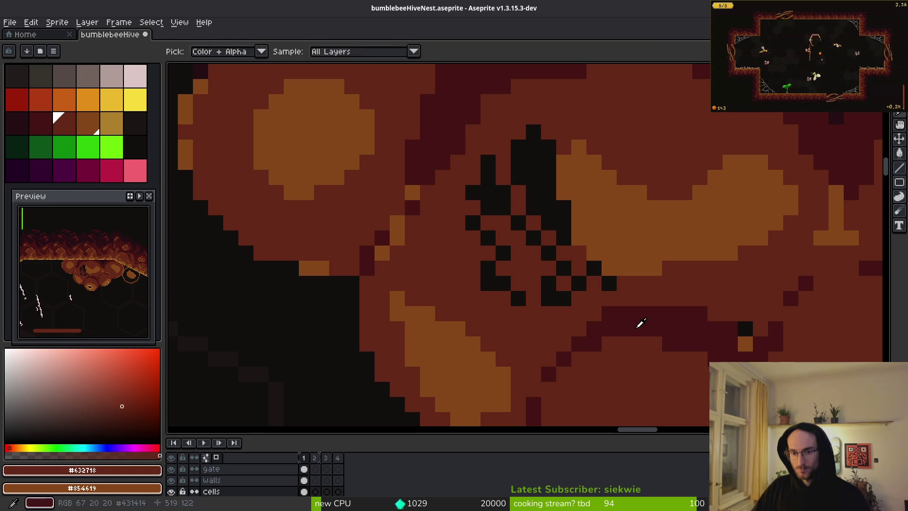
Step: Repaint the black gaps and seams dark maroon #431414, using a 2-pixel brush for the diagonal
{"action": "left_click", "coordinate": [639, 320], "text": "alt"}
{"action": "left_click_drag", "start_coordinate": [462, 203], "coordinate": [574, 300]}
{"action": "left_click_drag", "start_coordinate": [473, 137], "coordinate": [503, 231]}
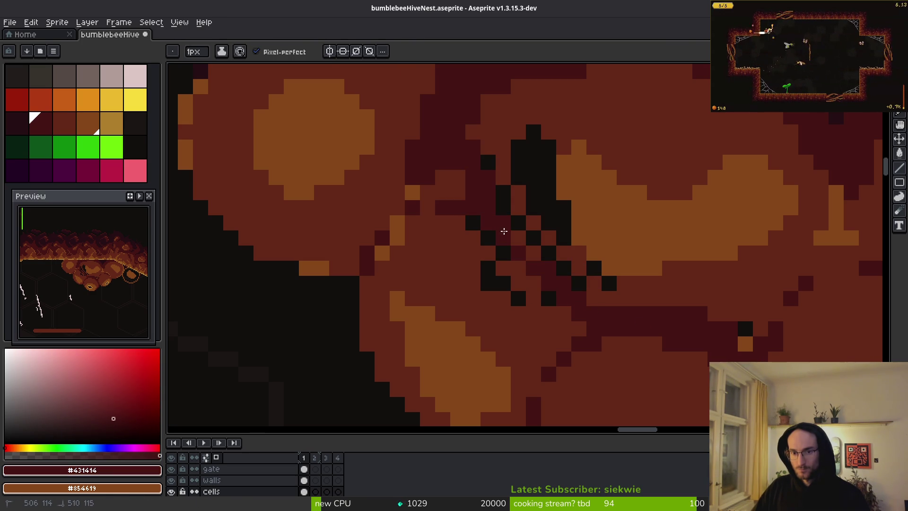
{"action": "mouse_move", "coordinate": [602, 318]}
{"action": "left_mouse_down"}
{"action": "mouse_move", "coordinate": [470, 211]}
{"action": "mouse_move", "coordinate": [531, 259]}
{"action": "mouse_move", "coordinate": [455, 215]}
{"action": "left_mouse_up"}
{"action": "mouse_move", "coordinate": [383, 249]}
{"action": "left_mouse_down"}
{"action": "mouse_move", "coordinate": [402, 215]}
{"action": "mouse_move", "coordinate": [450, 187]}
{"action": "mouse_move", "coordinate": [463, 197]}
{"action": "left_mouse_up"}
{"action": "key", "text": "plus"}
{"action": "left_click_drag", "start_coordinate": [499, 220], "coordinate": [553, 281]}
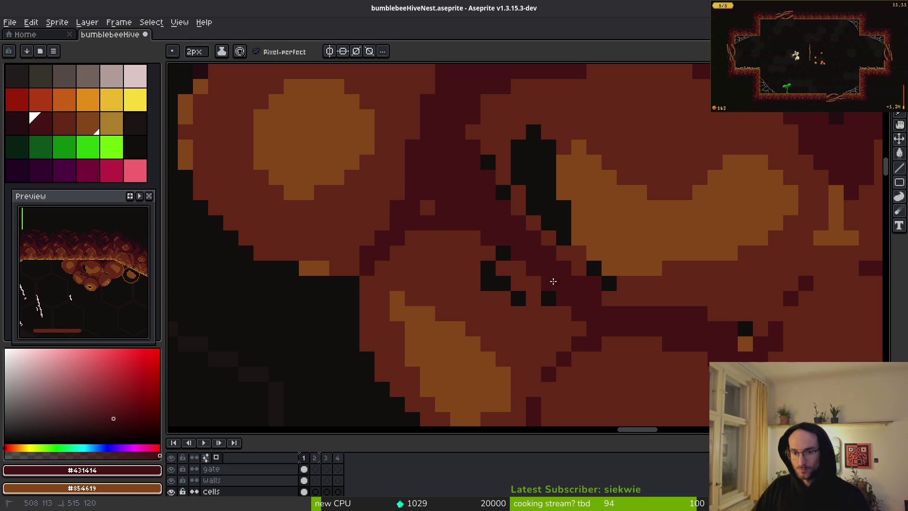
Step: Paint dark maroon pixels along the cell edge and across the seam
{"action": "scroll", "coordinate": [600, 314], "scroll_direction": "down", "scroll_amount": 4}
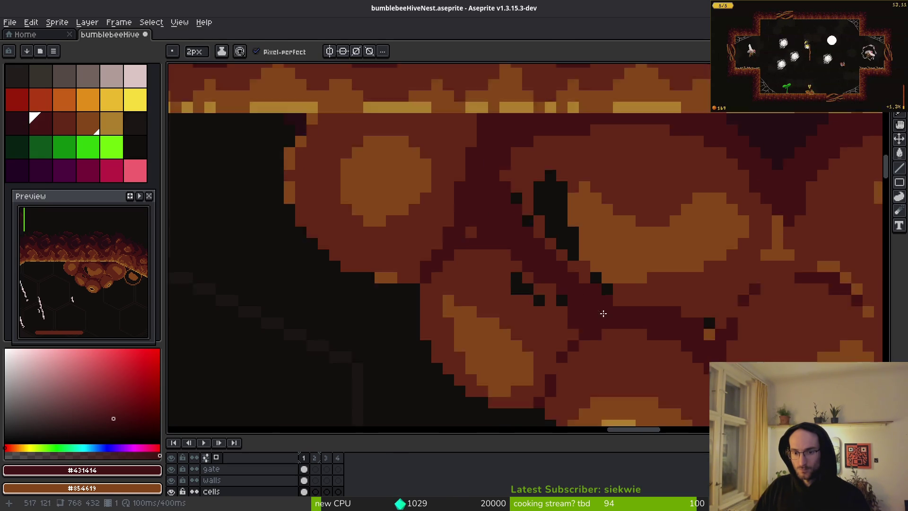
{"action": "scroll", "coordinate": [610, 315], "scroll_direction": "up", "scroll_amount": 1}
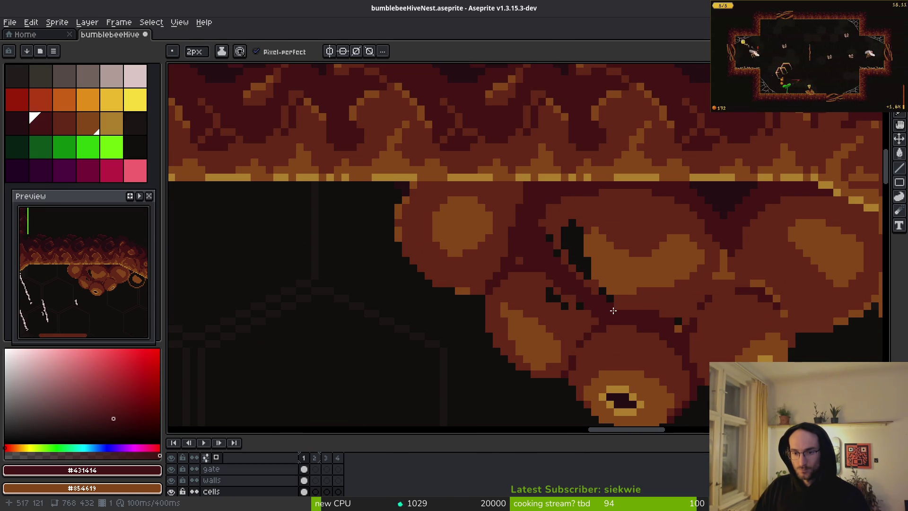
{"action": "scroll", "coordinate": [698, 324], "scroll_direction": "up", "scroll_amount": 3}
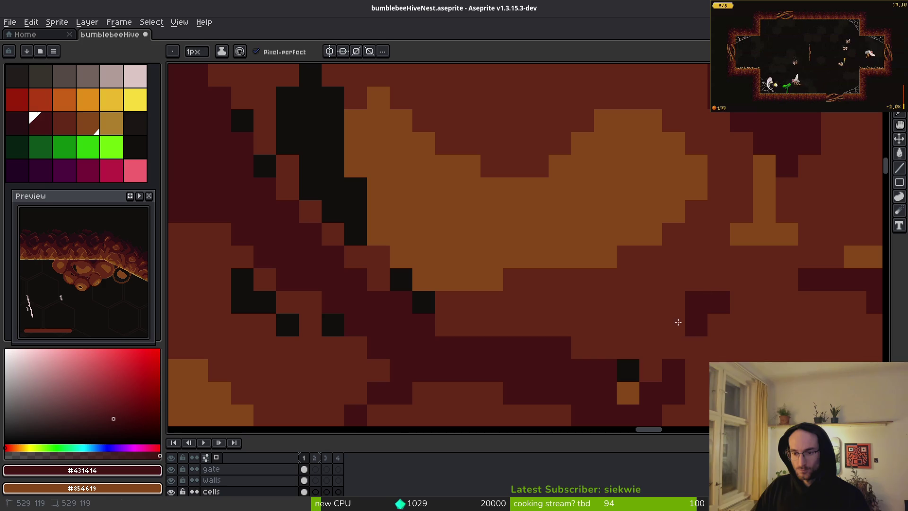
{"action": "left_click_drag", "start_coordinate": [677, 318], "coordinate": [631, 381]}
{"action": "scroll", "coordinate": [588, 270], "scroll_direction": "down", "scroll_amount": 2}
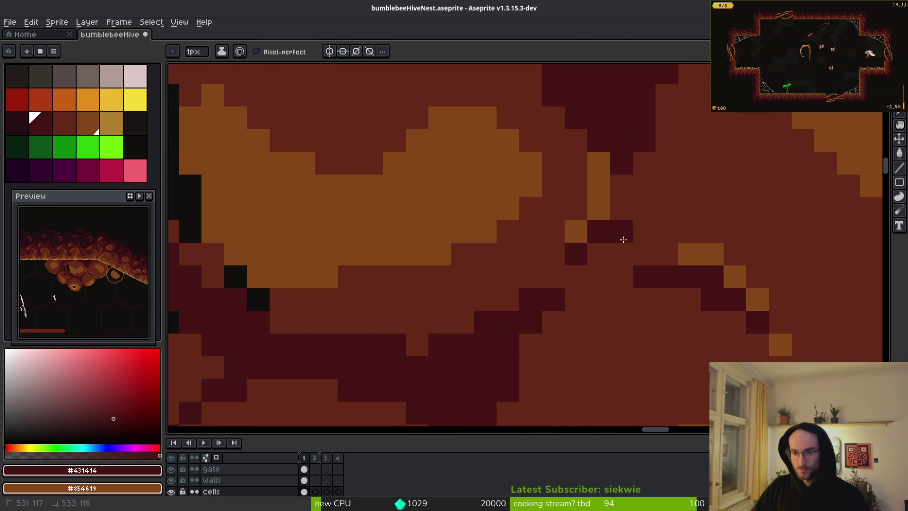
{"action": "scroll", "coordinate": [723, 265], "scroll_direction": "down", "scroll_amount": 2}
{"action": "scroll", "coordinate": [529, 241], "scroll_direction": "up", "scroll_amount": 2}
{"action": "scroll", "coordinate": [528, 240], "scroll_direction": "up", "scroll_amount": 2}
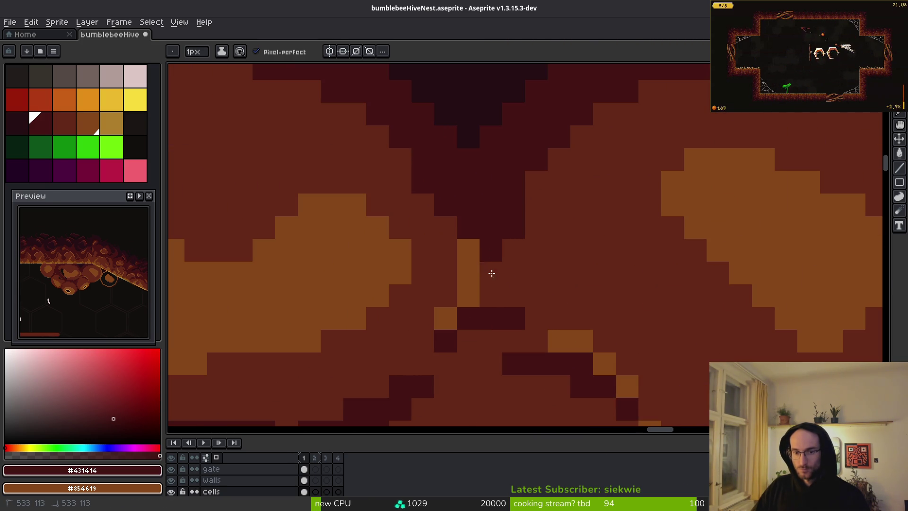
{"action": "left_click_drag", "start_coordinate": [489, 270], "coordinate": [442, 366]}
{"action": "mouse_move", "coordinate": [537, 341]}
{"action": "left_mouse_down"}
{"action": "mouse_move", "coordinate": [462, 330]}
{"action": "mouse_move", "coordinate": [447, 372]}
{"action": "left_mouse_up"}
Step: Repaint stray dark pixels medium brown and add dark maroon pixels on the seam
{"action": "left_click", "coordinate": [428, 322], "text": "alt"}
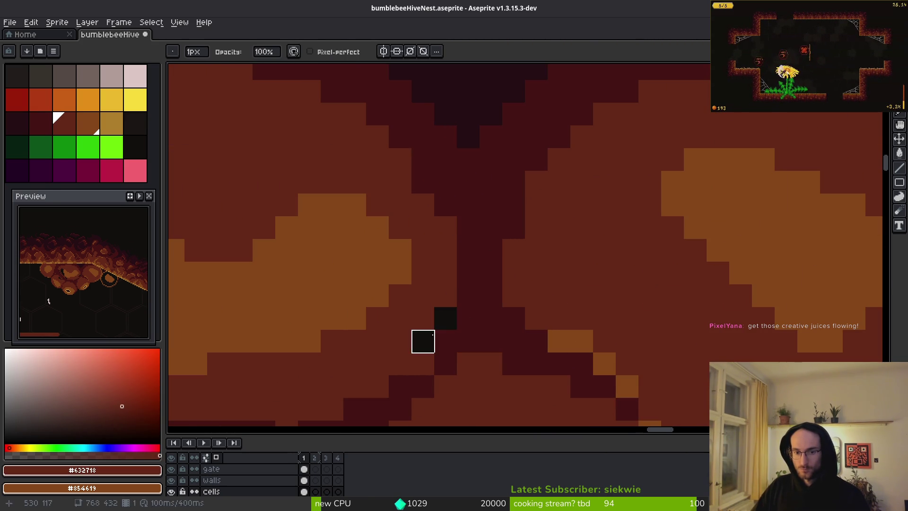
{"action": "left_click", "coordinate": [446, 318]}
{"action": "left_click", "coordinate": [421, 348]}
{"action": "scroll", "coordinate": [527, 298], "scroll_direction": "down", "scroll_amount": 3}
{"action": "scroll", "coordinate": [520, 283], "scroll_direction": "up", "scroll_amount": 2}
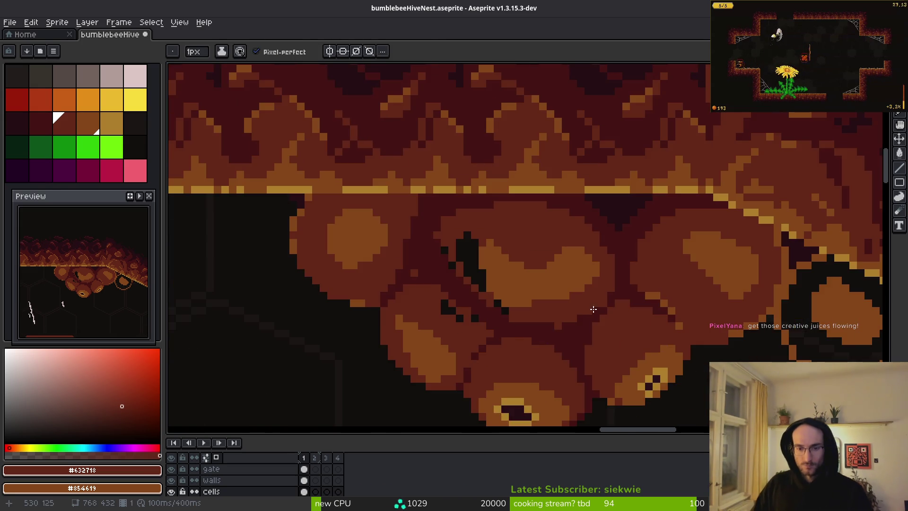
{"action": "left_click", "coordinate": [520, 282], "text": "alt"}
{"action": "left_click", "coordinate": [536, 263]}
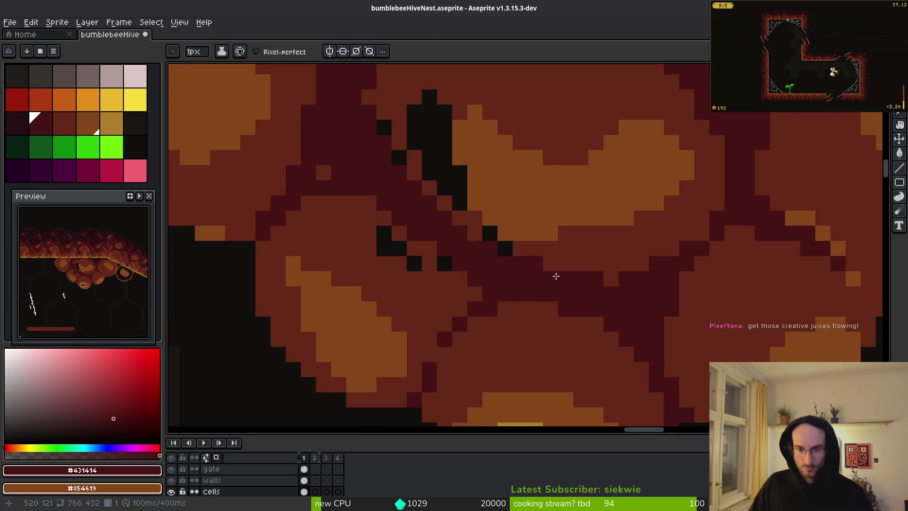
{"action": "left_click", "coordinate": [611, 280]}
{"action": "scroll", "coordinate": [582, 295], "scroll_direction": "down", "scroll_amount": 1}
{"action": "scroll", "coordinate": [612, 280], "scroll_direction": "up", "scroll_amount": 4}
Step: Paint pixels near the seam brown and bucket-fill the black column and isolated black pixels brown
{"action": "left_click", "coordinate": [670, 300], "text": "alt"}
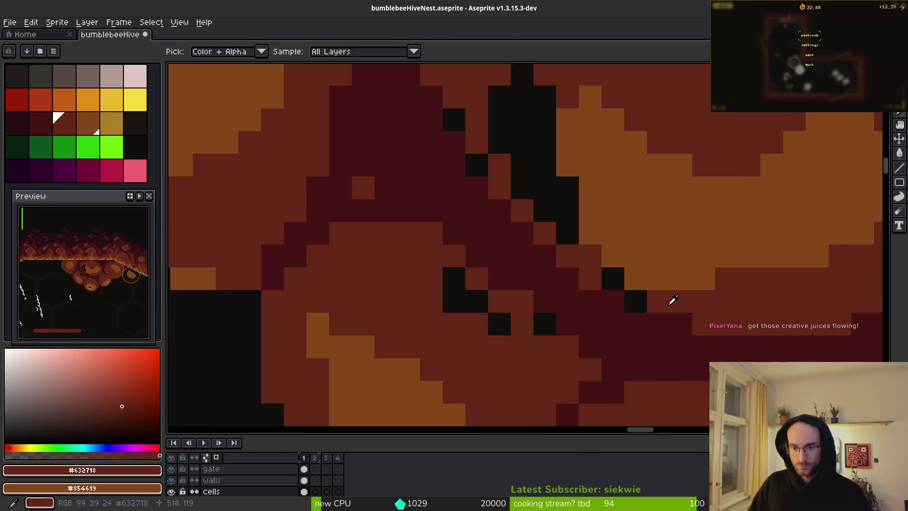
{"action": "left_click", "coordinate": [554, 204]}
{"action": "left_click_drag", "start_coordinate": [555, 204], "coordinate": [567, 236]}
{"action": "key", "text": "g"}
{"action": "left_click", "coordinate": [547, 259]}
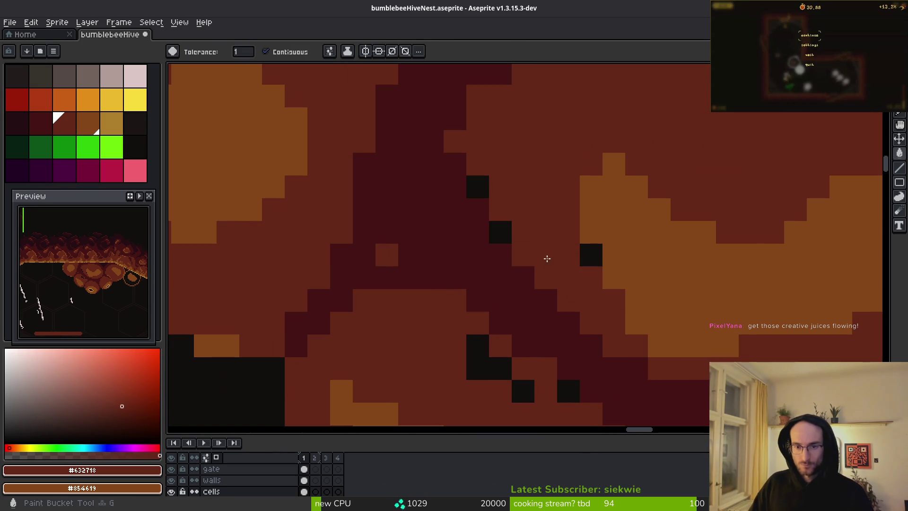
{"action": "left_click", "coordinate": [586, 254]}
{"action": "left_click", "coordinate": [500, 231]}
{"action": "left_click", "coordinate": [477, 186]}
{"action": "left_click", "coordinate": [496, 371]}
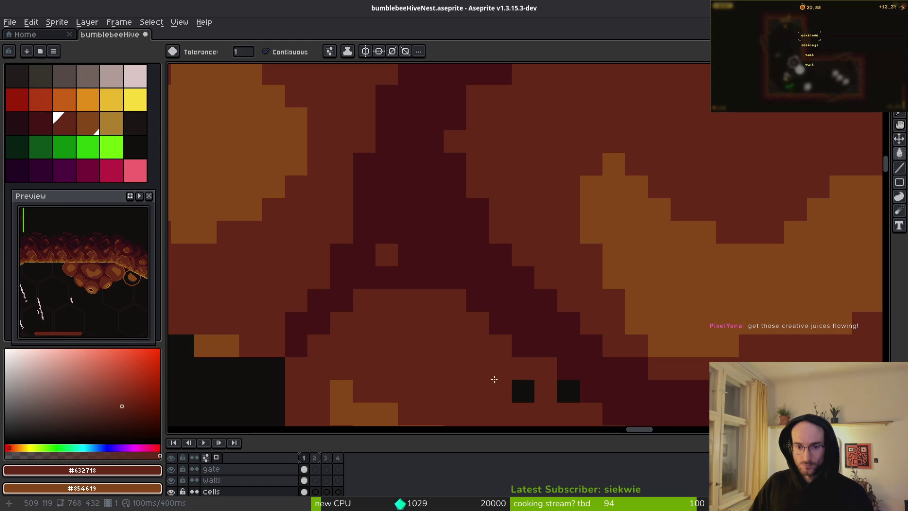
Step: Paint maroon pixels along the dark shape's edge, then zoom out to review
{"action": "left_click", "coordinate": [513, 268], "text": "alt"}
{"action": "scroll", "coordinate": [450, 138], "scroll_direction": "up", "scroll_amount": 3}
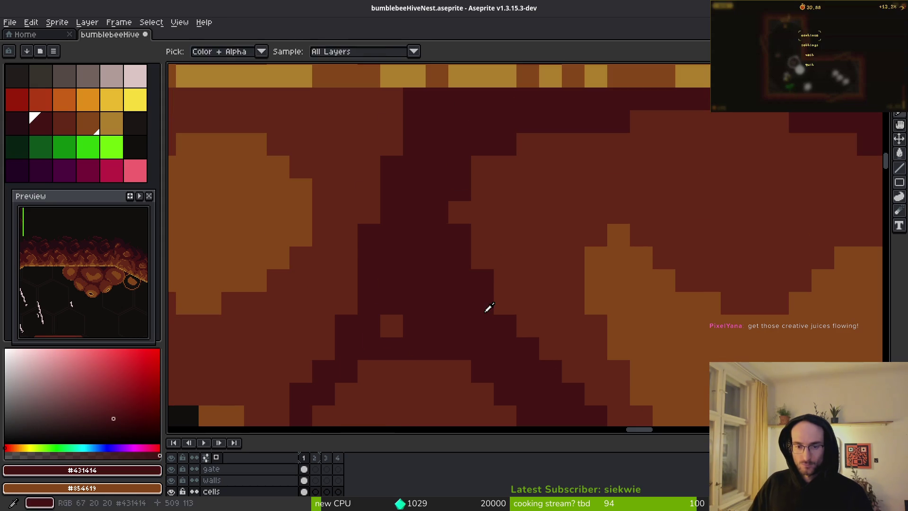
{"action": "left_click", "coordinate": [515, 279], "text": "alt"}
{"action": "left_click", "coordinate": [491, 336], "text": "alt"}
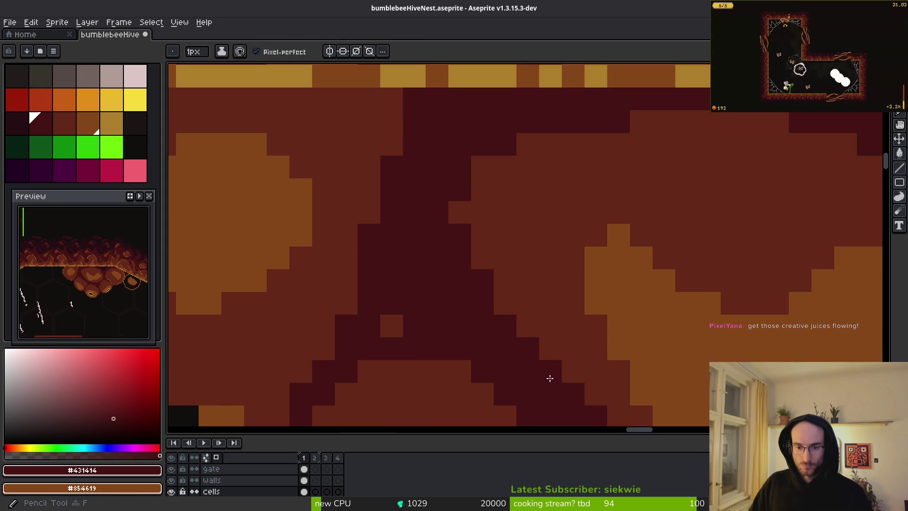
{"action": "mouse_move", "coordinate": [528, 326]}
{"action": "left_mouse_down"}
{"action": "mouse_move", "coordinate": [492, 280]}
{"action": "mouse_move", "coordinate": [502, 265]}
{"action": "left_mouse_up"}
{"action": "scroll", "coordinate": [593, 326], "scroll_direction": "down", "scroll_amount": 3}
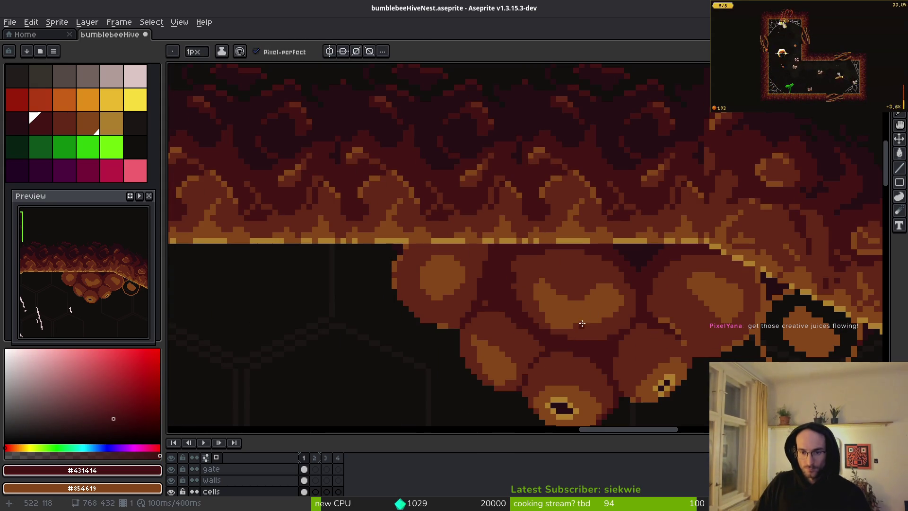
{"action": "scroll", "coordinate": [575, 356], "scroll_direction": "down", "scroll_amount": 1}
{"action": "scroll", "coordinate": [568, 362], "scroll_direction": "down", "scroll_amount": 2}
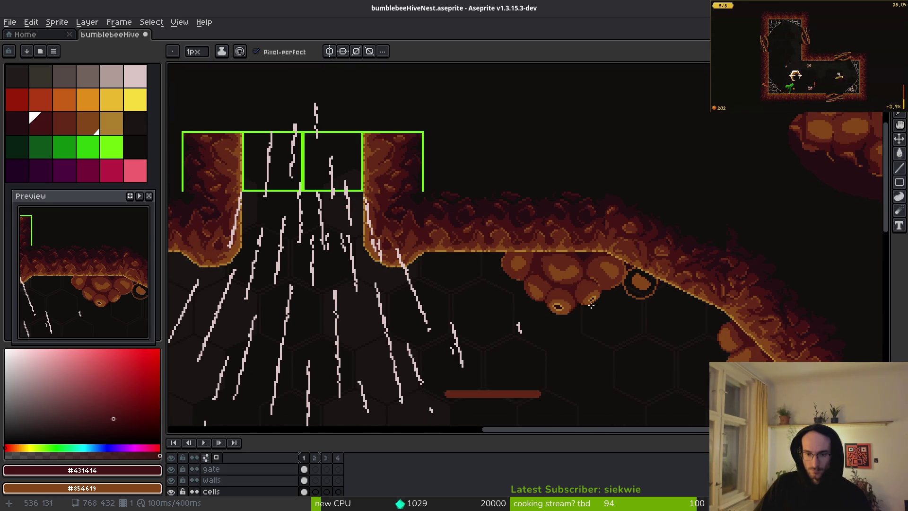
{"action": "scroll", "coordinate": [587, 302], "scroll_direction": "down", "scroll_amount": 2}
{"action": "scroll", "coordinate": [610, 308], "scroll_direction": "up", "scroll_amount": 1}
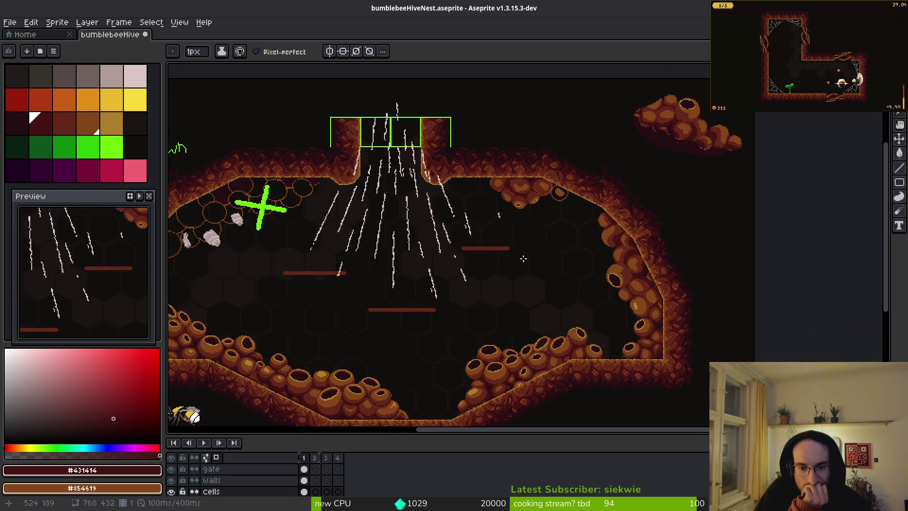
Step: Lasso a ceiling honeycomb cell, shift it right leaving a black strip, and deselect
{"action": "scroll", "coordinate": [519, 261], "scroll_direction": "up", "scroll_amount": 5}
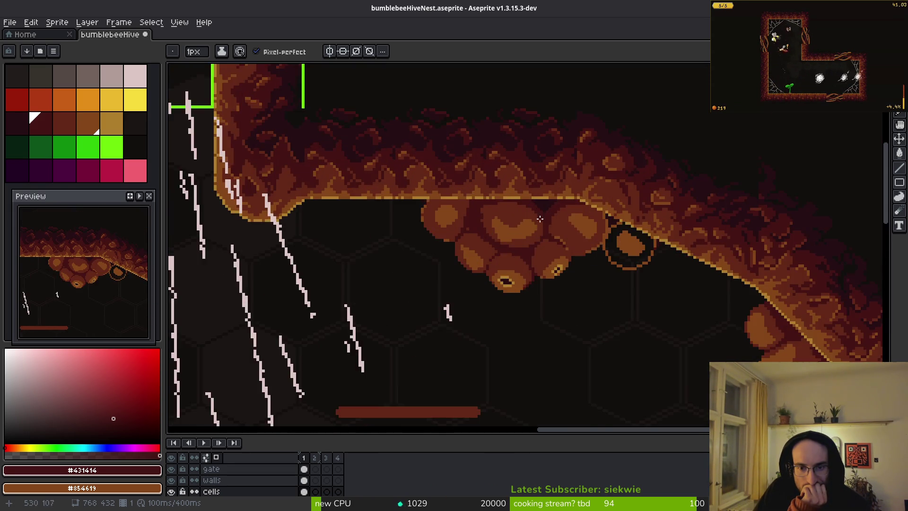
{"action": "scroll", "coordinate": [593, 249], "scroll_direction": "up", "scroll_amount": 1}
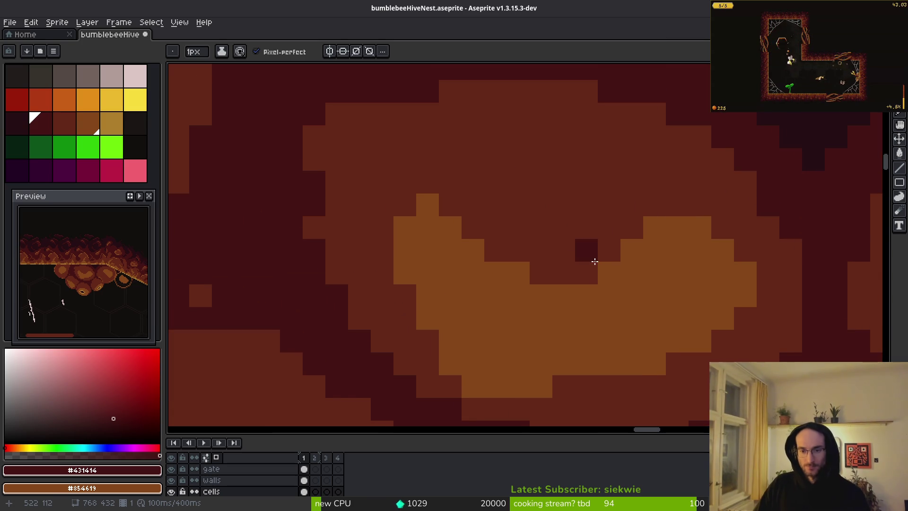
{"action": "key", "text": "shift+w"}
{"action": "key", "text": "ctrl+z"}
{"action": "key", "text": "ctrl+z"}
{"action": "key", "text": "ctrl+z"}
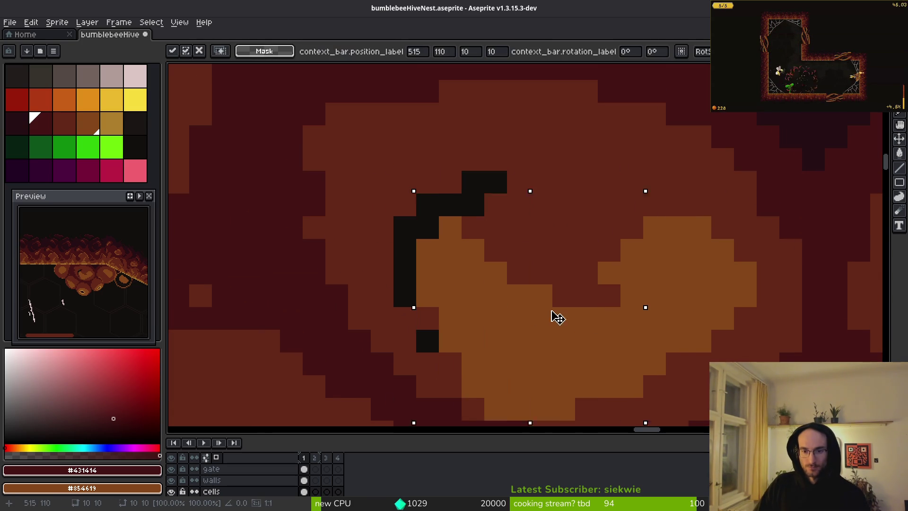
{"action": "scroll", "coordinate": [535, 250], "scroll_direction": "down", "scroll_amount": 2}
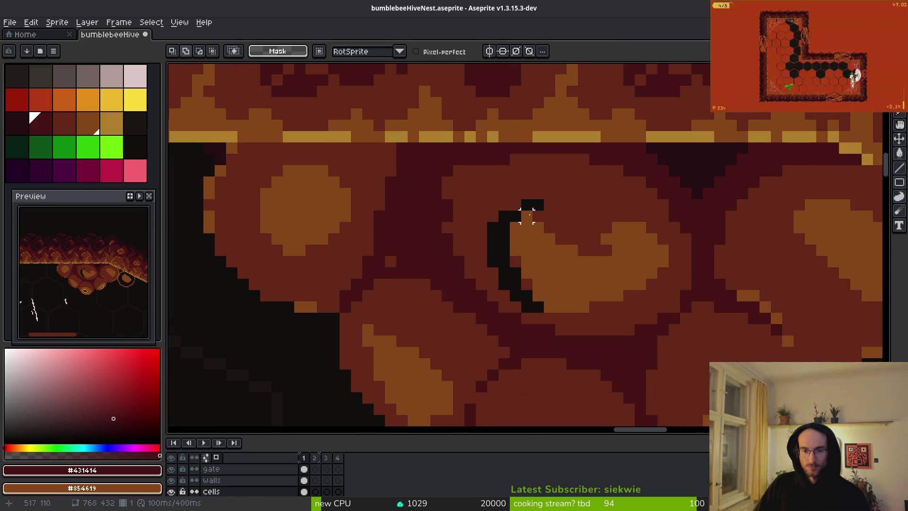
{"action": "key", "text": "shift+w"}
{"action": "mouse_move", "coordinate": [567, 259]}
{"action": "left_mouse_down"}
{"action": "mouse_move", "coordinate": [569, 234]}
{"action": "mouse_move", "coordinate": [440, 213]}
{"action": "mouse_move", "coordinate": [610, 341]}
{"action": "left_mouse_up"}
{"action": "key", "text": "ctrl+d"}
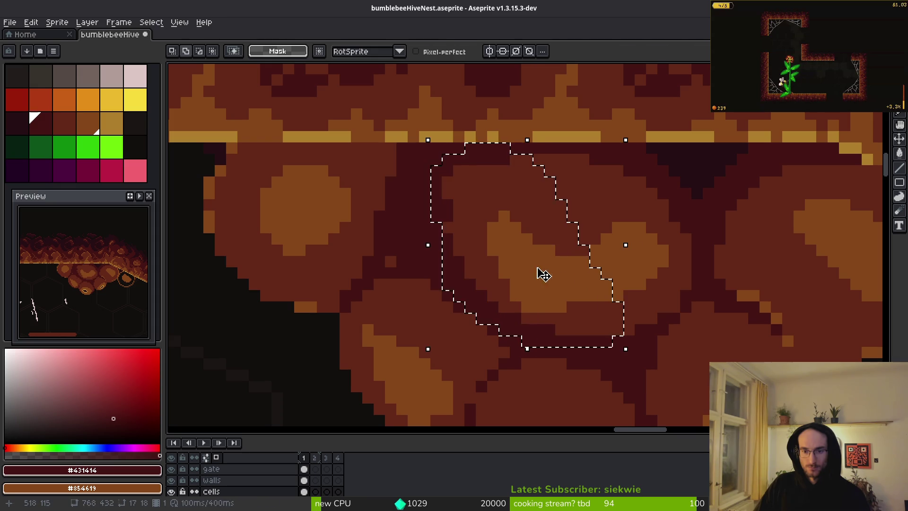
{"action": "left_click_drag", "start_coordinate": [541, 271], "coordinate": [583, 279]}
{"action": "key", "text": "ctrl+d"}
Step: Repaint several orange highlight pixels on the hanging cells with the medium brown from the canvas
{"action": "key", "text": "i"}
{"action": "key", "text": "b"}
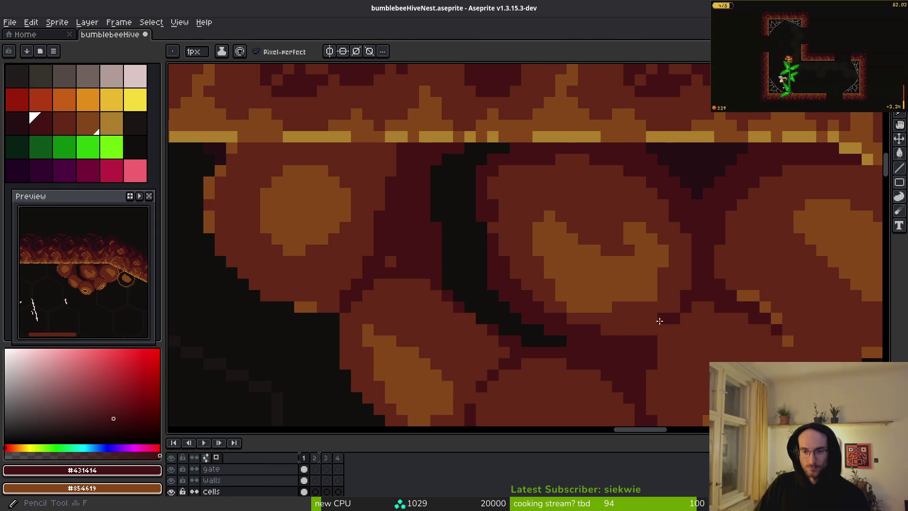
{"action": "left_click", "coordinate": [573, 300], "text": "alt"}
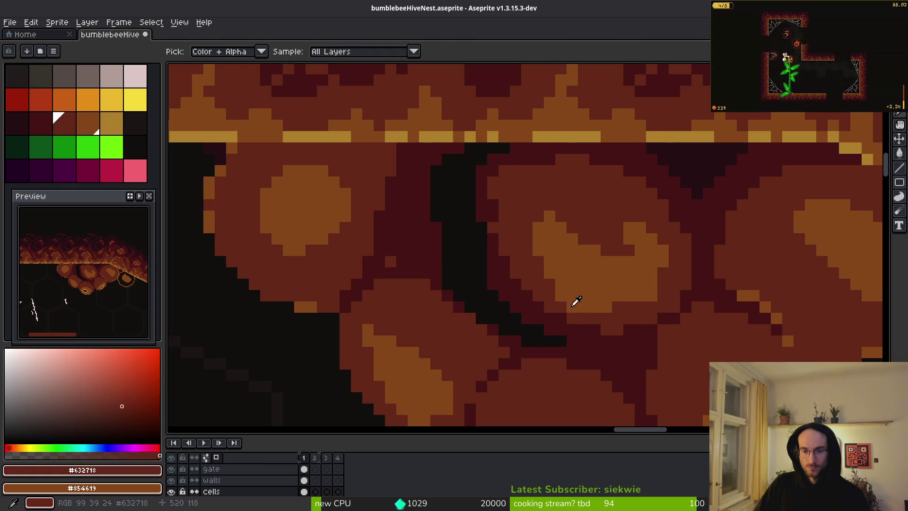
{"action": "left_click", "coordinate": [602, 310], "text": "alt"}
{"action": "scroll", "coordinate": [602, 310], "scroll_direction": "up", "scroll_amount": 4}
{"action": "left_click", "coordinate": [614, 283]}
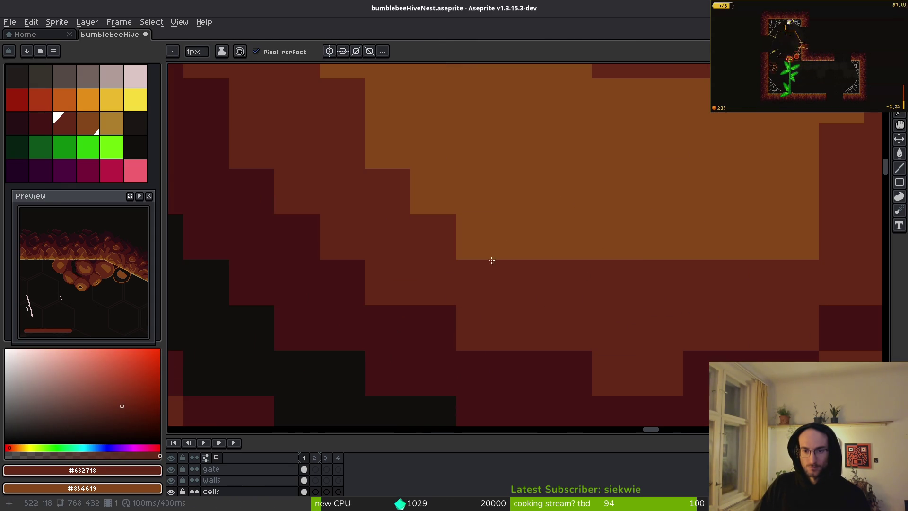
{"action": "left_click", "coordinate": [487, 250]}
{"action": "scroll", "coordinate": [629, 284], "scroll_direction": "right", "scroll_amount": 5}
{"action": "left_click", "coordinate": [615, 321]}
Step: Trim the cell's orange highlight with brown and touch up an edge pixel in dark maroon
{"action": "scroll", "coordinate": [588, 369], "scroll_direction": "down", "scroll_amount": 3}
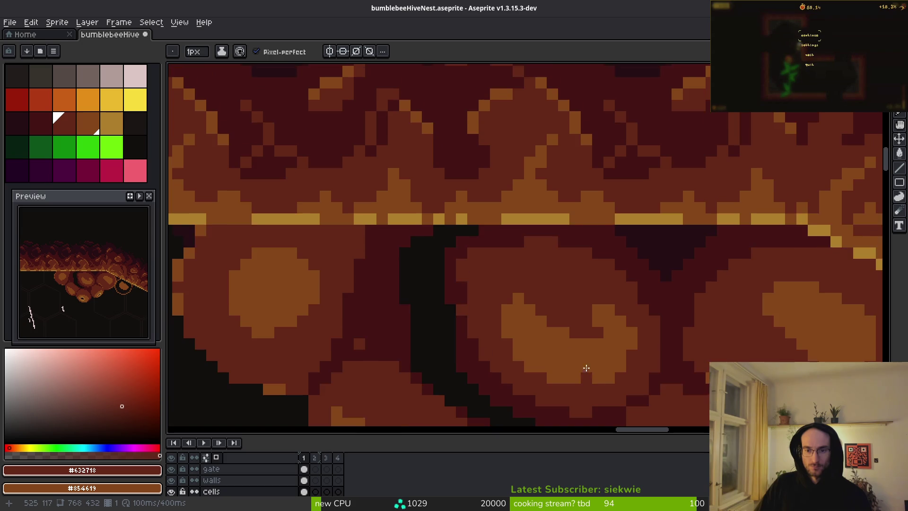
{"action": "scroll", "coordinate": [532, 310], "scroll_direction": "up", "scroll_amount": 1}
{"action": "left_click", "coordinate": [629, 326]}
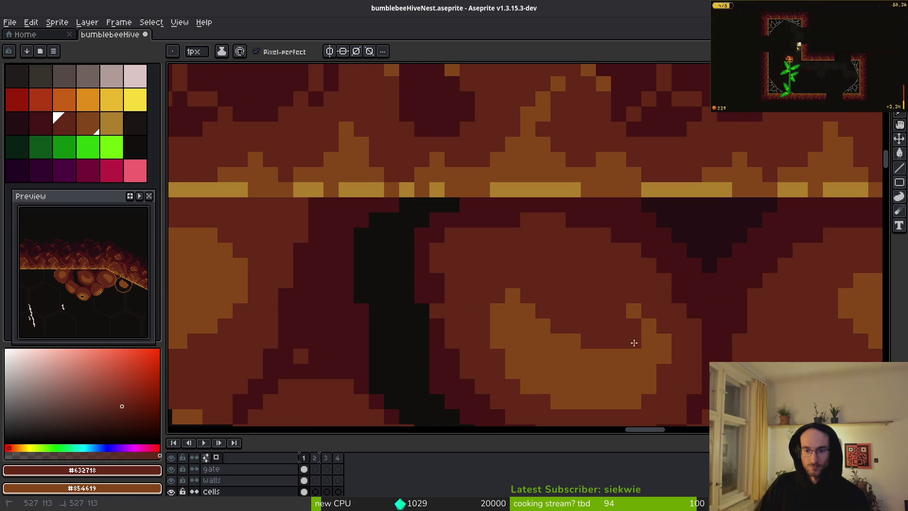
{"action": "left_click_drag", "start_coordinate": [548, 327], "coordinate": [525, 312]}
{"action": "left_click", "coordinate": [512, 310]}
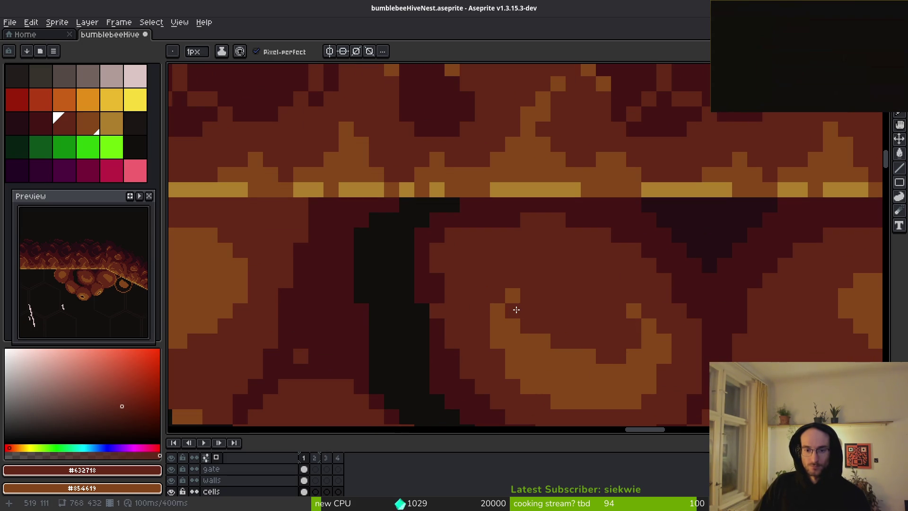
{"action": "scroll", "coordinate": [528, 318], "scroll_direction": "down", "scroll_amount": 3}
{"action": "left_click", "coordinate": [393, 269], "text": "alt"}
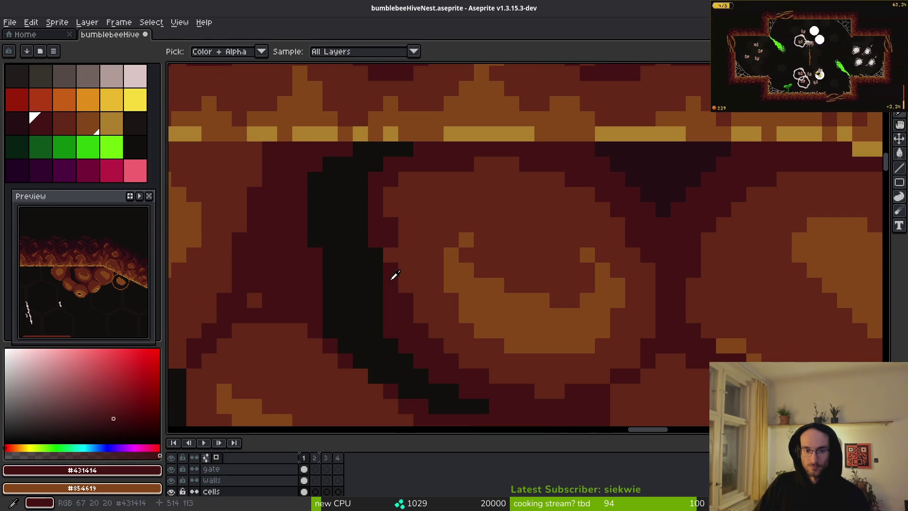
{"action": "left_click", "coordinate": [381, 253]}
Step: Bucket-fill the dark patch with the darkest brown
{"action": "scroll", "coordinate": [381, 255], "scroll_direction": "down", "scroll_amount": 3}
{"action": "scroll", "coordinate": [379, 263], "scroll_direction": "up", "scroll_amount": 2}
{"action": "key", "text": "g"}
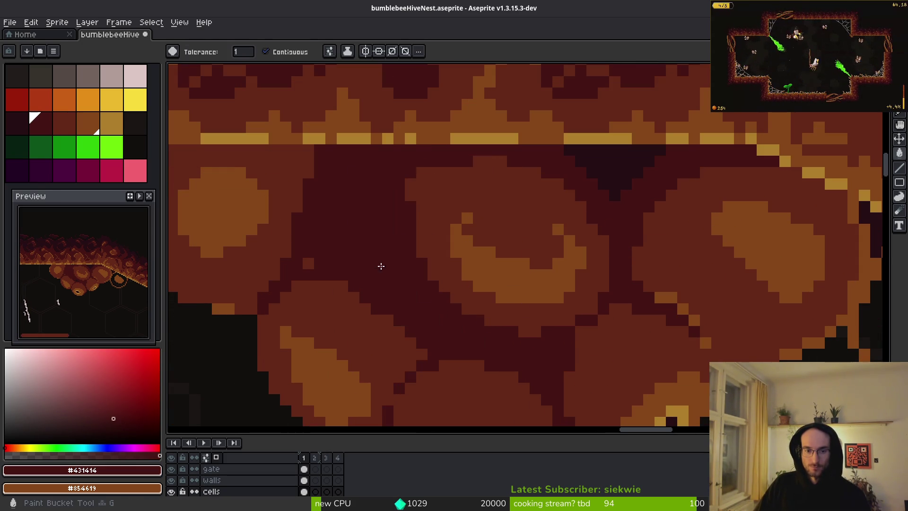
{"action": "left_click", "coordinate": [604, 164]}
{"action": "scroll", "coordinate": [511, 288], "scroll_direction": "down", "scroll_amount": 2}
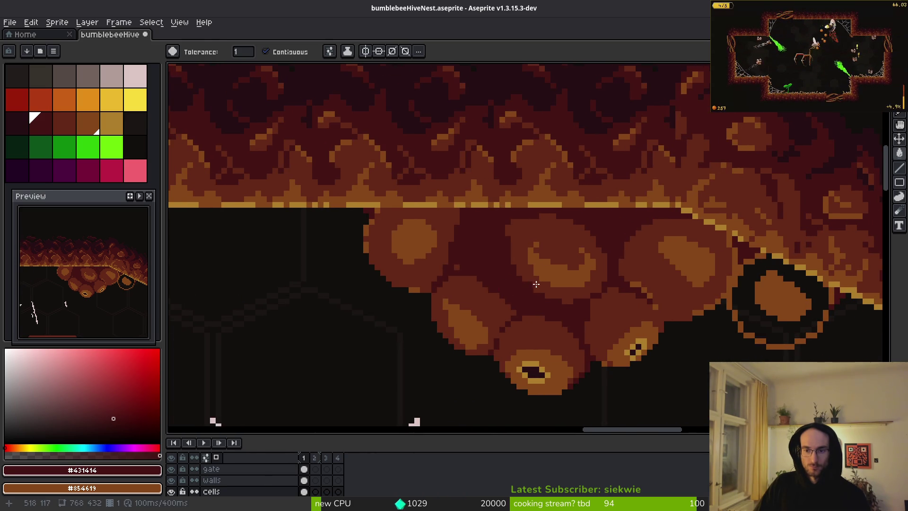
{"action": "scroll", "coordinate": [591, 284], "scroll_direction": "up", "scroll_amount": 3}
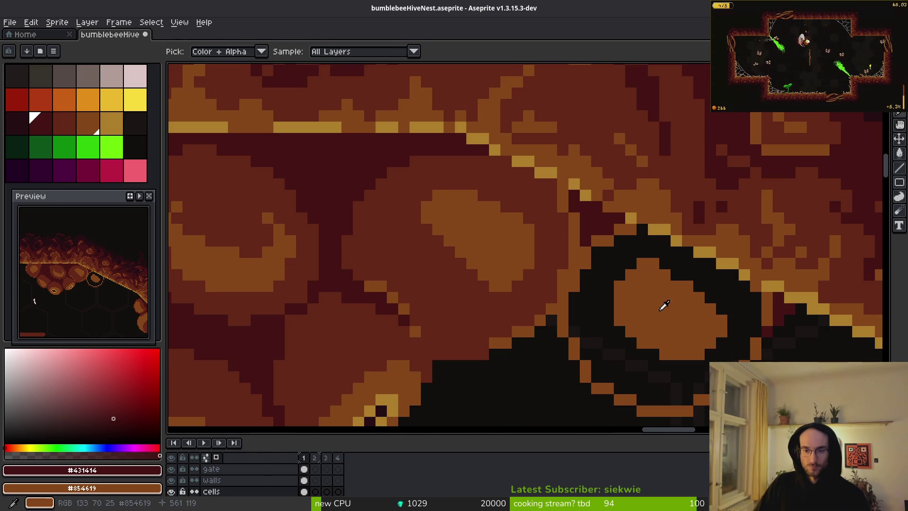
{"action": "scroll", "coordinate": [614, 331], "scroll_direction": "down", "scroll_amount": 2}
Step: Refill the dark ring with a mid-dark brown sampled from the honeycomb
{"action": "left_click", "coordinate": [530, 286], "text": "alt"}
{"action": "left_click", "coordinate": [628, 321]}
{"action": "scroll", "coordinate": [628, 321], "scroll_direction": "down", "scroll_amount": 2}
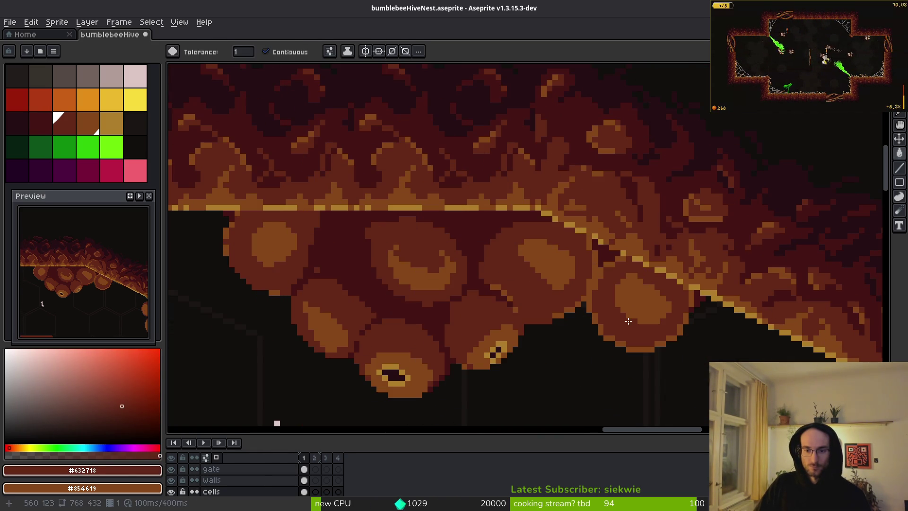
{"action": "left_click", "coordinate": [605, 328], "text": "alt"}
{"action": "left_click", "coordinate": [634, 298], "text": "alt"}
{"action": "left_click", "coordinate": [600, 304], "text": "alt"}
{"action": "scroll", "coordinate": [610, 322], "scroll_direction": "up", "scroll_amount": 2}
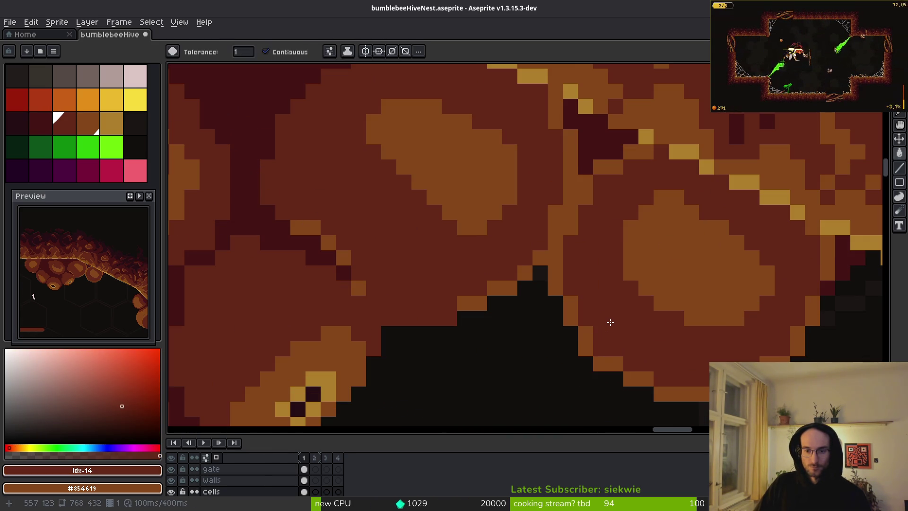
Step: Bucket-fill the small light-brown squares and the strip above them with mid-dark brown
{"action": "key", "text": "b"}
{"action": "left_click", "coordinate": [587, 314], "text": "alt"}
{"action": "key", "text": "g"}
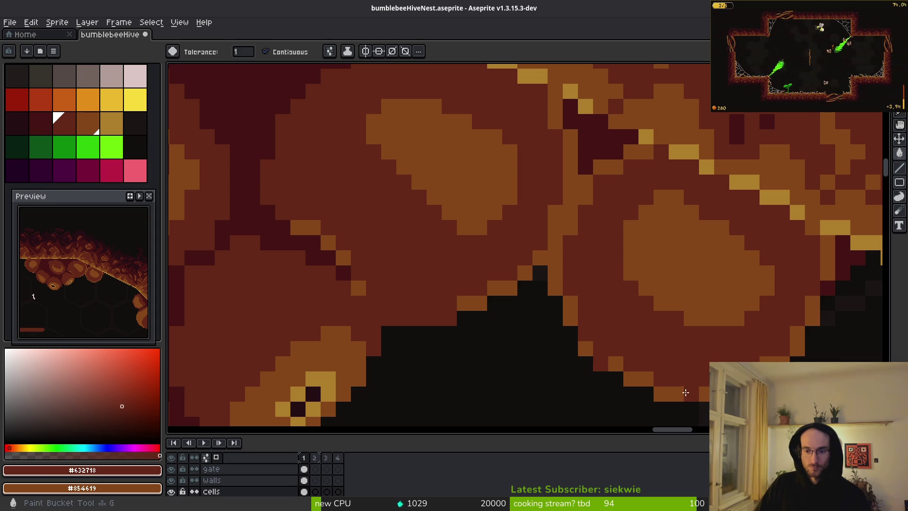
{"action": "left_click", "coordinate": [569, 305]}
{"action": "left_click", "coordinate": [557, 276]}
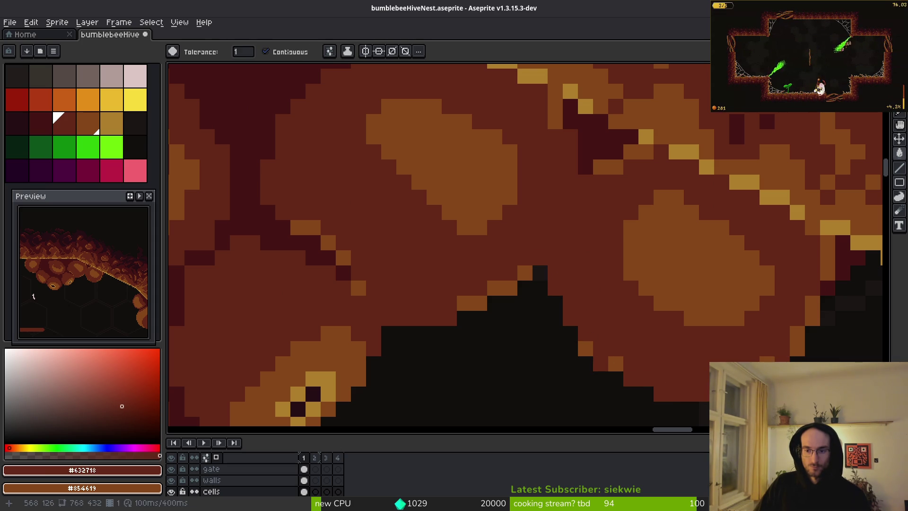
{"action": "left_click", "coordinate": [615, 362]}
{"action": "left_click", "coordinate": [587, 348]}
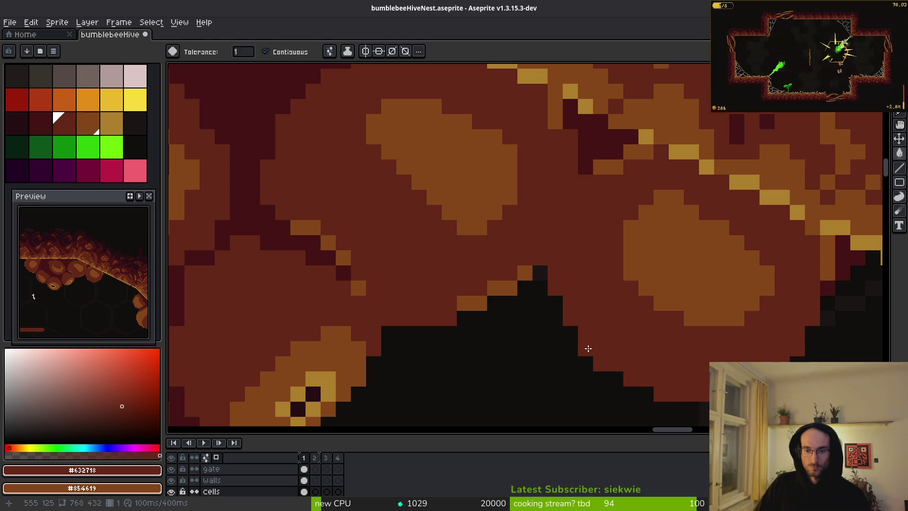
{"action": "left_click", "coordinate": [474, 305]}
Step: Pencil orange and darkest-brown pixels onto the cell edge
{"action": "scroll", "coordinate": [474, 304], "scroll_direction": "down", "scroll_amount": 3}
{"action": "scroll", "coordinate": [561, 309], "scroll_direction": "up", "scroll_amount": 1}
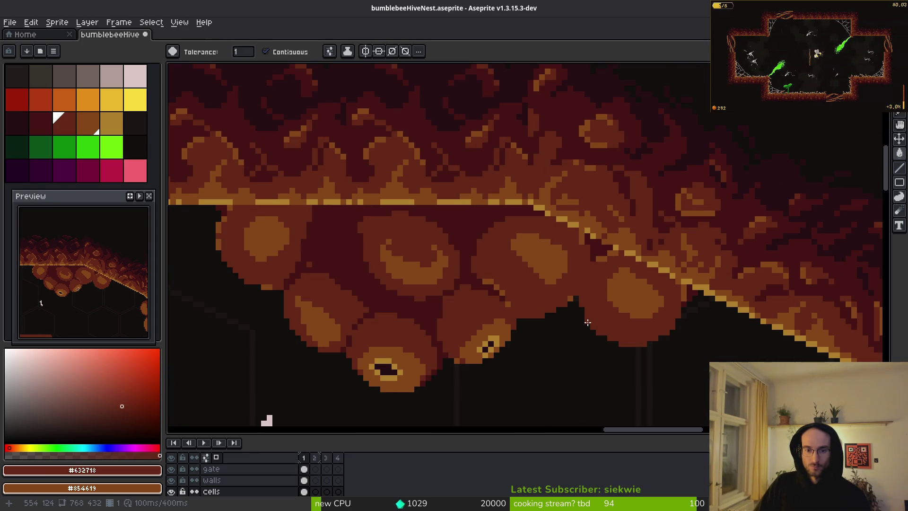
{"action": "scroll", "coordinate": [561, 309], "scroll_direction": "up", "scroll_amount": 1}
{"action": "left_click", "coordinate": [520, 306], "text": "alt"}
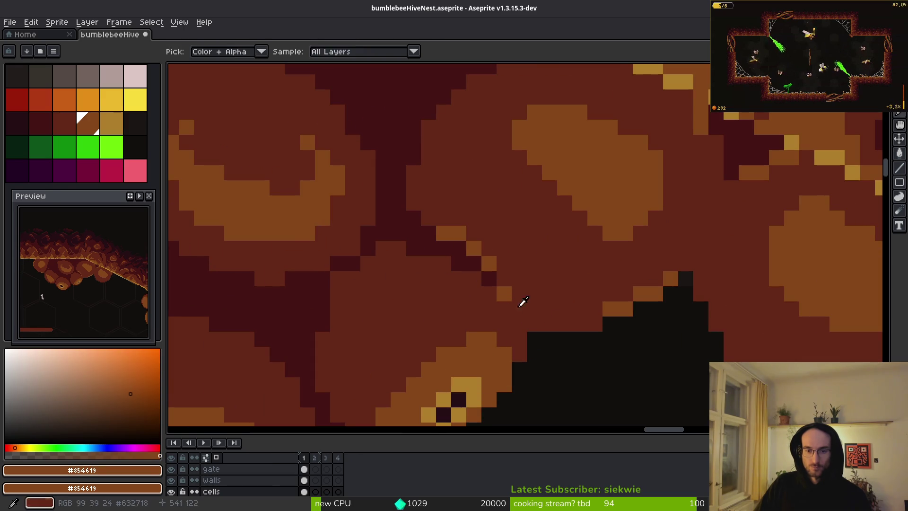
{"action": "key", "text": "b"}
{"action": "left_click", "coordinate": [489, 293]}
{"action": "left_click", "coordinate": [488, 279], "text": "alt"}
{"action": "left_click", "coordinate": [504, 294]}
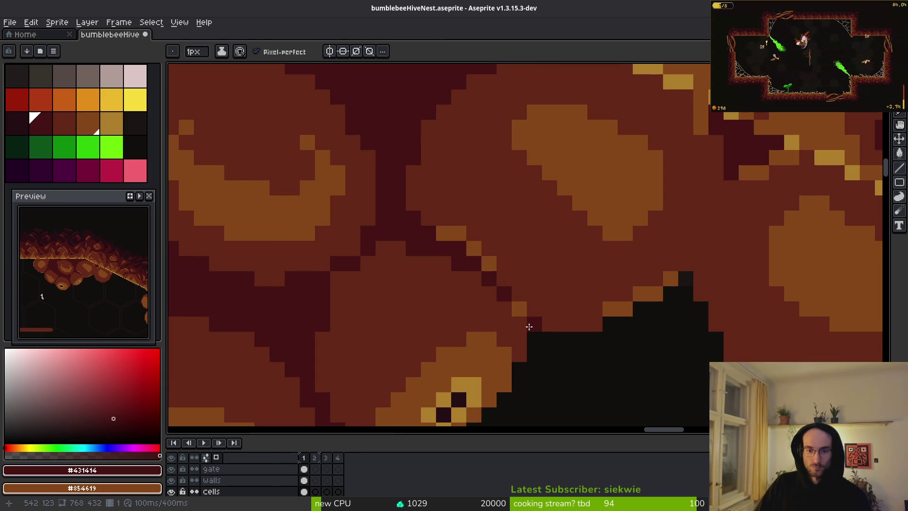
Step: Draw a dark pixel row along the cell bottom, add orange edge pixels, then erase stray ones
{"action": "left_click_drag", "start_coordinate": [533, 324], "coordinate": [600, 320]}
{"action": "left_click", "coordinate": [608, 310], "text": "alt"}
{"action": "left_click", "coordinate": [565, 324]}
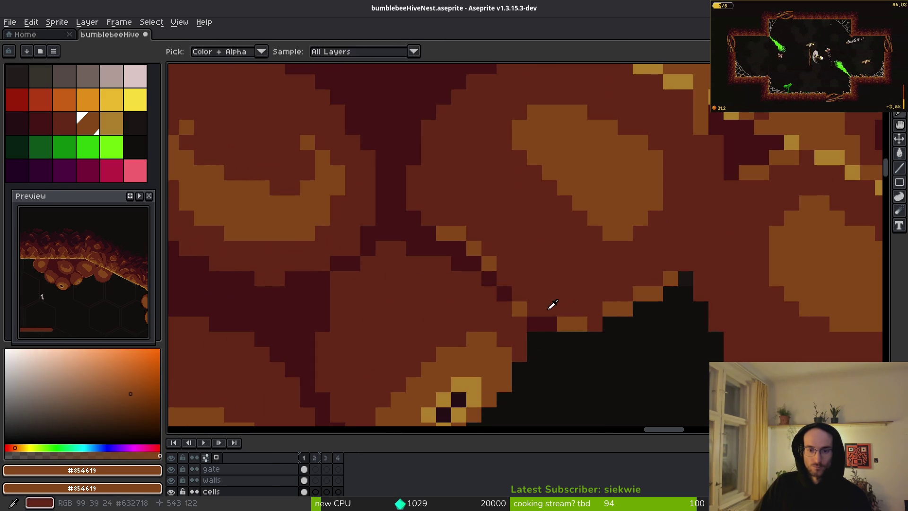
{"action": "left_click", "coordinate": [549, 304], "text": "alt"}
{"action": "key", "text": "e"}
{"action": "left_click_drag", "start_coordinate": [534, 325], "coordinate": [580, 325]}
Step: Undo the stray erases to restore the orange pixels and add a dark pixel at the cell edge
{"action": "left_click", "coordinate": [532, 308]}
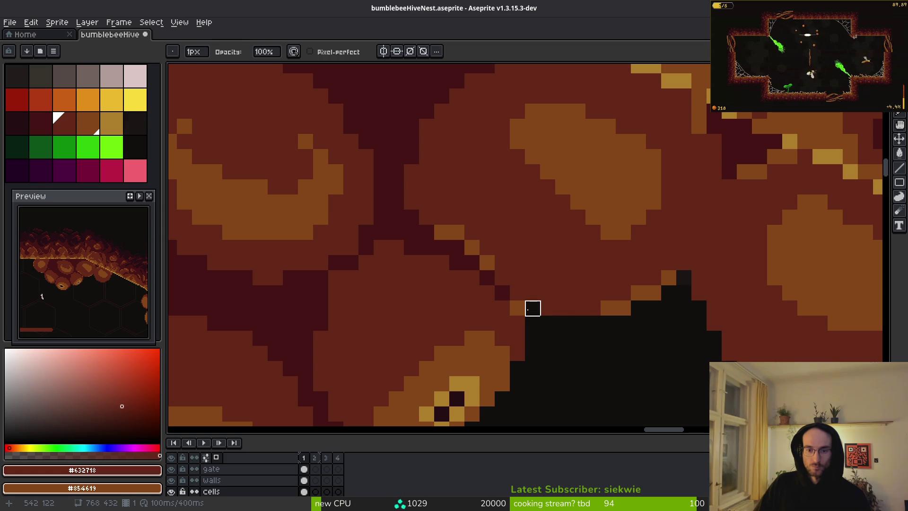
{"action": "scroll", "coordinate": [593, 339], "scroll_direction": "down", "scroll_amount": 3}
{"action": "scroll", "coordinate": [598, 371], "scroll_direction": "up", "scroll_amount": 3}
{"action": "key", "text": "ctrl+z"}
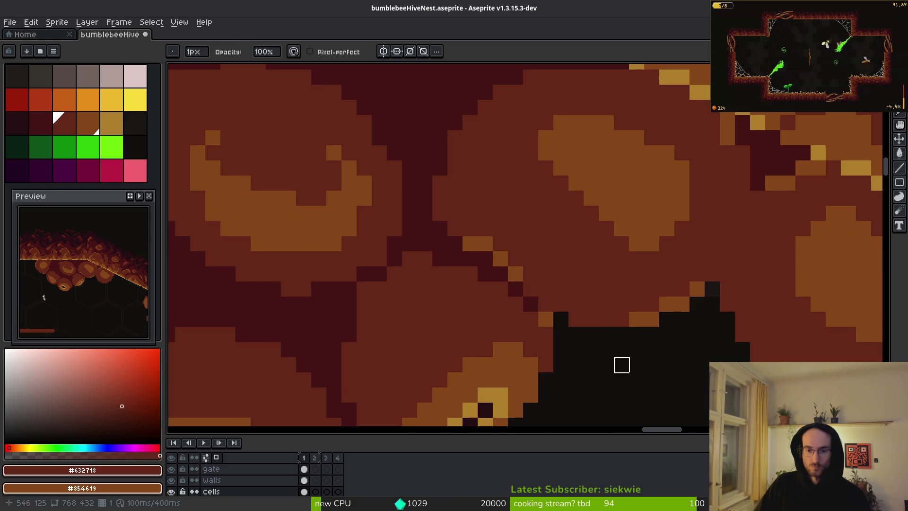
{"action": "key", "text": "ctrl+z"}
{"action": "left_click", "coordinate": [531, 303], "text": "alt"}
{"action": "key", "text": "b"}
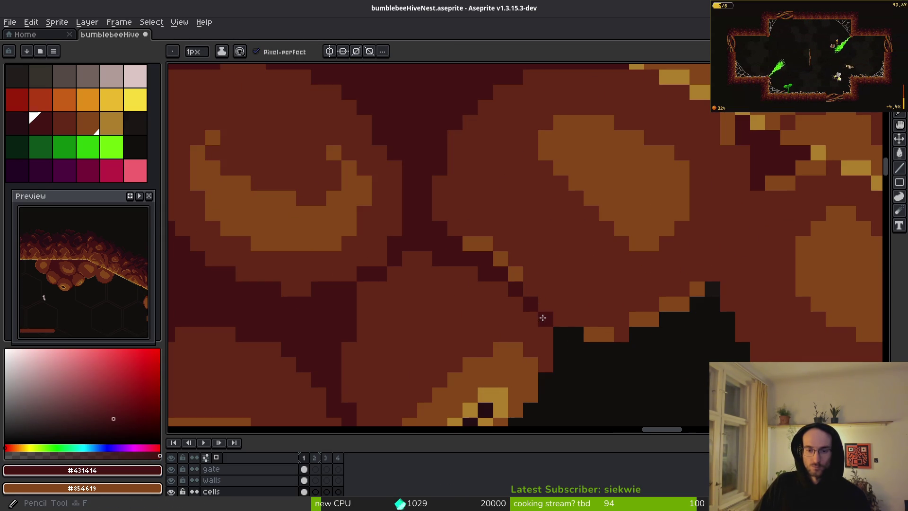
{"action": "left_click", "coordinate": [600, 360]}
{"action": "scroll", "coordinate": [601, 360], "scroll_direction": "down", "scroll_amount": 3}
{"action": "scroll", "coordinate": [569, 351], "scroll_direction": "up", "scroll_amount": 3}
Step: Pencil a diagonal orange highlight along the cell rim
{"action": "left_click", "coordinate": [571, 308], "text": "alt"}
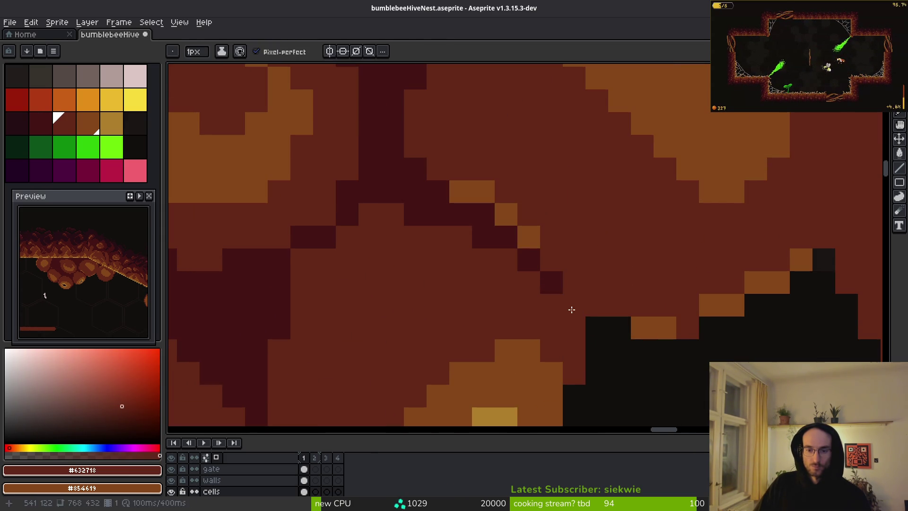
{"action": "scroll", "coordinate": [651, 345], "scroll_direction": "down", "scroll_amount": 3}
{"action": "scroll", "coordinate": [641, 339], "scroll_direction": "up", "scroll_amount": 3}
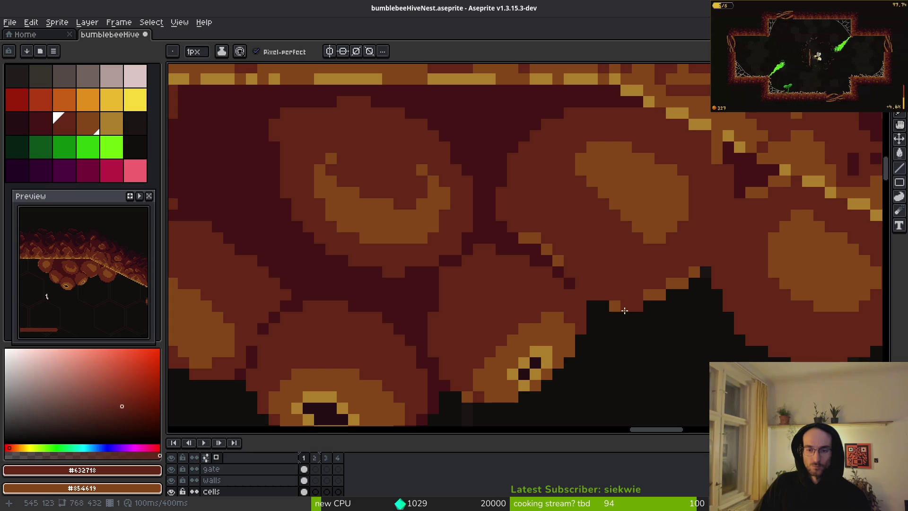
{"action": "left_click", "coordinate": [617, 307], "text": "alt"}
{"action": "left_click", "coordinate": [623, 307], "text": "alt"}
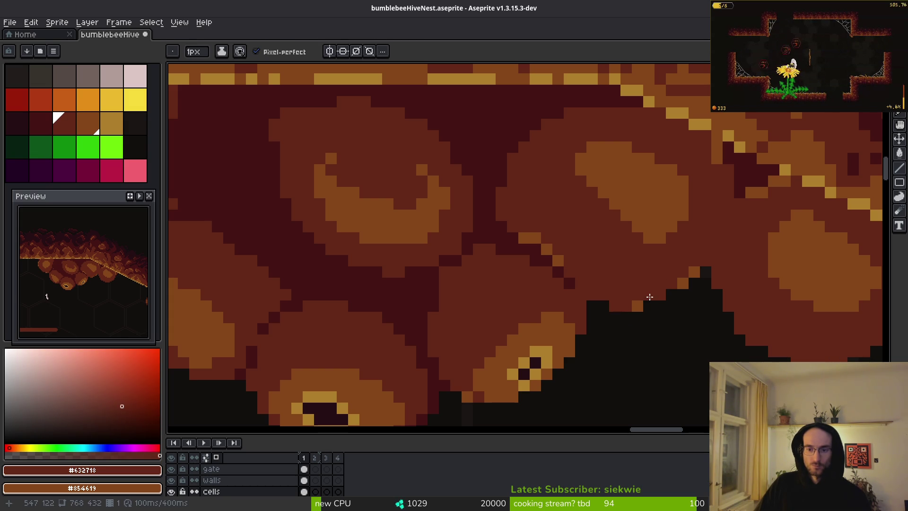
{"action": "left_click", "coordinate": [658, 296], "text": "alt"}
{"action": "left_click", "coordinate": [607, 305], "text": "alt"}
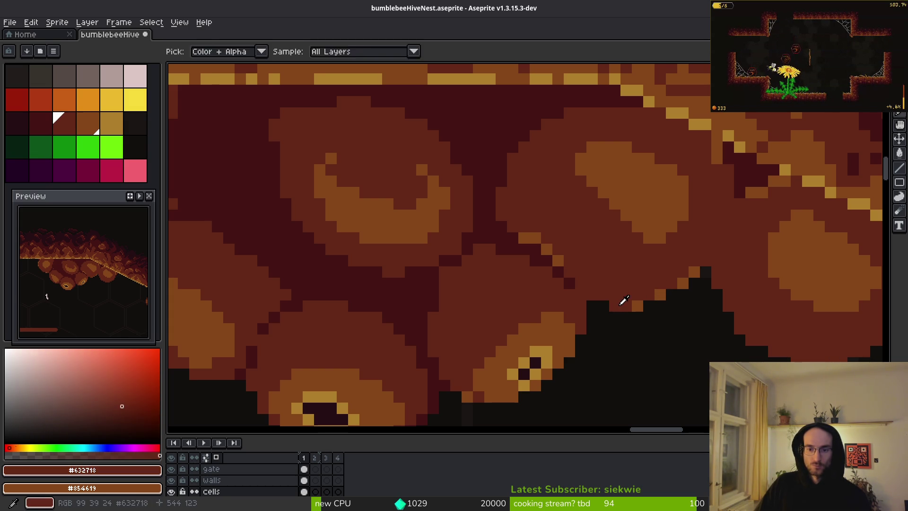
{"action": "scroll", "coordinate": [676, 327], "scroll_direction": "down", "scroll_amount": 3}
{"action": "scroll", "coordinate": [676, 326], "scroll_direction": "up", "scroll_amount": 4}
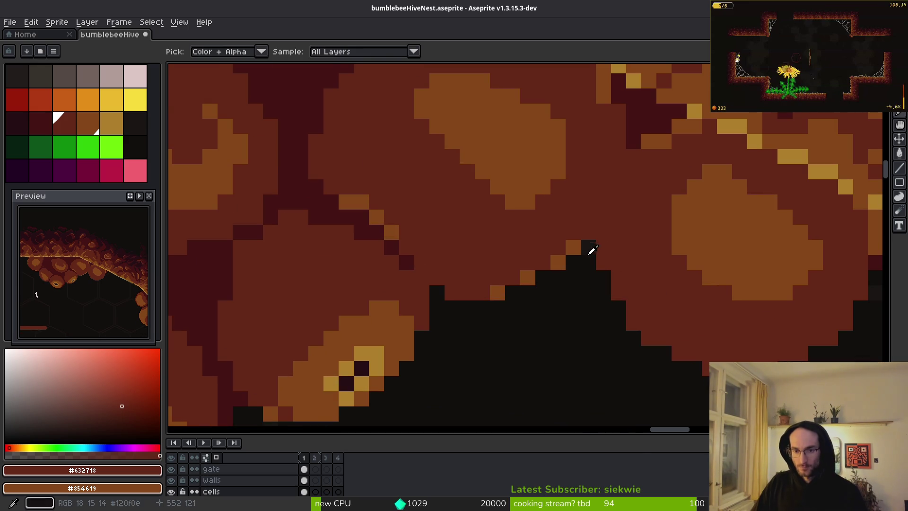
{"action": "left_click", "coordinate": [602, 259], "text": "alt"}
{"action": "mouse_move", "coordinate": [602, 258]}
{"action": "left_mouse_down"}
{"action": "mouse_move", "coordinate": [649, 338]}
{"action": "mouse_move", "coordinate": [663, 353]}
{"action": "mouse_move", "coordinate": [682, 349]}
{"action": "left_mouse_up"}
Step: Magic Wand-select one honeycomb cell and move it down and left
{"action": "scroll", "coordinate": [682, 349], "scroll_direction": "down", "scroll_amount": 3}
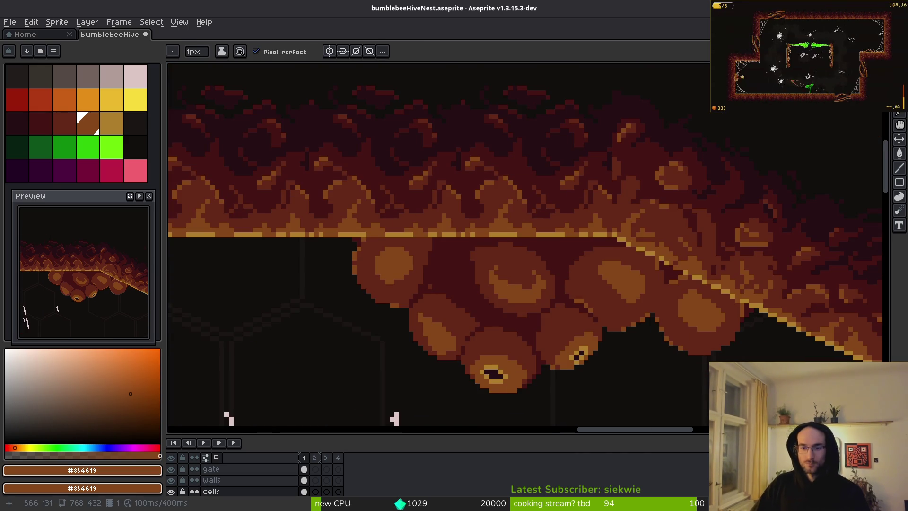
{"action": "scroll", "coordinate": [695, 314], "scroll_direction": "up", "scroll_amount": 3}
{"action": "key", "text": "w"}
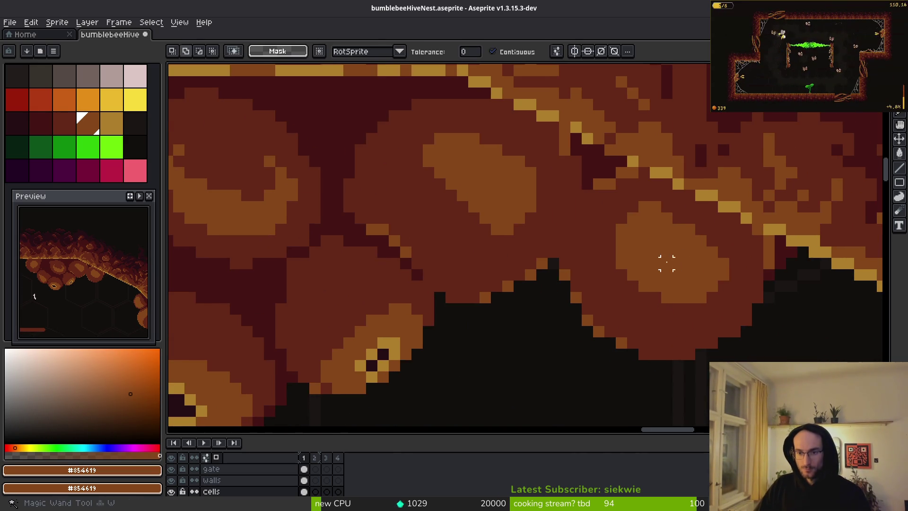
{"action": "left_click", "coordinate": [674, 267]}
{"action": "mouse_move", "coordinate": [674, 267]}
{"action": "left_mouse_down"}
{"action": "mouse_move", "coordinate": [647, 302]}
{"action": "mouse_move", "coordinate": [679, 297]}
{"action": "left_mouse_up"}
{"action": "key", "text": "g"}
Step: Fill the leftover black gap with a darker brown sampled from the canvas
{"action": "left_click", "coordinate": [723, 246], "text": "alt"}
{"action": "left_click", "coordinate": [710, 255]}
{"action": "scroll", "coordinate": [712, 301], "scroll_direction": "down", "scroll_amount": 3}
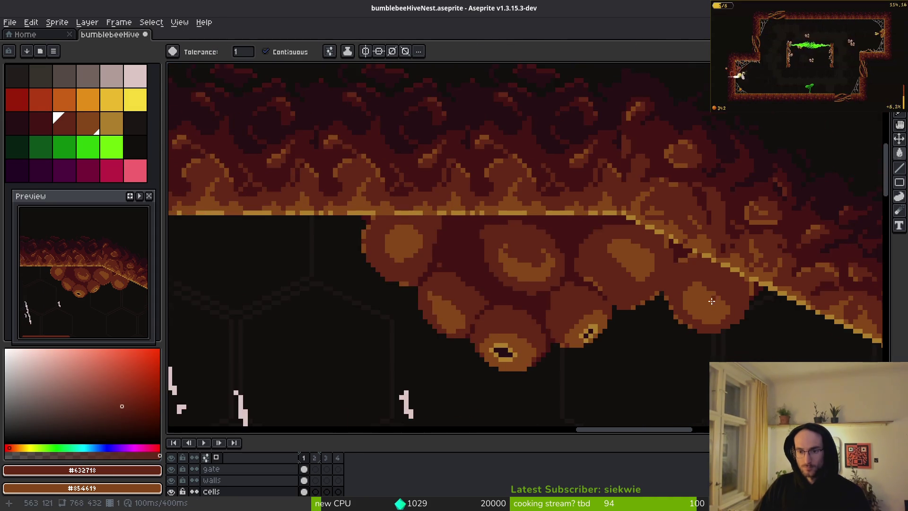
{"action": "scroll", "coordinate": [520, 213], "scroll_direction": "up", "scroll_amount": 2}
Step: Pencil a darkest-brown diagonal line separating two cells
{"action": "left_click", "coordinate": [518, 211], "text": "alt"}
{"action": "scroll", "coordinate": [521, 214], "scroll_direction": "up", "scroll_amount": 2}
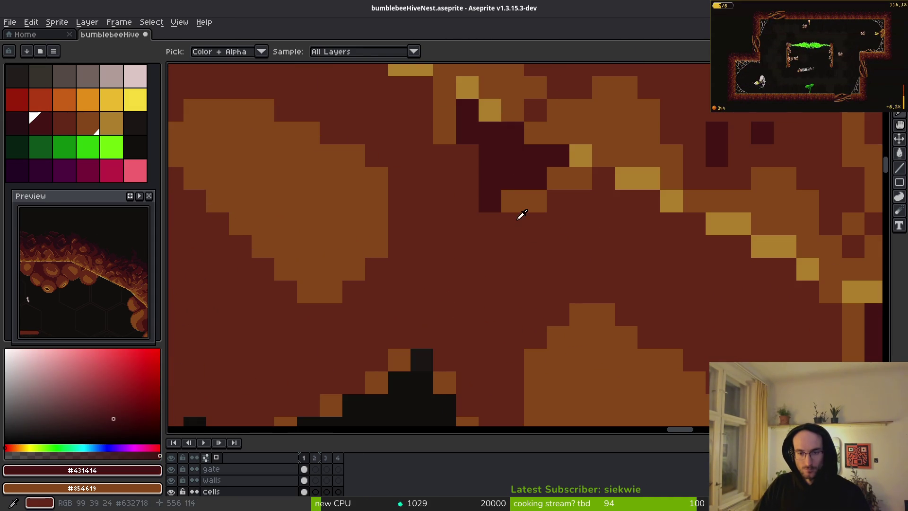
{"action": "key", "text": "b"}
{"action": "left_click_drag", "start_coordinate": [502, 193], "coordinate": [469, 258]}
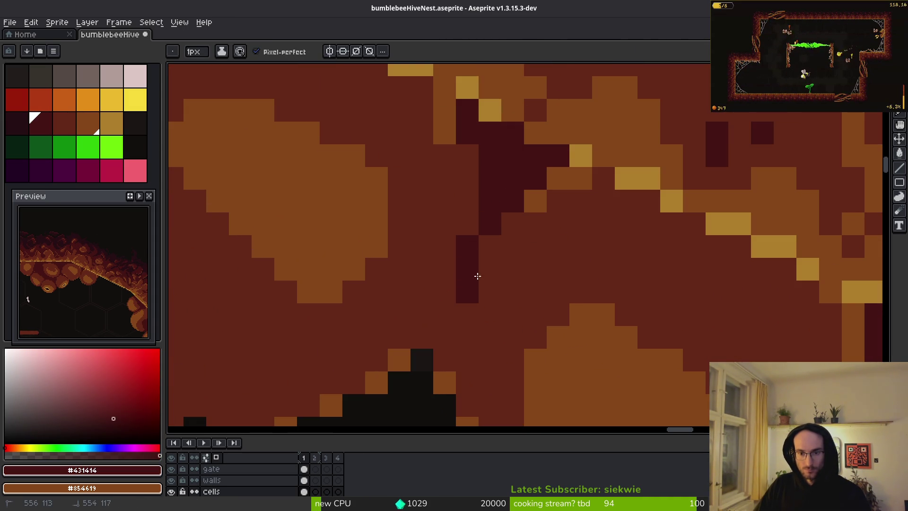
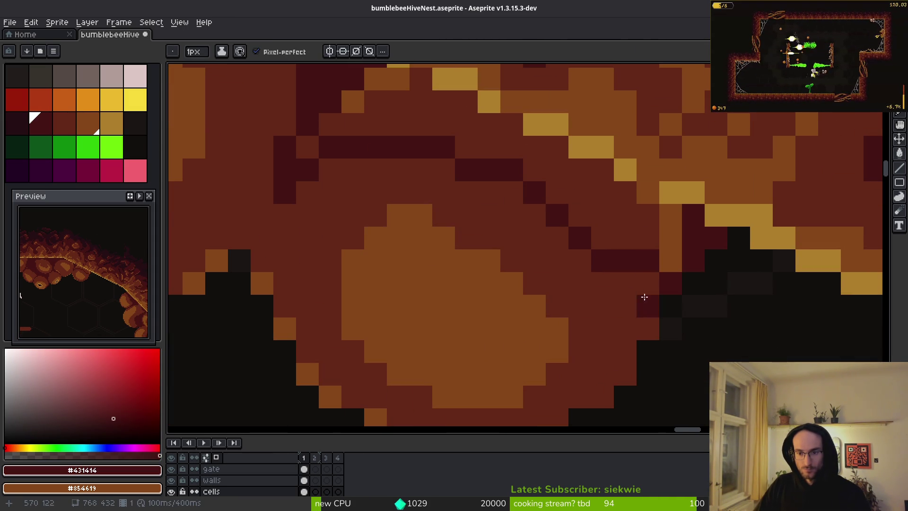
Step: Draw dark #431414 shadow lines along the cell edge and diagonally down-right
{"action": "left_click_drag", "start_coordinate": [644, 296], "coordinate": [599, 388]}
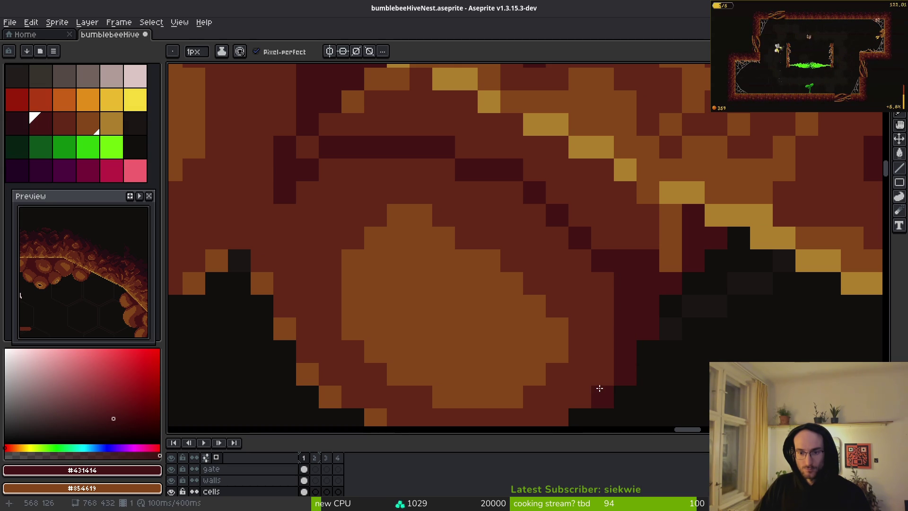
{"action": "scroll", "coordinate": [619, 375], "scroll_direction": "down", "scroll_amount": 5}
{"action": "scroll", "coordinate": [670, 334], "scroll_direction": "up", "scroll_amount": 3}
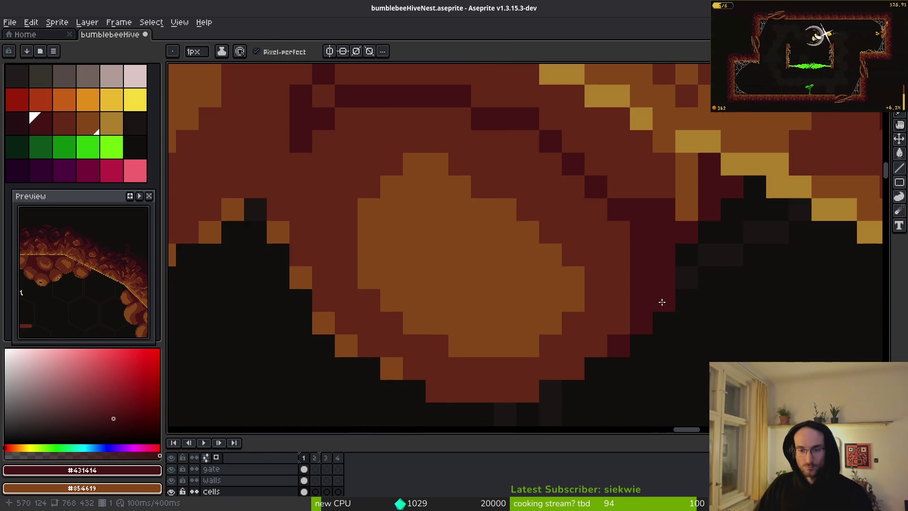
{"action": "scroll", "coordinate": [659, 300], "scroll_direction": "up", "scroll_amount": 2}
{"action": "left_click", "coordinate": [623, 254], "text": "alt"}
{"action": "left_click", "coordinate": [624, 254], "text": "alt"}
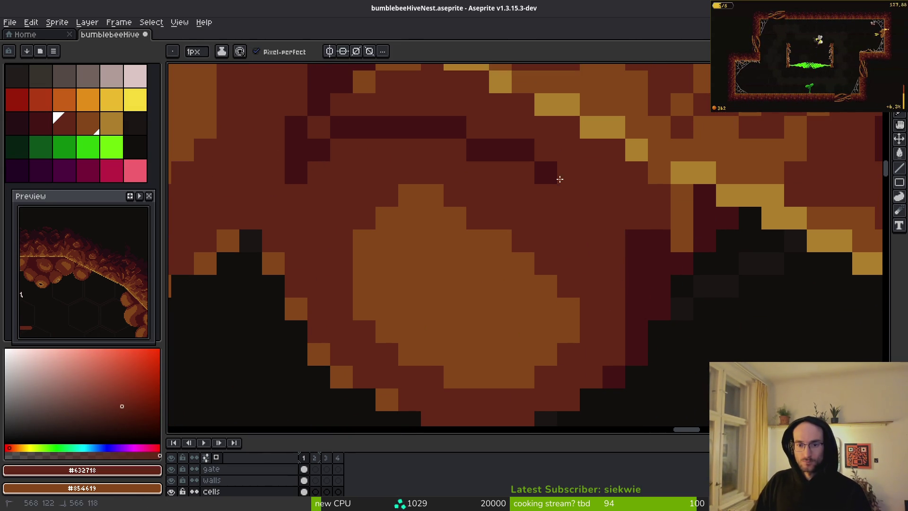
{"action": "left_click", "coordinate": [509, 155], "text": "alt"}
{"action": "mouse_move", "coordinate": [544, 173]}
{"action": "left_mouse_down"}
{"action": "mouse_move", "coordinate": [640, 263]}
{"action": "mouse_move", "coordinate": [622, 239]}
{"action": "left_mouse_up"}
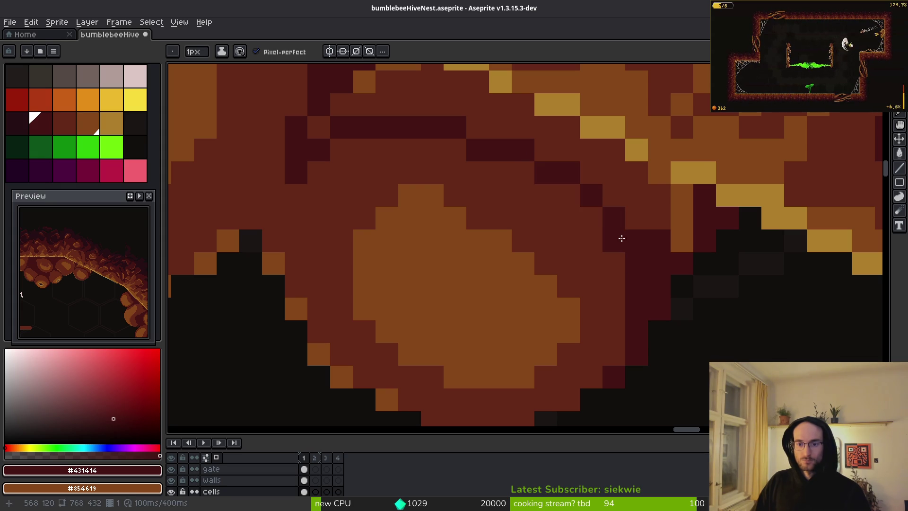
Step: Bucket-fill a region with dark #431414, then undo a second dark fill
{"action": "key", "text": "g"}
{"action": "left_click", "coordinate": [568, 197]}
{"action": "scroll", "coordinate": [563, 201], "scroll_direction": "down", "scroll_amount": 3}
{"action": "scroll", "coordinate": [564, 268], "scroll_direction": "up", "scroll_amount": 3}
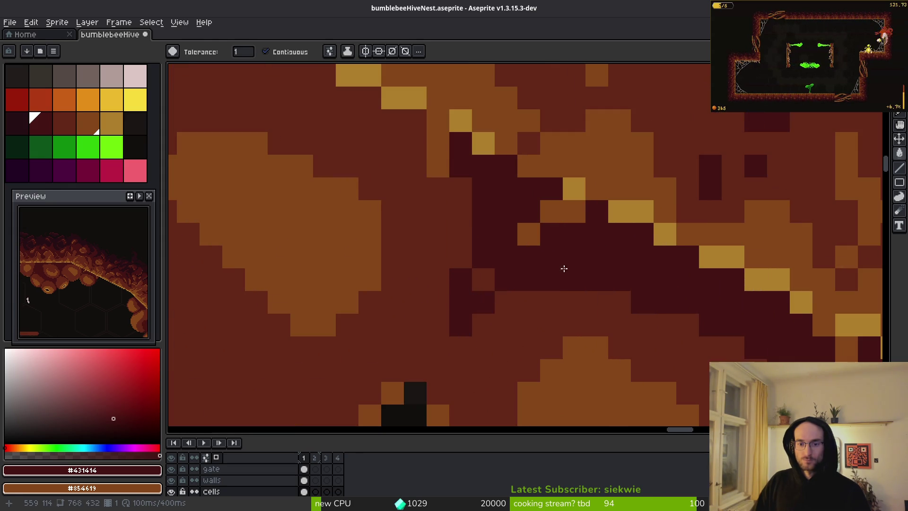
{"action": "left_click", "coordinate": [510, 300]}
{"action": "key", "text": "ctrl+z"}
Step: Darken a single pixel in the cell with #431414 using the pencil
{"action": "key", "text": "b"}
{"action": "left_click", "coordinate": [483, 270], "text": "alt"}
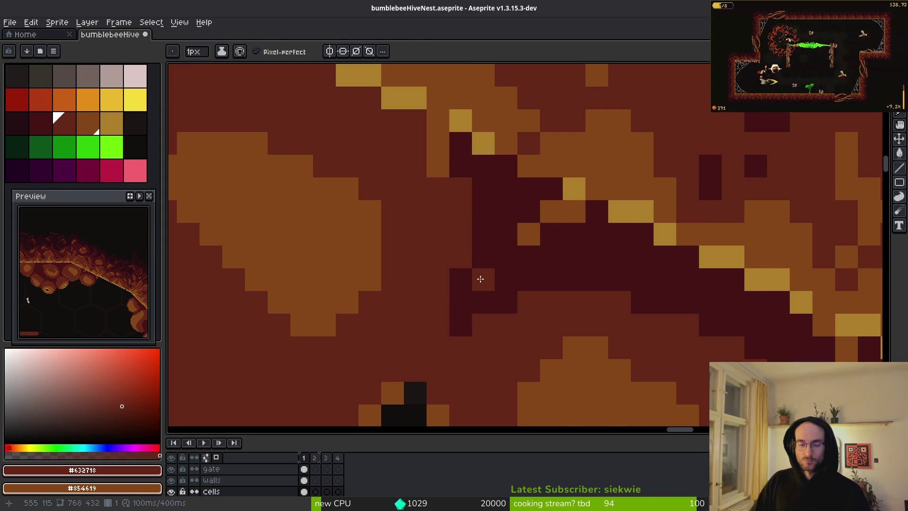
{"action": "left_click", "coordinate": [497, 294], "text": "alt"}
{"action": "scroll", "coordinate": [496, 294], "scroll_direction": "down", "scroll_amount": 2}
{"action": "scroll", "coordinate": [493, 319], "scroll_direction": "up", "scroll_amount": 3}
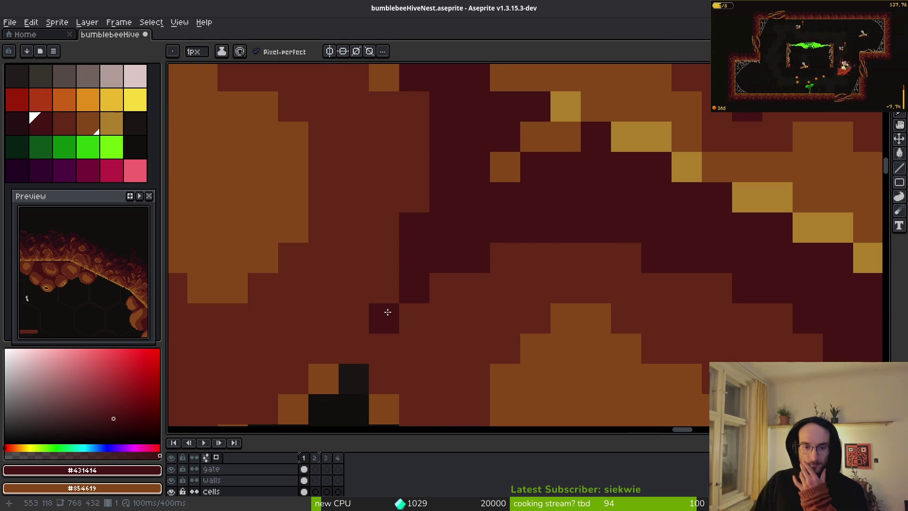
{"action": "left_click", "coordinate": [445, 288]}
Step: Recolour the stray orange pixel to mid-brown #632718
{"action": "scroll", "coordinate": [476, 304], "scroll_direction": "down", "scroll_amount": 3}
{"action": "scroll", "coordinate": [537, 318], "scroll_direction": "up", "scroll_amount": 3}
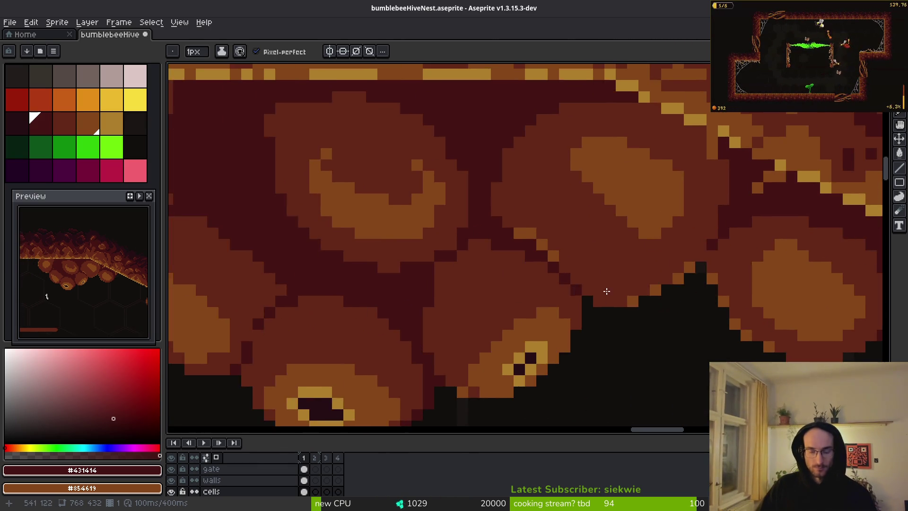
{"action": "scroll", "coordinate": [523, 255], "scroll_direction": "up", "scroll_amount": 2}
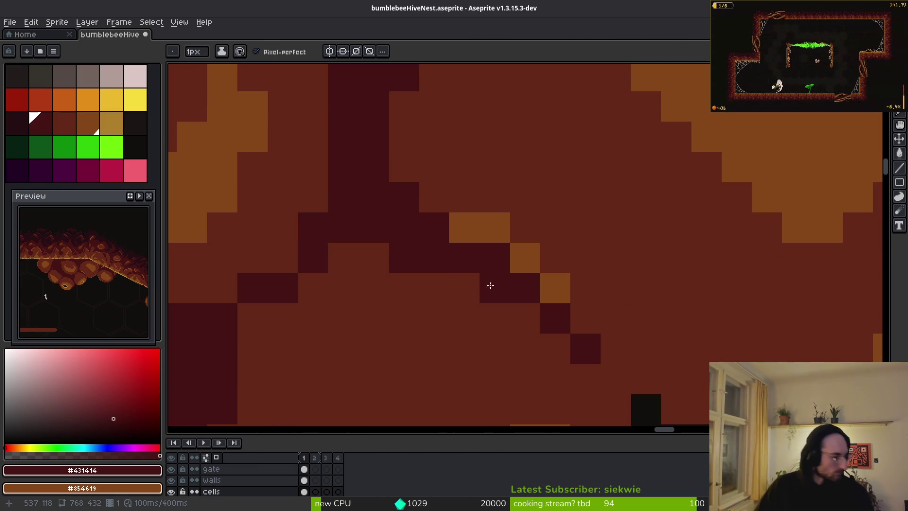
{"action": "left_click", "coordinate": [520, 222], "text": "alt"}
{"action": "left_click", "coordinate": [494, 227]}
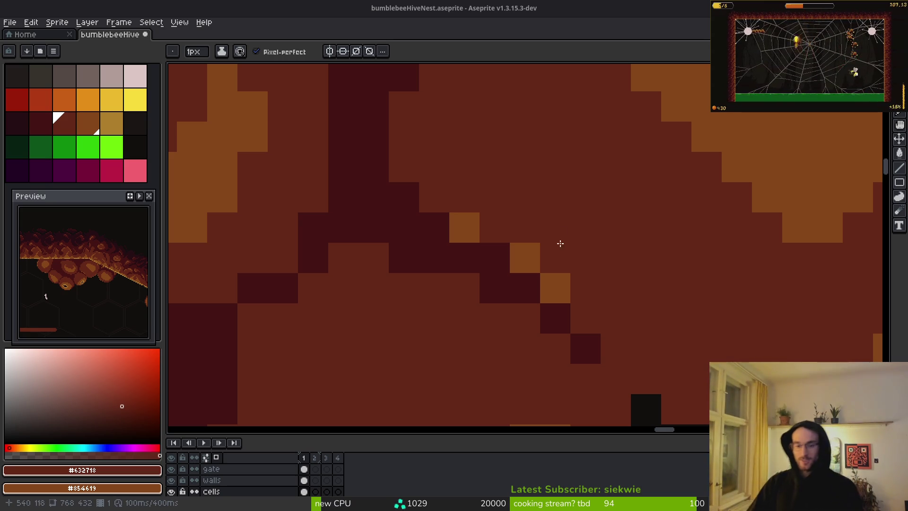
Step: Magic-wand select the first cell's highlight blob and move it down
{"action": "scroll", "coordinate": [529, 206], "scroll_direction": "down", "scroll_amount": 3}
{"action": "scroll", "coordinate": [541, 237], "scroll_direction": "up", "scroll_amount": 3}
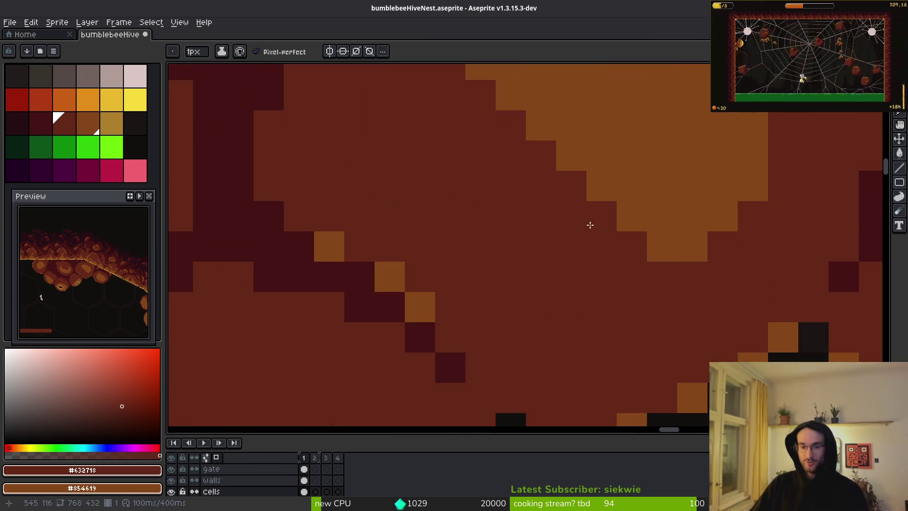
{"action": "scroll", "coordinate": [590, 225], "scroll_direction": "down", "scroll_amount": 3}
{"action": "scroll", "coordinate": [582, 244], "scroll_direction": "down", "scroll_amount": 2}
{"action": "key", "text": "w"}
{"action": "left_click", "coordinate": [602, 202]}
{"action": "left_click_drag", "start_coordinate": [602, 202], "coordinate": [586, 247]}
Step: Flip the floating highlight horizontally, nudge it into position and drop it
{"action": "key", "text": "shift+h"}
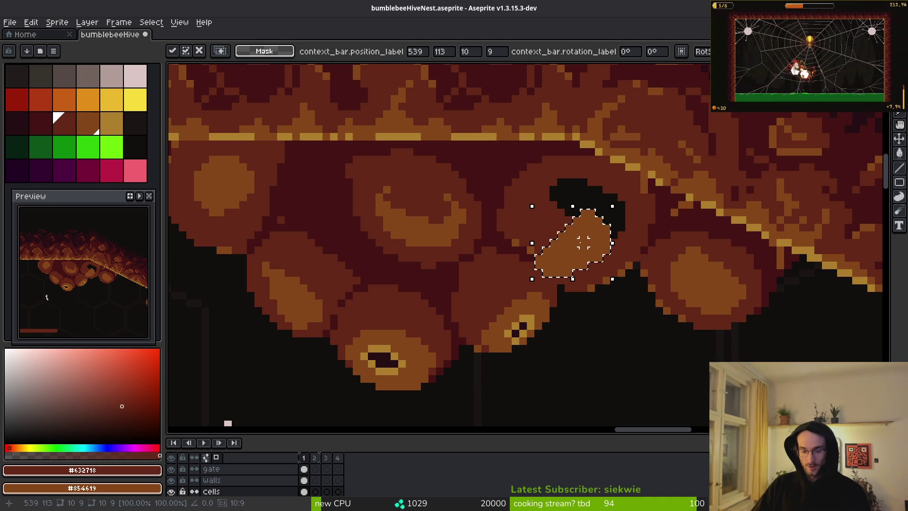
{"action": "key", "text": "shift+h"}
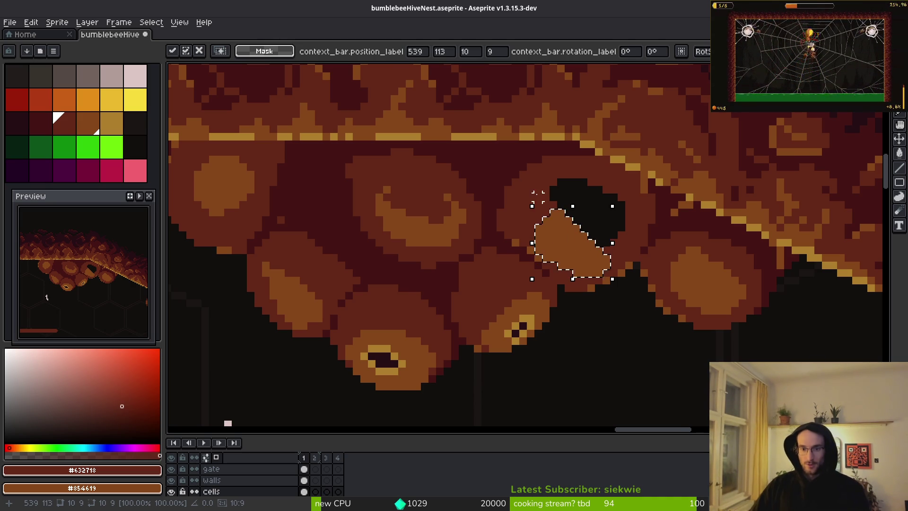
{"action": "scroll", "coordinate": [578, 244], "scroll_direction": "up", "scroll_amount": 1}
{"action": "mouse_move", "coordinate": [582, 274]}
{"action": "left_mouse_down"}
{"action": "mouse_move", "coordinate": [557, 216]}
{"action": "mouse_move", "coordinate": [573, 235]}
{"action": "left_mouse_up"}
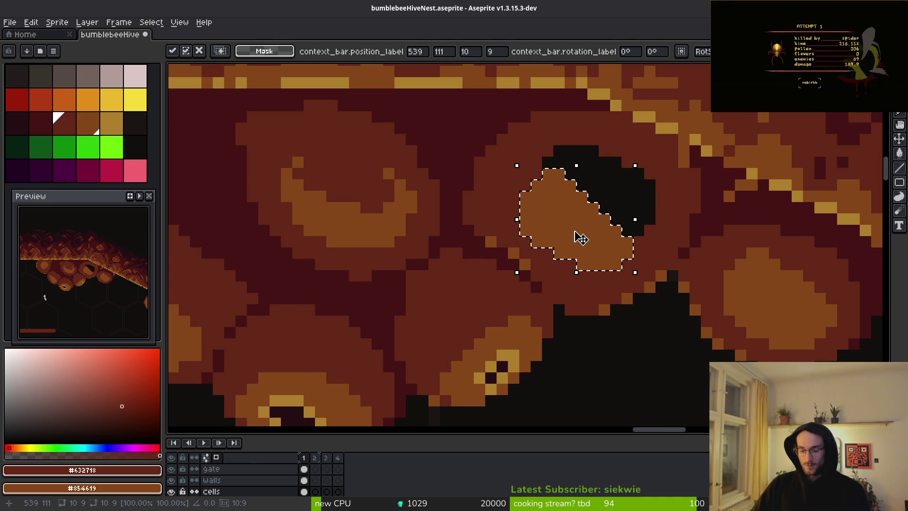
{"action": "key", "text": "shift+h"}
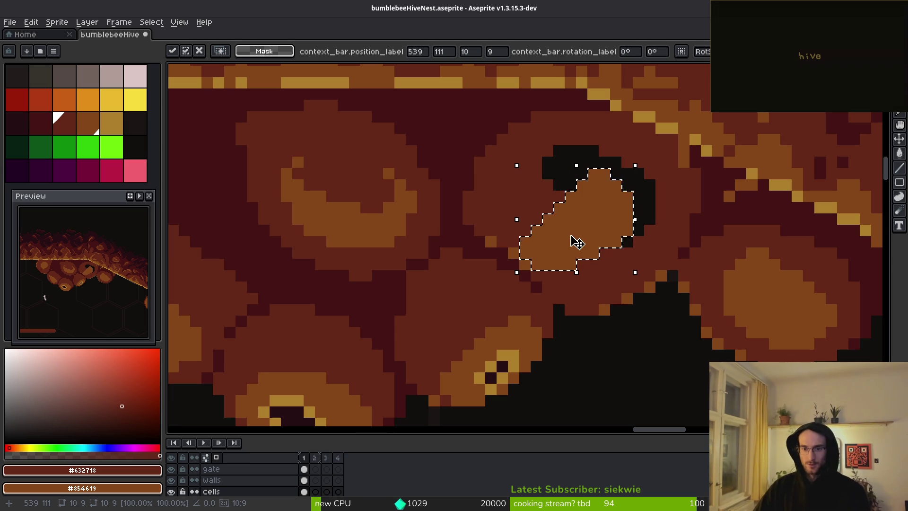
{"action": "left_click_drag", "start_coordinate": [572, 237], "coordinate": [604, 240]}
{"action": "key", "text": "w"}
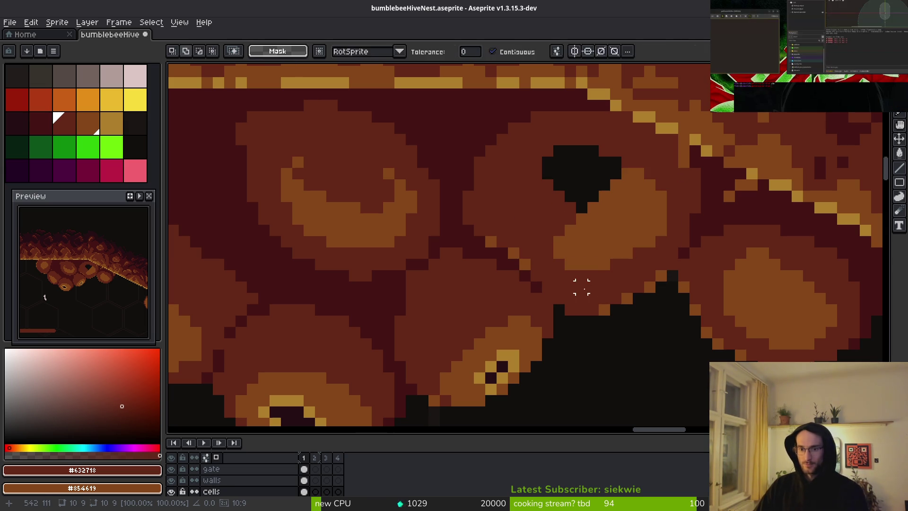
Step: Shift the light orange #854619 highlight one pixel left and down, then deselect
{"action": "key", "text": "b"}
{"action": "scroll", "coordinate": [594, 270], "scroll_direction": "up", "scroll_amount": 3}
{"action": "scroll", "coordinate": [525, 250], "scroll_direction": "down", "scroll_amount": 2}
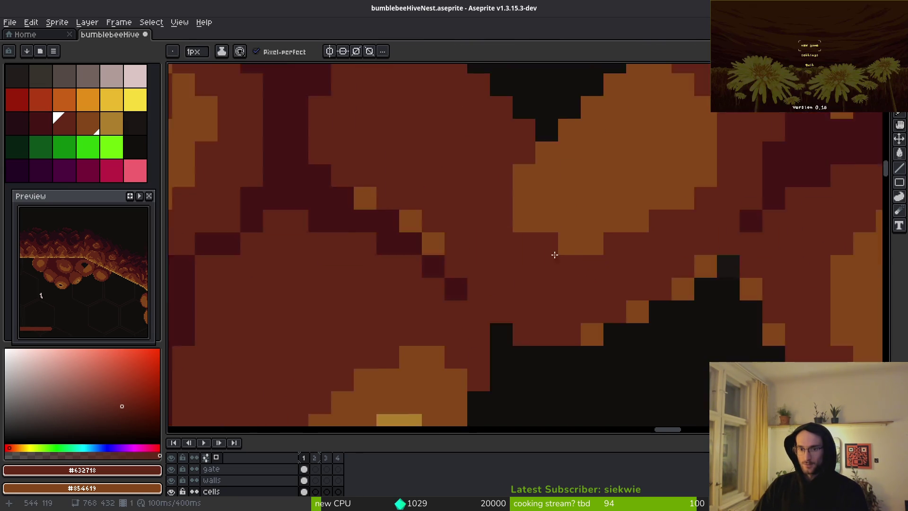
{"action": "scroll", "coordinate": [554, 255], "scroll_direction": "down", "scroll_amount": 1}
{"action": "left_click", "coordinate": [531, 290], "text": "alt"}
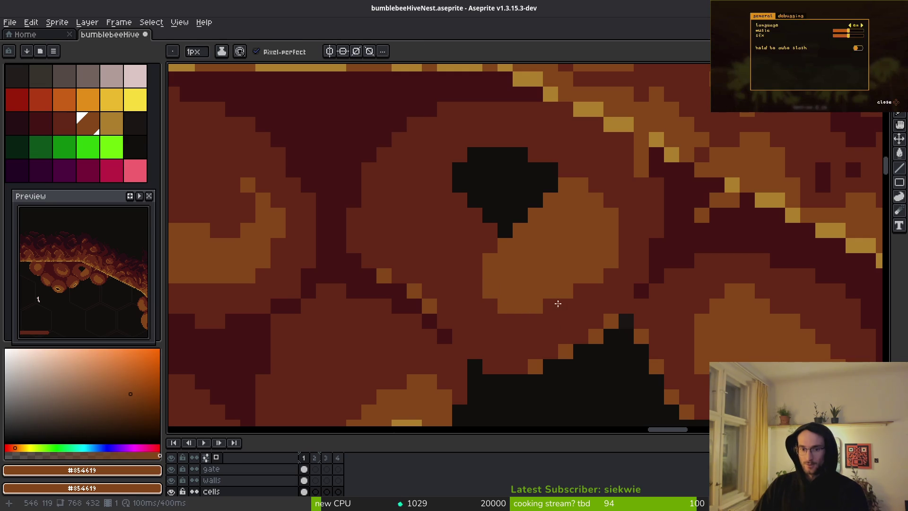
{"action": "key", "text": "e"}
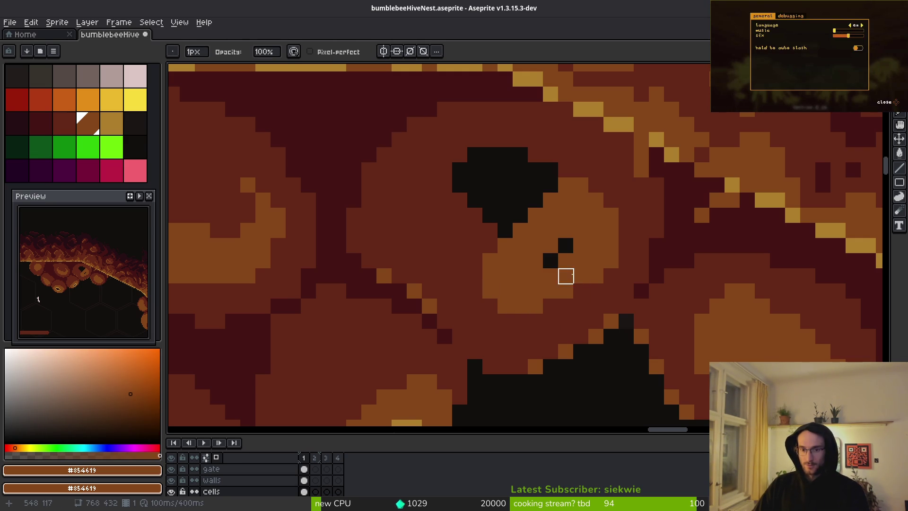
{"action": "key", "text": "w"}
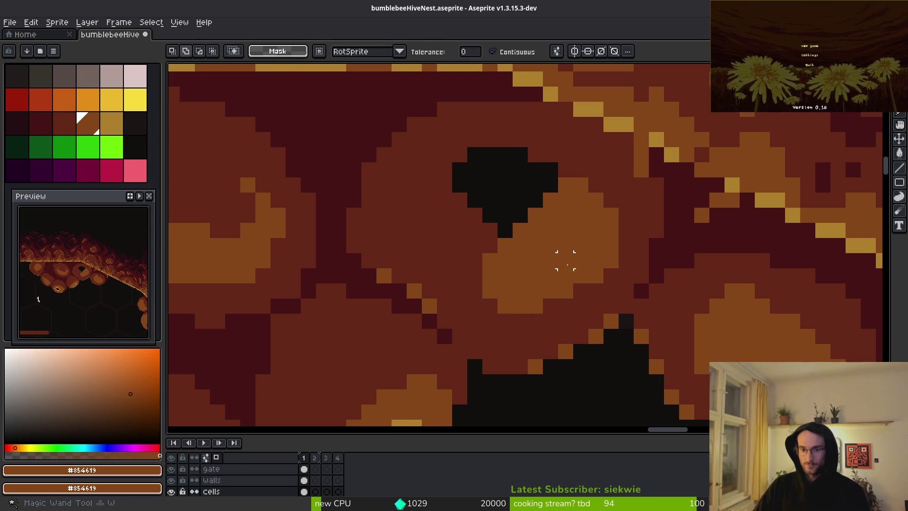
{"action": "left_click", "coordinate": [570, 263]}
{"action": "left_click_drag", "start_coordinate": [570, 262], "coordinate": [562, 276]}
{"action": "key", "text": "ctrl+d"}
Step: Fill the black gap above the highlight with mid-brown #632718
{"action": "left_click", "coordinate": [620, 280], "text": "alt"}
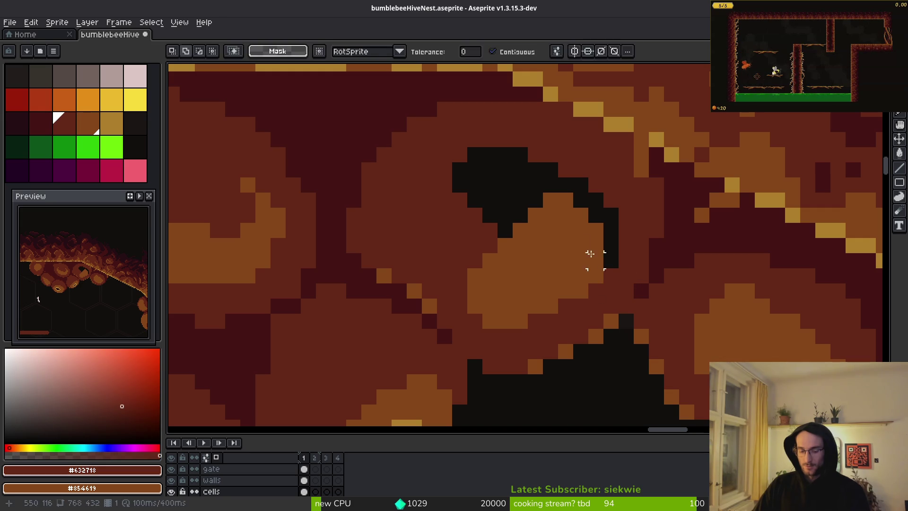
{"action": "key", "text": "g"}
{"action": "left_click", "coordinate": [502, 192]}
{"action": "scroll", "coordinate": [533, 251], "scroll_direction": "down", "scroll_amount": 3}
{"action": "scroll", "coordinate": [525, 247], "scroll_direction": "up", "scroll_amount": 3}
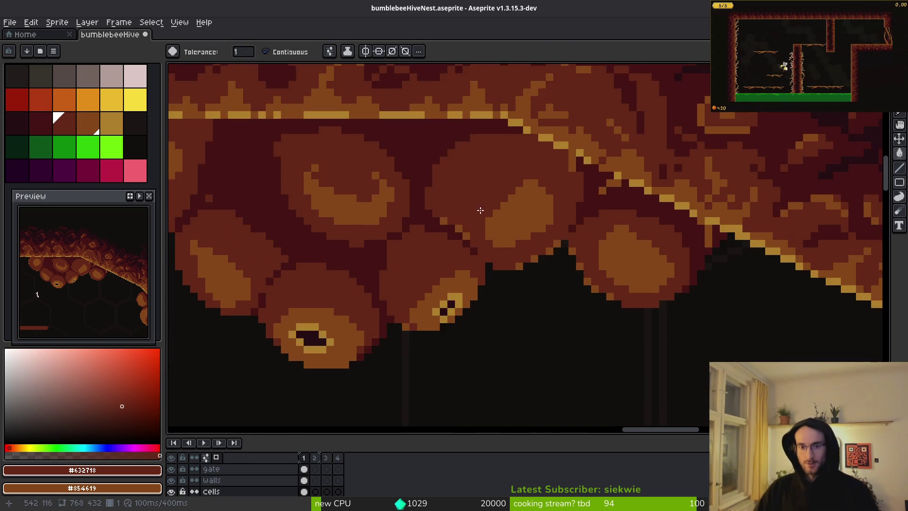
{"action": "scroll", "coordinate": [533, 217], "scroll_direction": "left", "scroll_amount": 5}
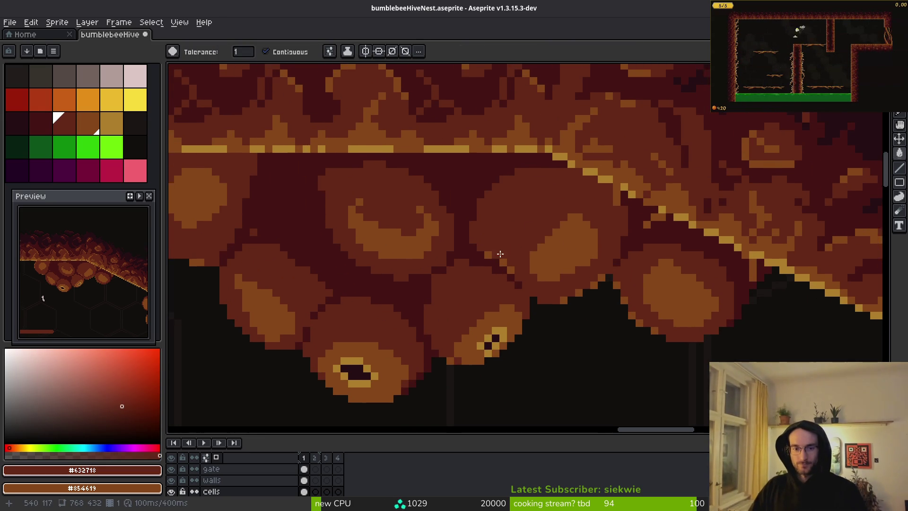
Step: Move the left cell's light circle down-left and fill the gap above it mid-brown
{"action": "left_click", "coordinate": [394, 243], "text": "alt"}
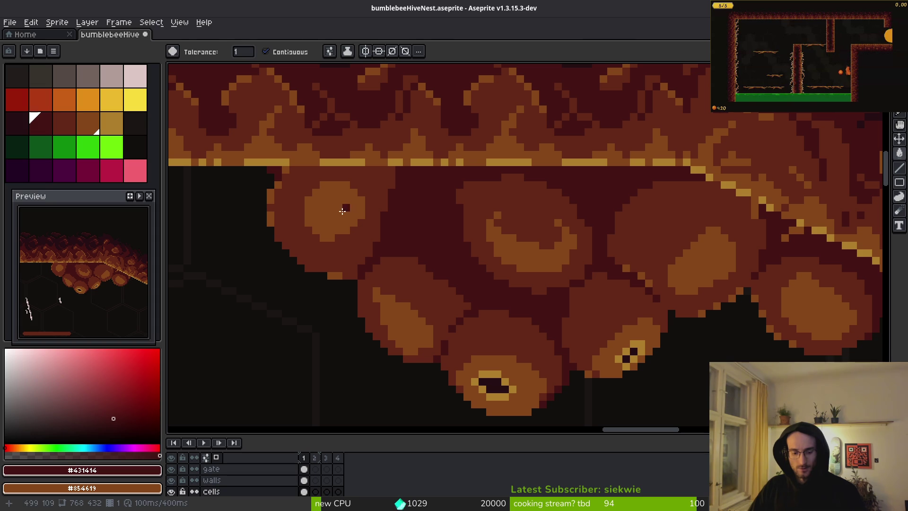
{"action": "left_click", "coordinate": [343, 215]}
{"action": "left_click_drag", "start_coordinate": [334, 219], "coordinate": [324, 232]}
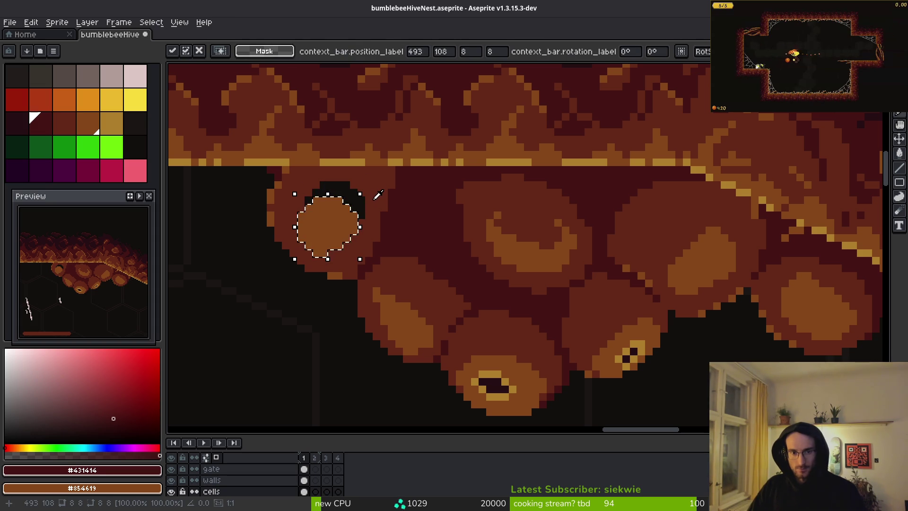
{"action": "left_click", "coordinate": [378, 194], "text": "alt"}
{"action": "key", "text": "Return"}
{"action": "key", "text": "ctrl+d"}
{"action": "key", "text": "g"}
{"action": "left_click", "coordinate": [353, 200]}
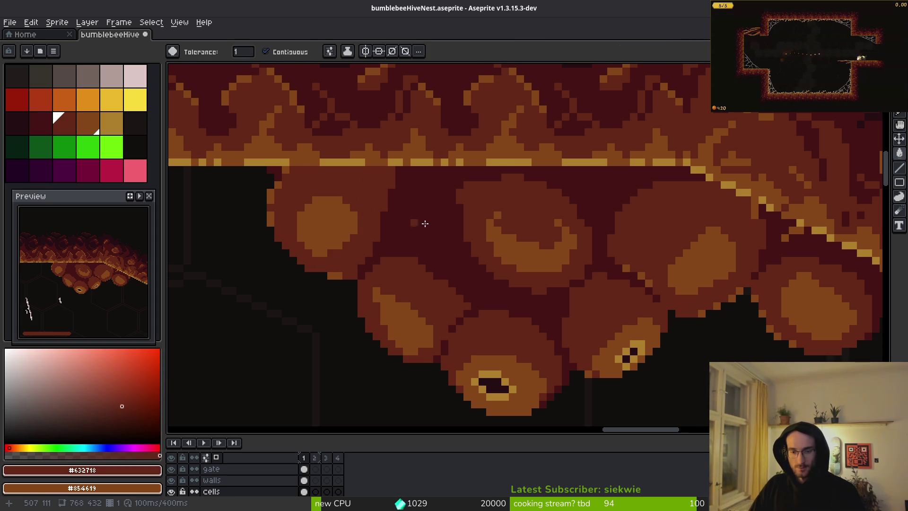
{"action": "scroll", "coordinate": [424, 223], "scroll_direction": "down", "scroll_amount": 2}
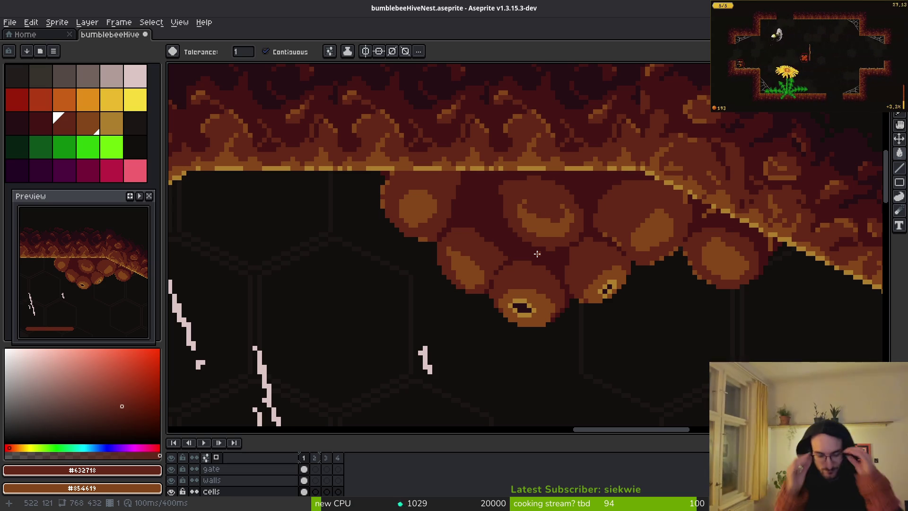
Step: Switch to the pencil and sample dark maroon #431414 from the cell edge
{"action": "scroll", "coordinate": [509, 247], "scroll_direction": "up", "scroll_amount": 2}
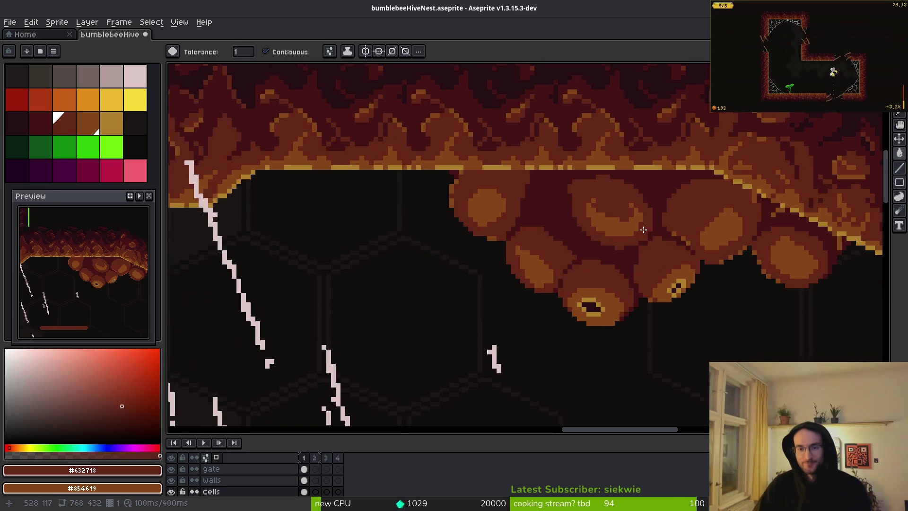
{"action": "key", "text": "i"}
{"action": "key", "text": "b"}
{"action": "scroll", "coordinate": [533, 189], "scroll_direction": "up", "scroll_amount": 2}
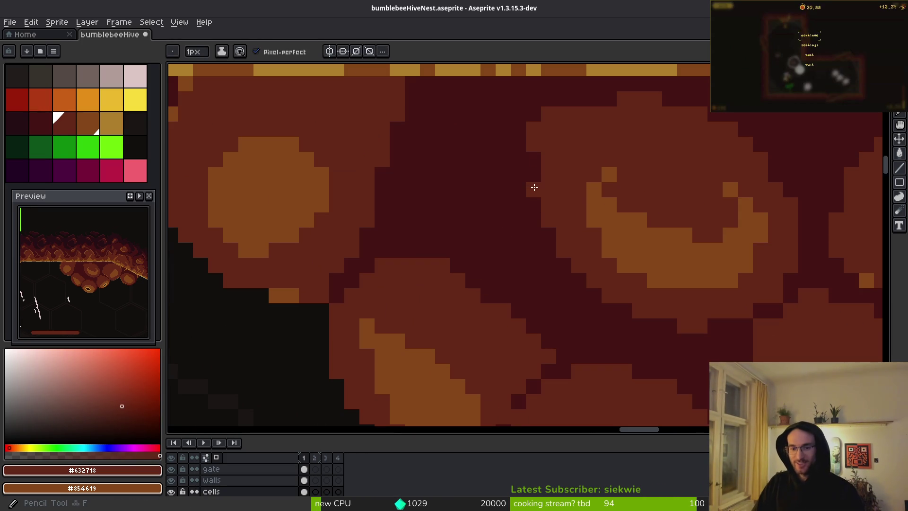
{"action": "left_click_drag", "start_coordinate": [739, 346], "coordinate": [642, 335]}
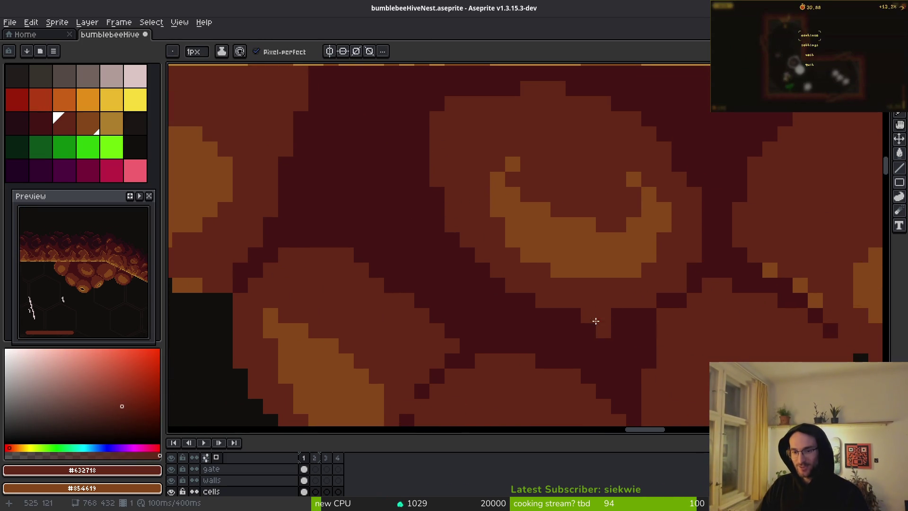
{"action": "left_click_drag", "start_coordinate": [660, 286], "coordinate": [635, 331]}
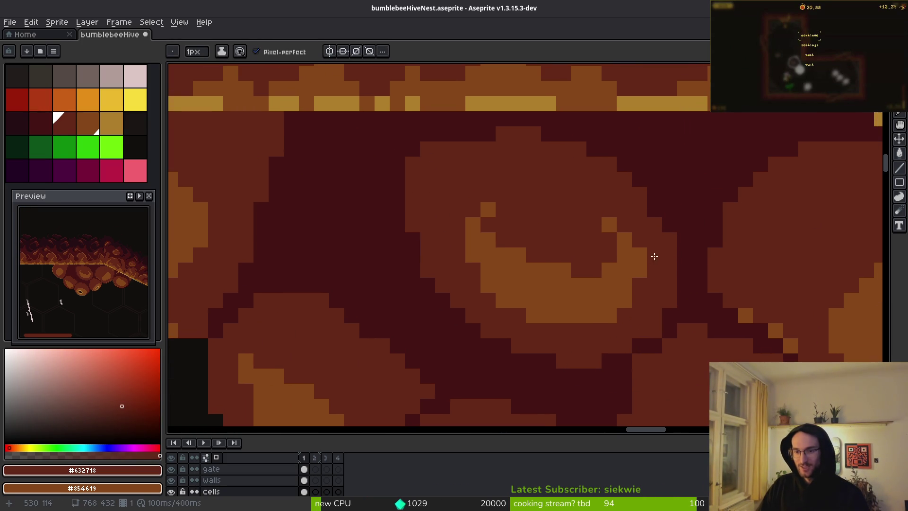
{"action": "left_click", "coordinate": [670, 254], "text": "alt"}
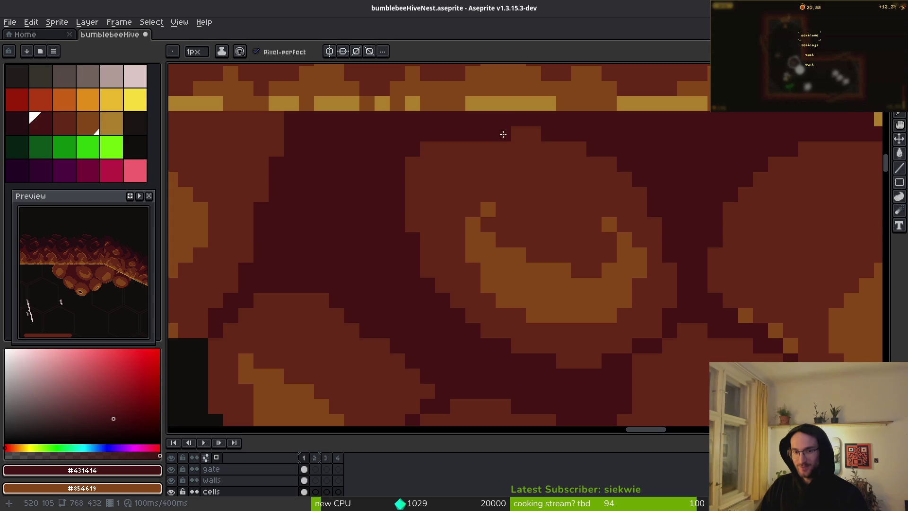
Step: Paint a #431414 stroke along the cell's left edge, then undo it
{"action": "mouse_move", "coordinate": [428, 149]}
{"action": "left_mouse_down"}
{"action": "mouse_move", "coordinate": [405, 189]}
{"action": "mouse_move", "coordinate": [411, 211]}
{"action": "mouse_move", "coordinate": [411, 178]}
{"action": "mouse_move", "coordinate": [478, 121]}
{"action": "left_mouse_up"}
{"action": "key", "text": "ctrl+z"}
{"action": "scroll", "coordinate": [596, 227], "scroll_direction": "down", "scroll_amount": 5}
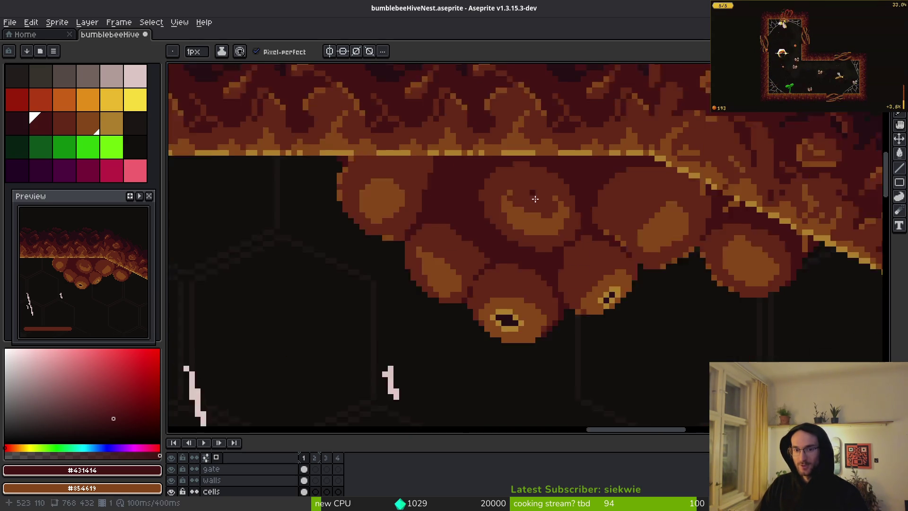
{"action": "scroll", "coordinate": [579, 278], "scroll_direction": "down", "scroll_amount": 2}
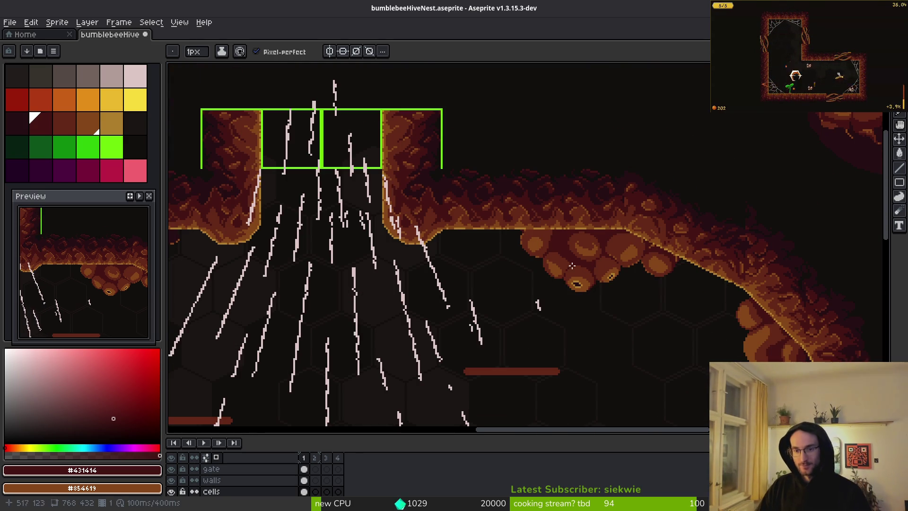
{"action": "scroll", "coordinate": [601, 285], "scroll_direction": "down", "scroll_amount": 2}
{"action": "scroll", "coordinate": [610, 298], "scroll_direction": "up", "scroll_amount": 4}
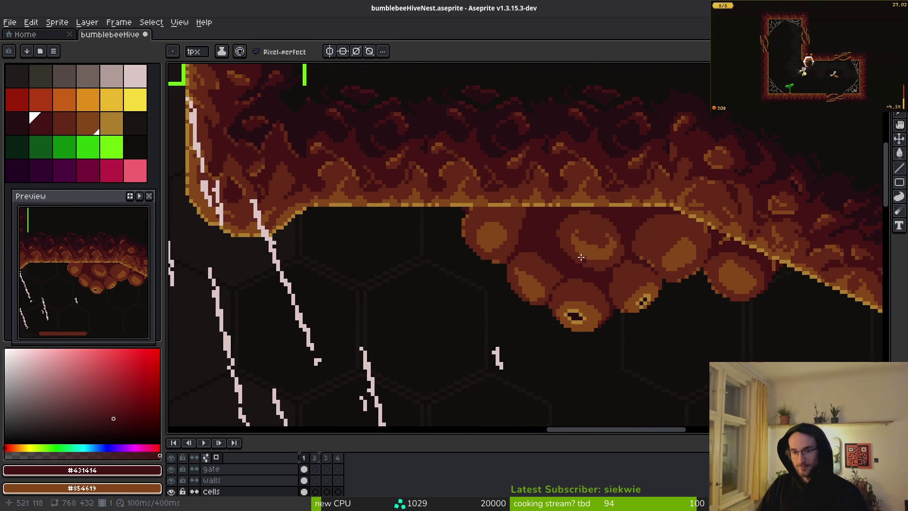
{"action": "scroll", "coordinate": [624, 317], "scroll_direction": "down", "scroll_amount": 2}
{"action": "scroll", "coordinate": [625, 303], "scroll_direction": "down", "scroll_amount": 1}
{"action": "scroll", "coordinate": [624, 294], "scroll_direction": "up", "scroll_amount": 2}
Step: Sample near-black #250e13 and add a short row of shadow pixels between the cells
{"action": "scroll", "coordinate": [717, 211], "scroll_direction": "up", "scroll_amount": 2}
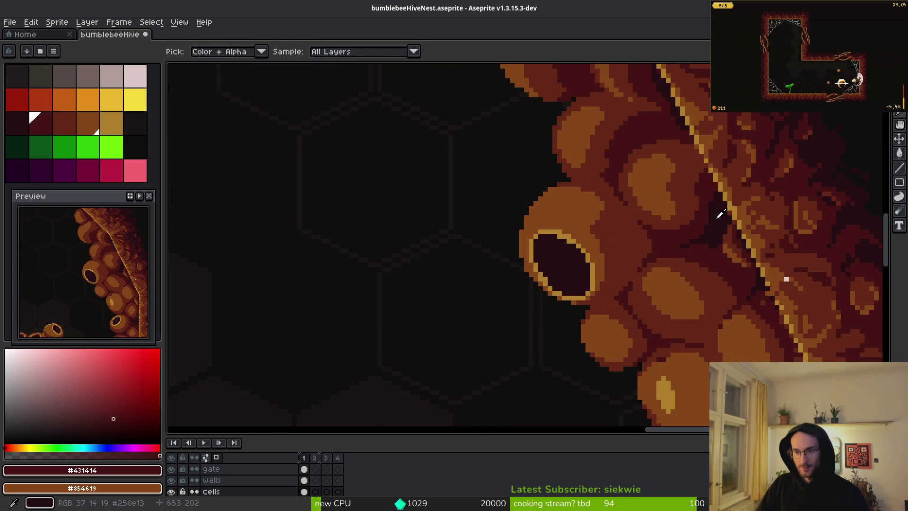
{"action": "left_click", "coordinate": [717, 211], "text": "alt"}
{"action": "scroll", "coordinate": [652, 295], "scroll_direction": "up", "scroll_amount": 2}
{"action": "scroll", "coordinate": [651, 295], "scroll_direction": "up", "scroll_amount": 3}
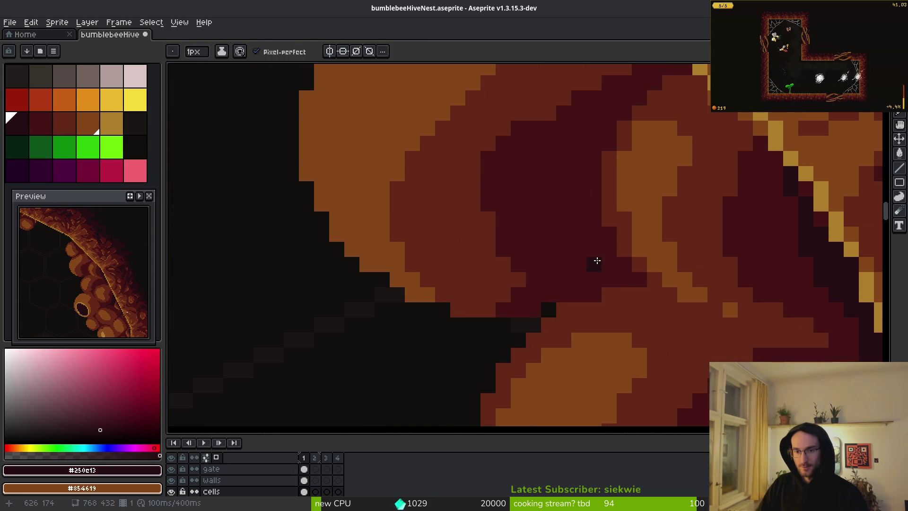
{"action": "left_click", "coordinate": [628, 264]}
{"action": "left_click", "coordinate": [609, 250]}
{"action": "mouse_move", "coordinate": [625, 279]}
{"action": "left_mouse_down"}
{"action": "mouse_move", "coordinate": [598, 277]}
{"action": "mouse_move", "coordinate": [596, 215]}
{"action": "left_mouse_up"}
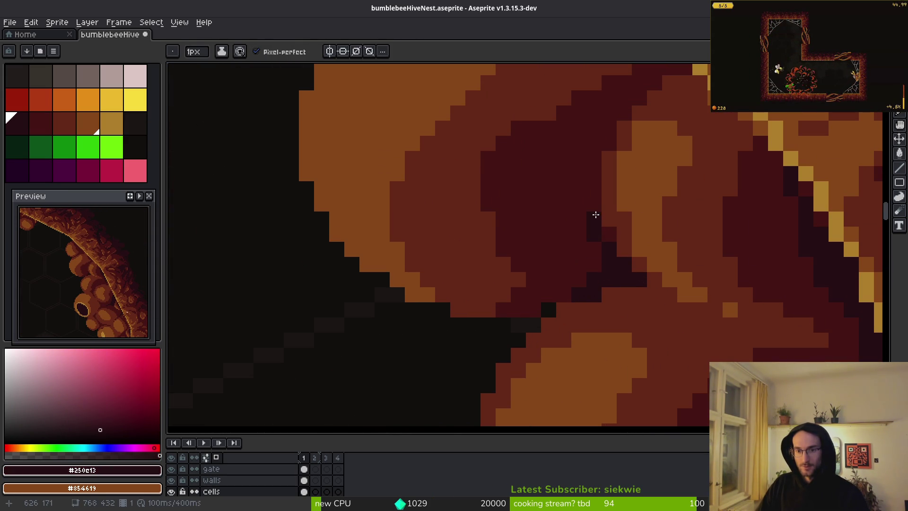
{"action": "scroll", "coordinate": [604, 235], "scroll_direction": "down", "scroll_amount": 3}
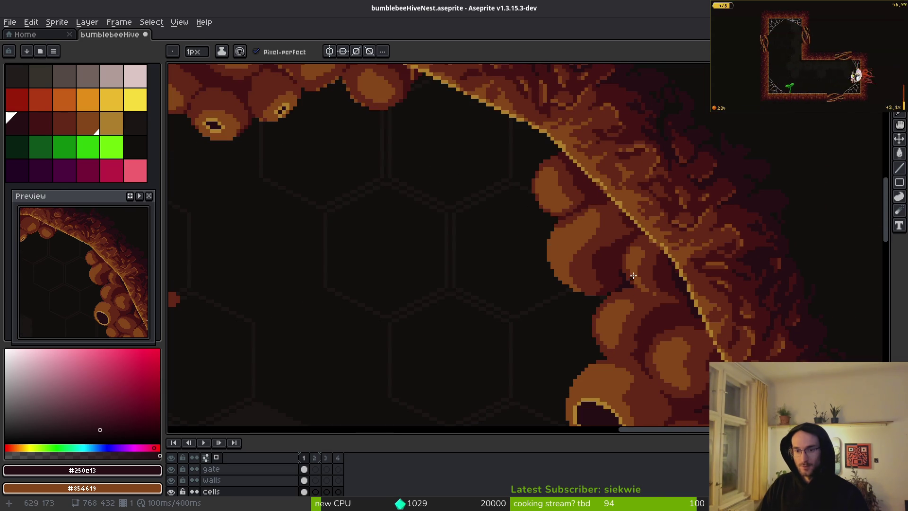
{"action": "scroll", "coordinate": [635, 193], "scroll_direction": "up", "scroll_amount": 5}
Step: Extend the #250e13 shadow line along the gold rim's edge
{"action": "mouse_move", "coordinate": [635, 193]}
{"action": "left_mouse_down"}
{"action": "mouse_move", "coordinate": [649, 211]}
{"action": "mouse_move", "coordinate": [618, 190]}
{"action": "mouse_move", "coordinate": [592, 233]}
{"action": "left_mouse_up"}
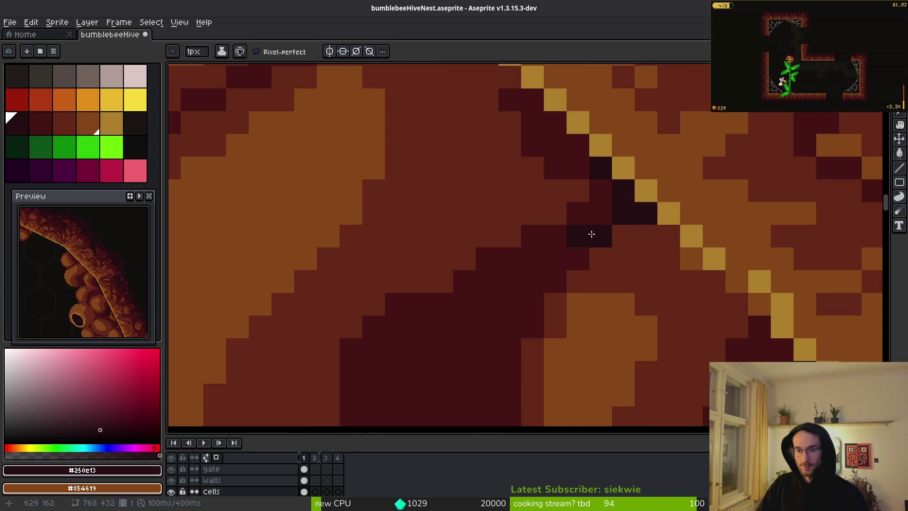
{"action": "scroll", "coordinate": [675, 254], "scroll_direction": "down", "scroll_amount": 3}
{"action": "scroll", "coordinate": [675, 255], "scroll_direction": "down", "scroll_amount": 1}
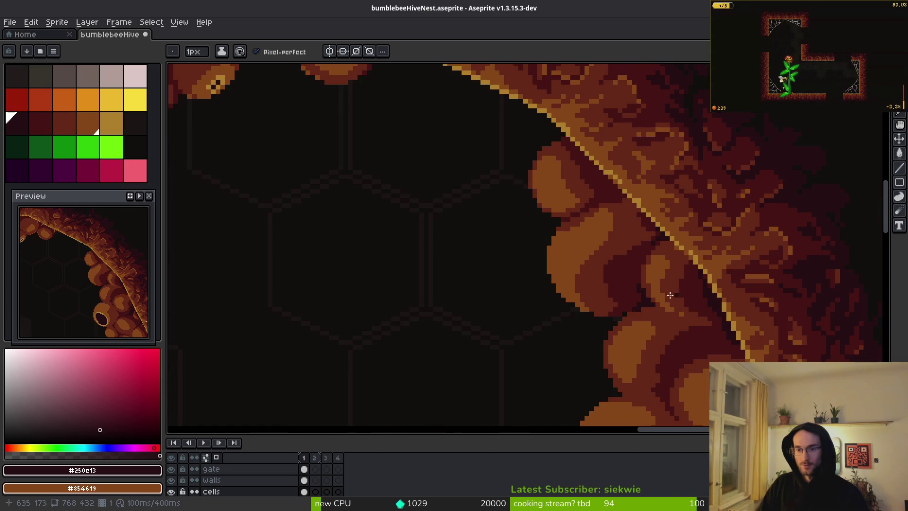
{"action": "scroll", "coordinate": [602, 193], "scroll_direction": "up", "scroll_amount": 4}
{"action": "left_click", "coordinate": [598, 159]}
{"action": "left_click_drag", "start_coordinate": [598, 159], "coordinate": [689, 243]}
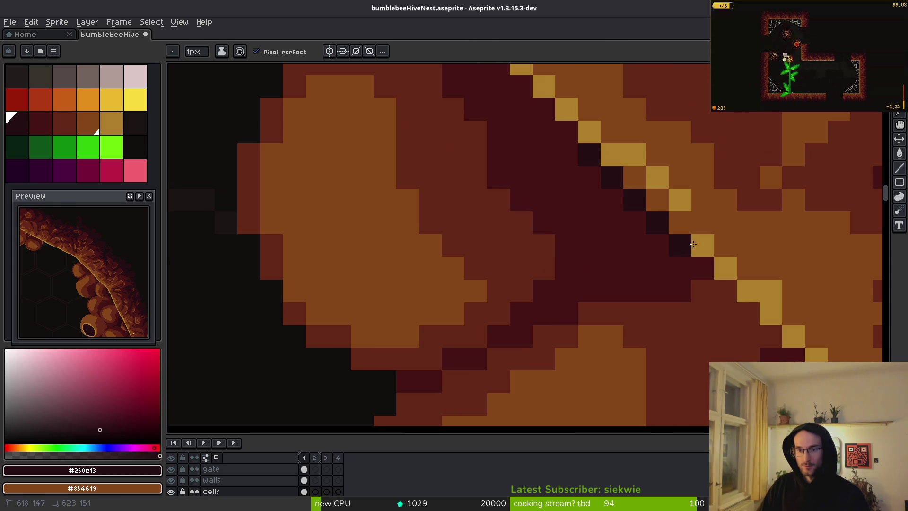
{"action": "left_click_drag", "start_coordinate": [604, 194], "coordinate": [596, 180]}
Step: Fill in the remaining dark #250e13 pixels beside the gold rim
{"action": "scroll", "coordinate": [647, 212], "scroll_direction": "down", "scroll_amount": 2}
{"action": "scroll", "coordinate": [647, 212], "scroll_direction": "up", "scroll_amount": 2}
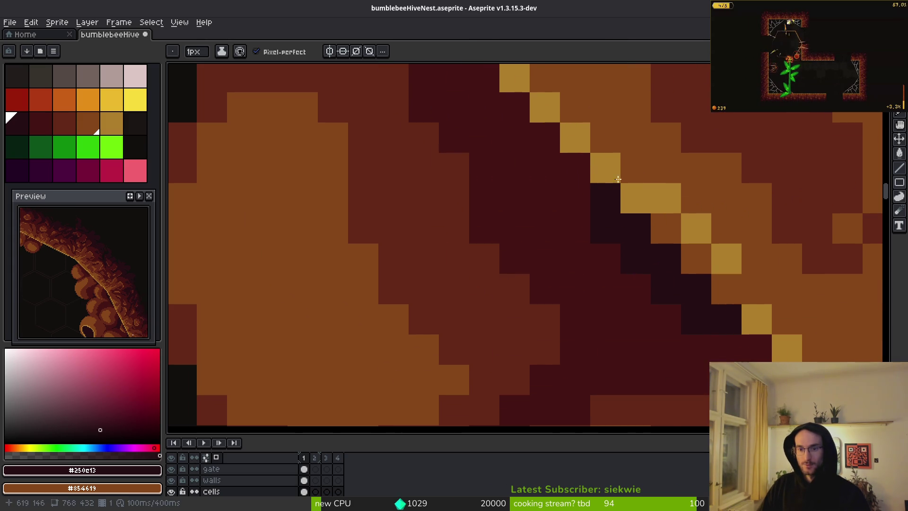
{"action": "left_click_drag", "start_coordinate": [544, 136], "coordinate": [592, 182]}
{"action": "left_click_drag", "start_coordinate": [605, 259], "coordinate": [640, 285]}
{"action": "left_click", "coordinate": [577, 227]}
{"action": "left_click", "coordinate": [585, 206]}
{"action": "scroll", "coordinate": [652, 237], "scroll_direction": "down", "scroll_amount": 2}
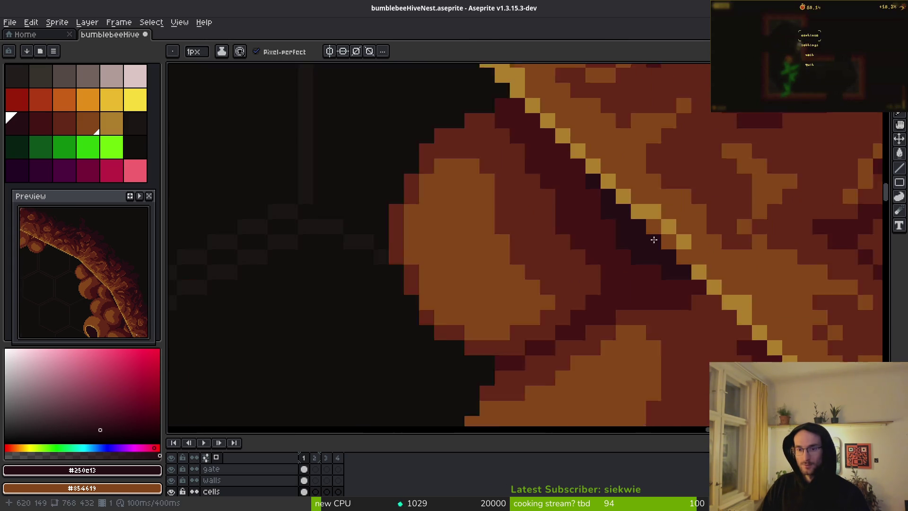
{"action": "scroll", "coordinate": [663, 239], "scroll_direction": "up", "scroll_amount": 2}
{"action": "scroll", "coordinate": [645, 263], "scroll_direction": "down", "scroll_amount": 2}
{"action": "scroll", "coordinate": [608, 263], "scroll_direction": "up", "scroll_amount": 2}
{"action": "scroll", "coordinate": [608, 263], "scroll_direction": "down", "scroll_amount": 2}
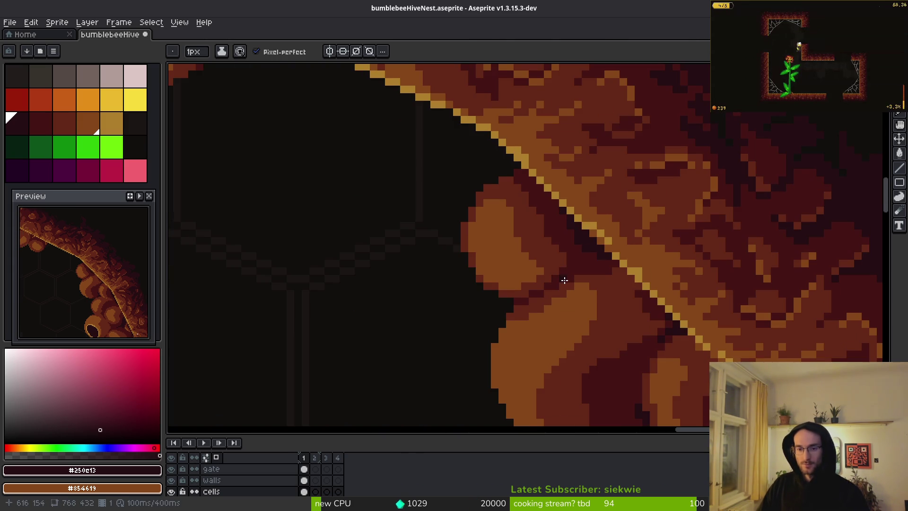
{"action": "scroll", "coordinate": [572, 227], "scroll_direction": "down", "scroll_amount": 2}
{"action": "scroll", "coordinate": [572, 227], "scroll_direction": "up", "scroll_amount": 1}
Step: Paint dark crack lines between the cells, including a diagonal crack running down-left from the gold band
{"action": "scroll", "coordinate": [594, 233], "scroll_direction": "up", "scroll_amount": 2}
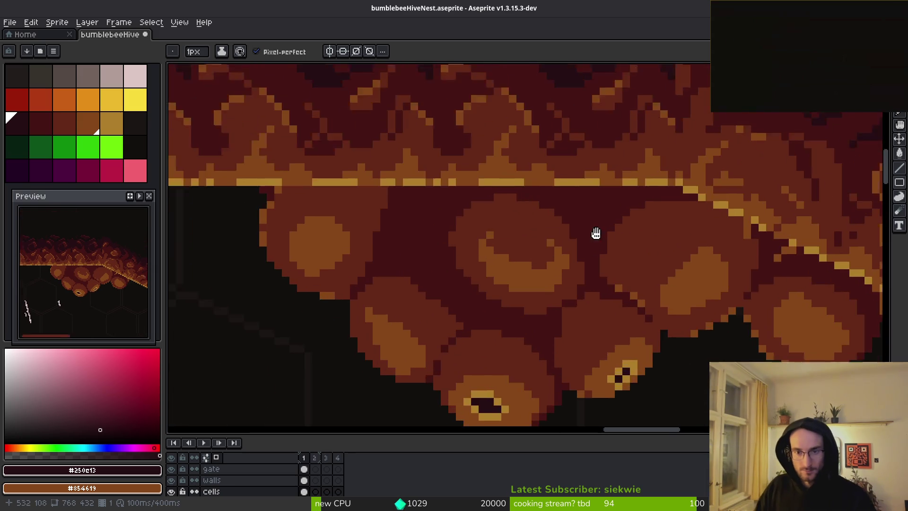
{"action": "scroll", "coordinate": [550, 197], "scroll_direction": "up", "scroll_amount": 2}
{"action": "mouse_move", "coordinate": [550, 197]}
{"action": "left_mouse_down"}
{"action": "mouse_move", "coordinate": [614, 269]}
{"action": "mouse_move", "coordinate": [617, 331]}
{"action": "mouse_move", "coordinate": [659, 235]}
{"action": "mouse_move", "coordinate": [703, 196]}
{"action": "mouse_move", "coordinate": [665, 224]}
{"action": "mouse_move", "coordinate": [629, 207]}
{"action": "mouse_move", "coordinate": [651, 213]}
{"action": "mouse_move", "coordinate": [586, 250]}
{"action": "mouse_move", "coordinate": [596, 251]}
{"action": "left_mouse_up"}
{"action": "scroll", "coordinate": [585, 250], "scroll_direction": "down", "scroll_amount": 5}
{"action": "scroll", "coordinate": [619, 239], "scroll_direction": "up", "scroll_amount": 4}
{"action": "left_click", "coordinate": [566, 280]}
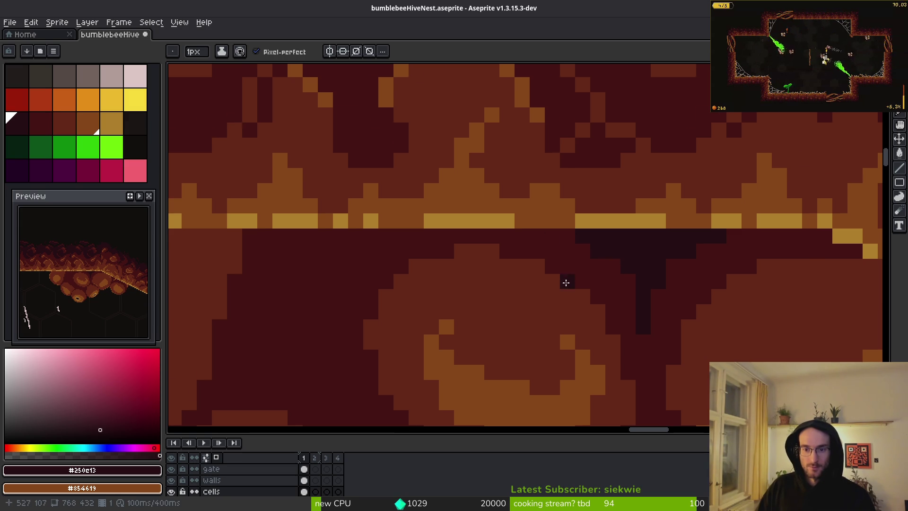
{"action": "scroll", "coordinate": [586, 285], "scroll_direction": "down", "scroll_amount": 2}
{"action": "scroll", "coordinate": [477, 204], "scroll_direction": "up", "scroll_amount": 2}
{"action": "mouse_move", "coordinate": [478, 204]}
{"action": "left_mouse_down"}
{"action": "mouse_move", "coordinate": [496, 240]}
{"action": "mouse_move", "coordinate": [487, 302]}
{"action": "left_mouse_up"}
{"action": "mouse_move", "coordinate": [570, 223]}
{"action": "left_mouse_down"}
{"action": "mouse_move", "coordinate": [501, 288]}
{"action": "mouse_move", "coordinate": [489, 336]}
{"action": "mouse_move", "coordinate": [448, 358]}
{"action": "mouse_move", "coordinate": [462, 358]}
{"action": "left_mouse_up"}
{"action": "left_click", "coordinate": [511, 359]}
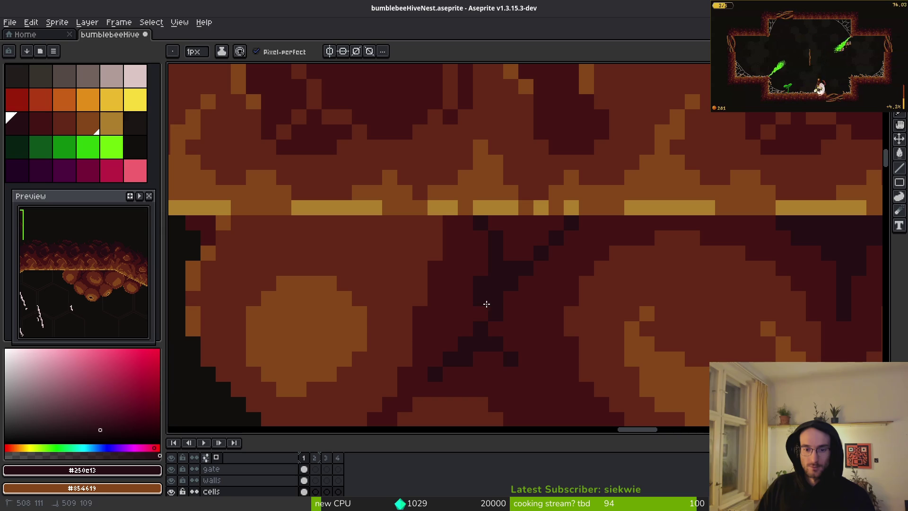
{"action": "mouse_move", "coordinate": [484, 302]}
{"action": "left_mouse_down"}
{"action": "mouse_move", "coordinate": [490, 329]}
{"action": "mouse_move", "coordinate": [511, 348]}
{"action": "left_mouse_up"}
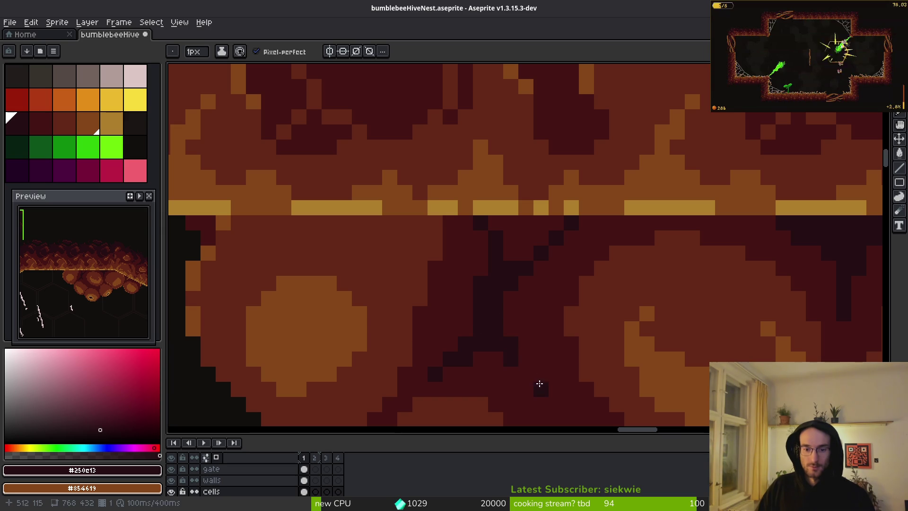
{"action": "left_click", "coordinate": [521, 365]}
Step: Undo the extra crack pixels and paint a dark row just under the gold band
{"action": "key", "text": "ctrl+z"}
{"action": "left_click", "coordinate": [515, 371]}
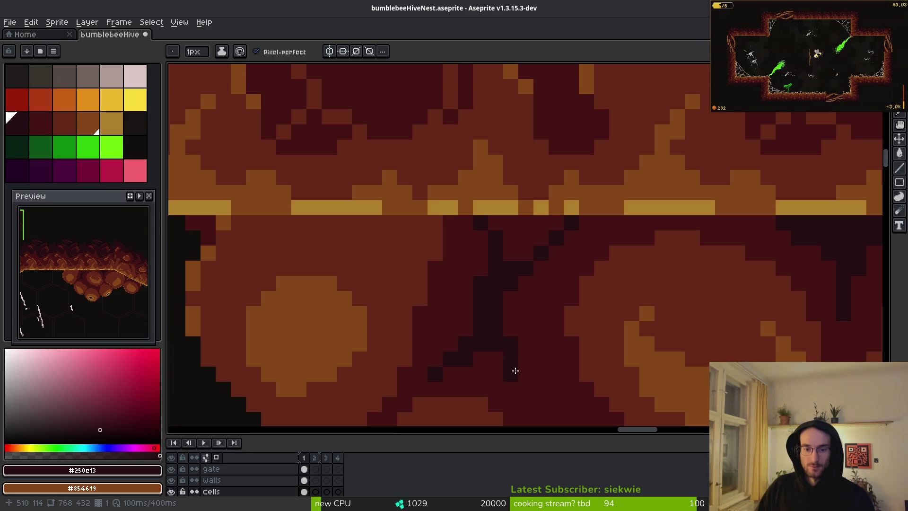
{"action": "scroll", "coordinate": [577, 405], "scroll_direction": "down", "scroll_amount": 3}
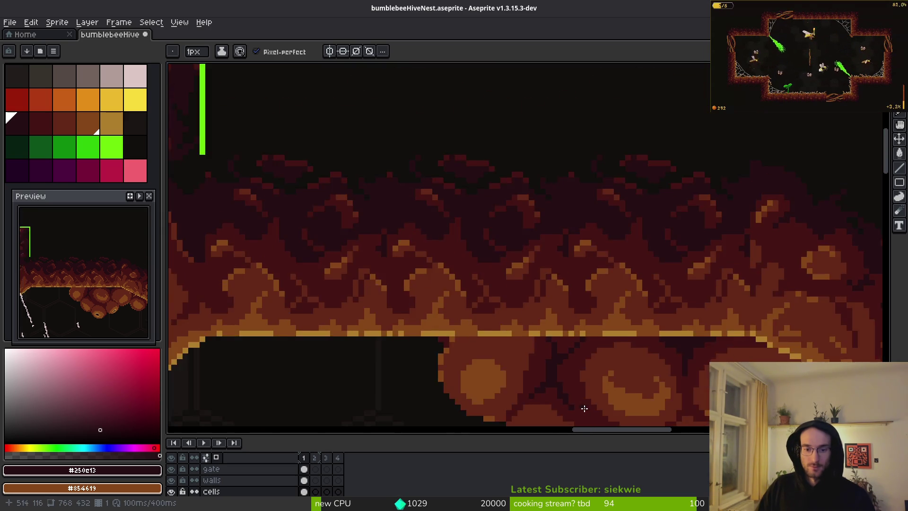
{"action": "scroll", "coordinate": [518, 302], "scroll_direction": "up", "scroll_amount": 1}
{"action": "scroll", "coordinate": [518, 303], "scroll_direction": "up", "scroll_amount": 2}
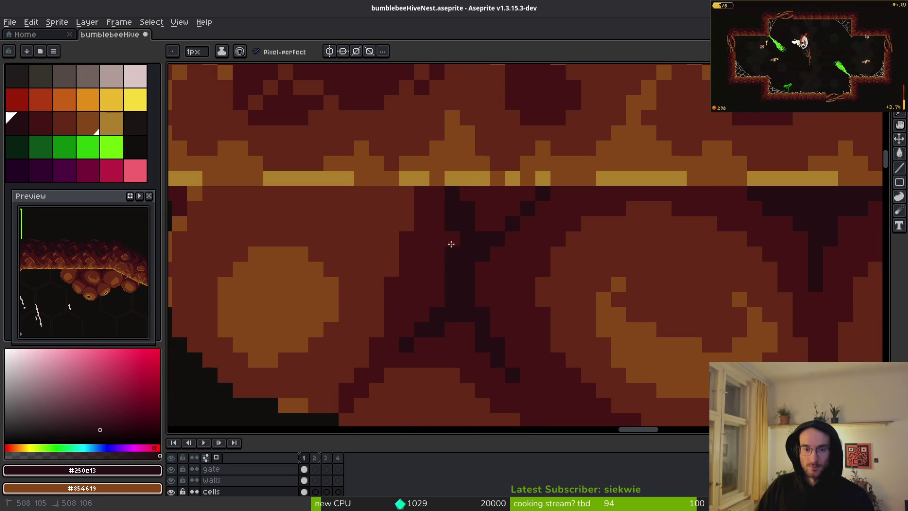
{"action": "key", "text": "ctrl+z"}
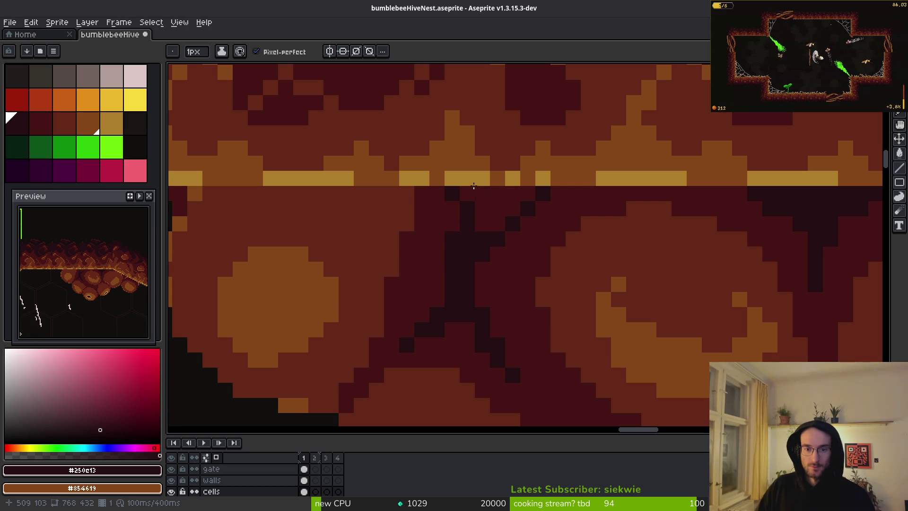
{"action": "left_click", "coordinate": [511, 213]}
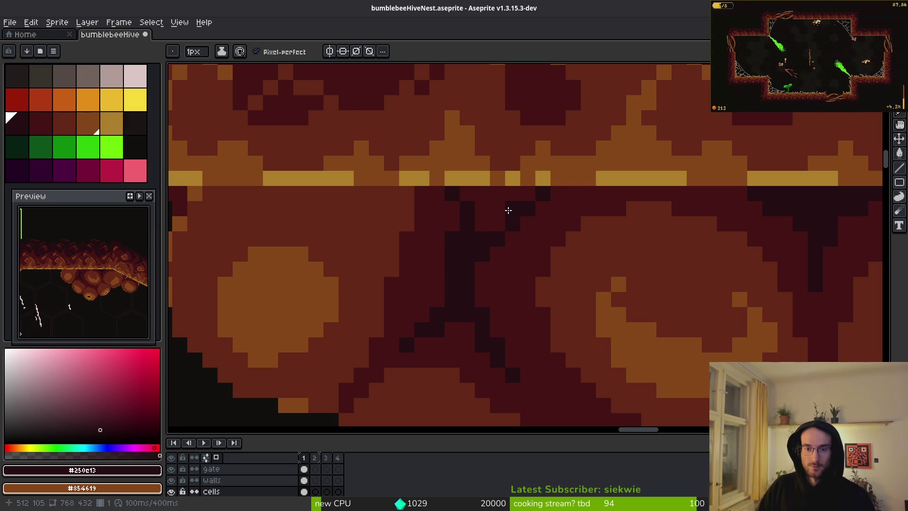
{"action": "left_click_drag", "start_coordinate": [528, 193], "coordinate": [477, 217]}
{"action": "left_click", "coordinate": [468, 193]}
{"action": "left_click", "coordinate": [512, 193]}
{"action": "left_click", "coordinate": [528, 254]}
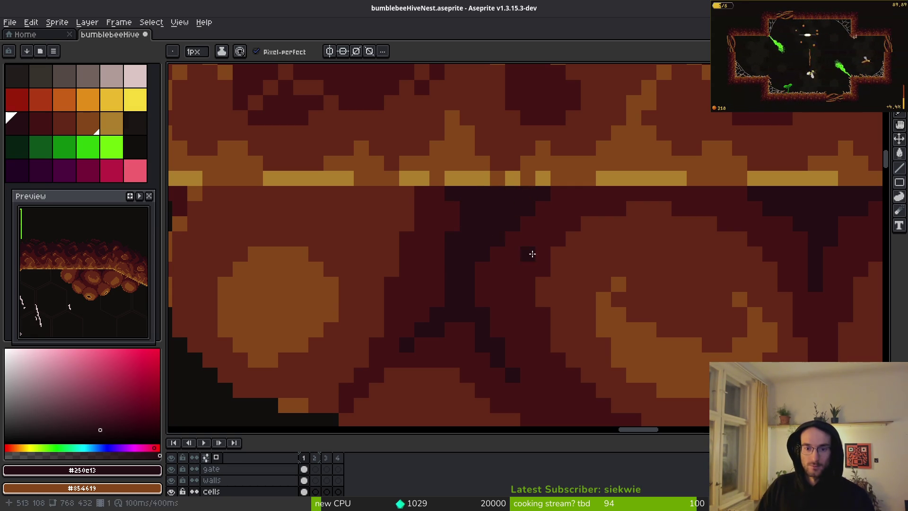
Step: Sample the dark red #431414 and repaint some crack pixels back to dark red
{"action": "left_click", "coordinate": [524, 227], "text": "alt"}
{"action": "left_click_drag", "start_coordinate": [542, 194], "coordinate": [503, 236]}
{"action": "scroll", "coordinate": [552, 250], "scroll_direction": "down", "scroll_amount": 3}
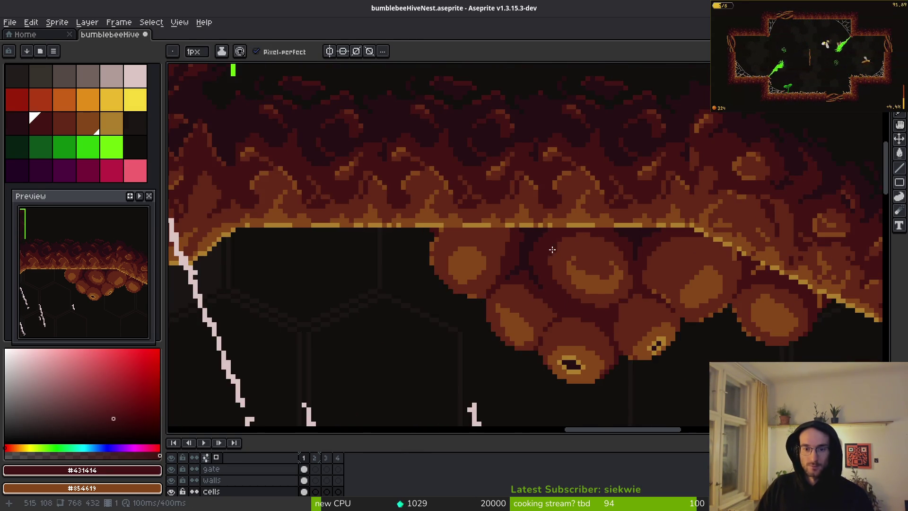
{"action": "scroll", "coordinate": [551, 250], "scroll_direction": "up", "scroll_amount": 5}
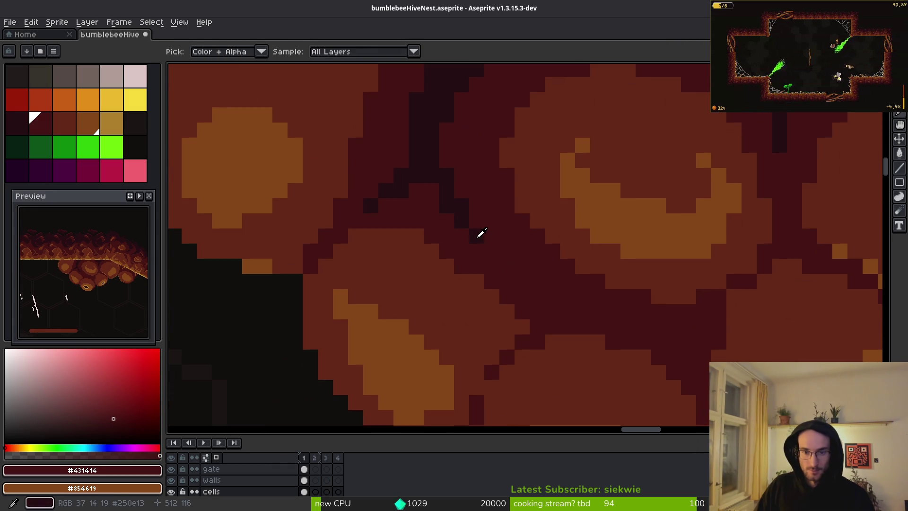
Step: Paint near-black #250e13 shadow strokes along the cell crevice, undoing one stray pixel
{"action": "left_click", "coordinate": [480, 233], "text": "alt"}
{"action": "scroll", "coordinate": [561, 302], "scroll_direction": "up", "scroll_amount": 2}
{"action": "left_click_drag", "start_coordinate": [492, 260], "coordinate": [610, 326]}
{"action": "left_click_drag", "start_coordinate": [580, 297], "coordinate": [450, 245]}
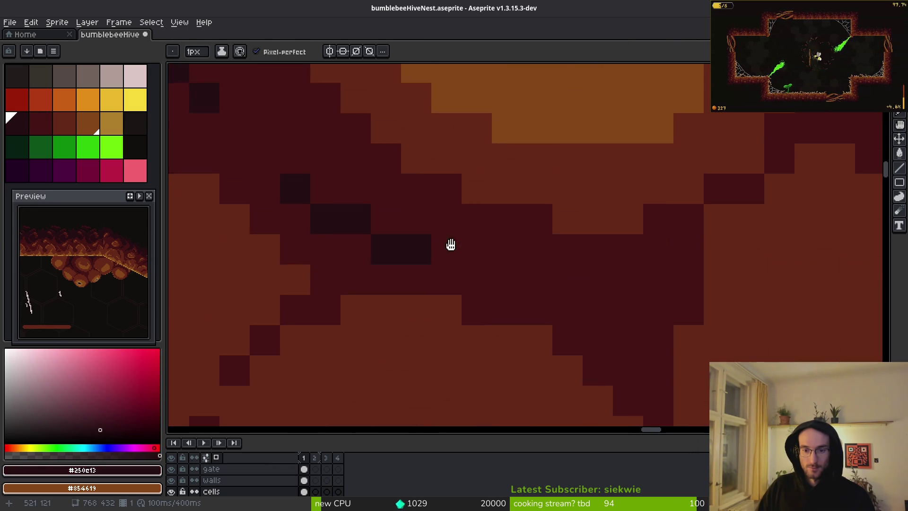
{"action": "mouse_move", "coordinate": [548, 265]}
{"action": "left_mouse_down"}
{"action": "mouse_move", "coordinate": [533, 270]}
{"action": "mouse_move", "coordinate": [584, 288]}
{"action": "mouse_move", "coordinate": [608, 253]}
{"action": "left_mouse_up"}
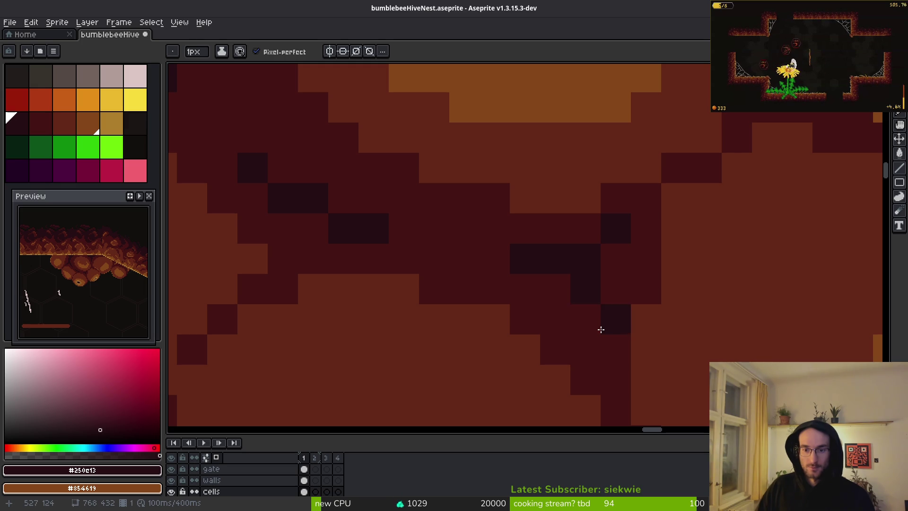
{"action": "left_click", "coordinate": [549, 279]}
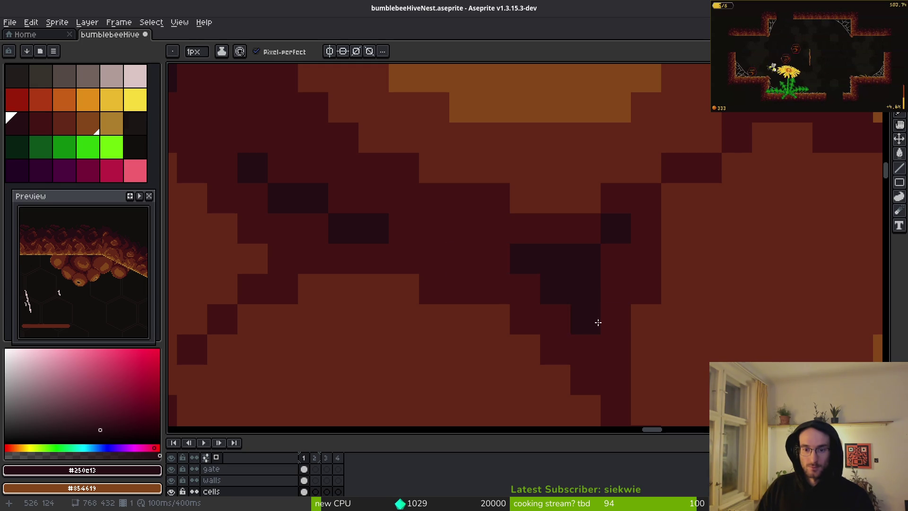
{"action": "key", "text": "ctrl+z"}
{"action": "scroll", "coordinate": [668, 349], "scroll_direction": "down", "scroll_amount": 6}
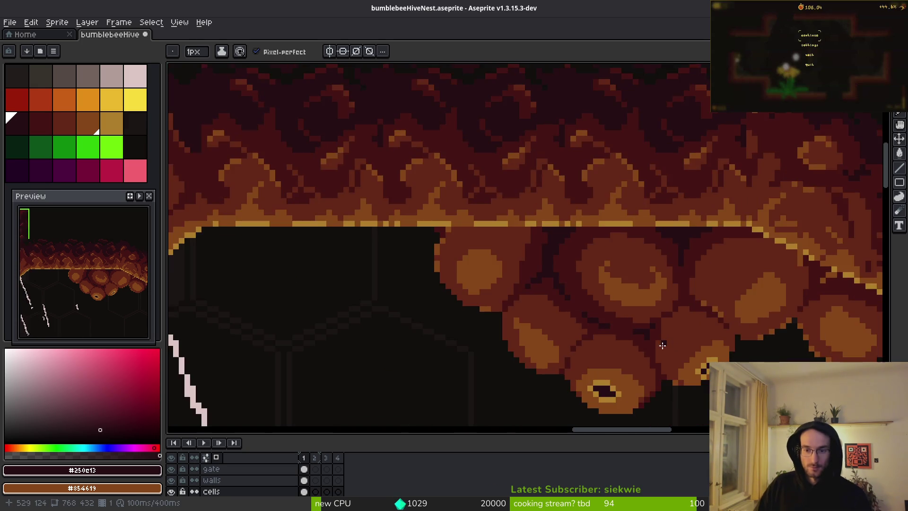
Step: Darken a crevice pixel and touch up a neighbouring pixel with sampled maroon and medium red
{"action": "scroll", "coordinate": [662, 303], "scroll_direction": "down", "scroll_amount": 2}
{"action": "scroll", "coordinate": [629, 237], "scroll_direction": "up", "scroll_amount": 10}
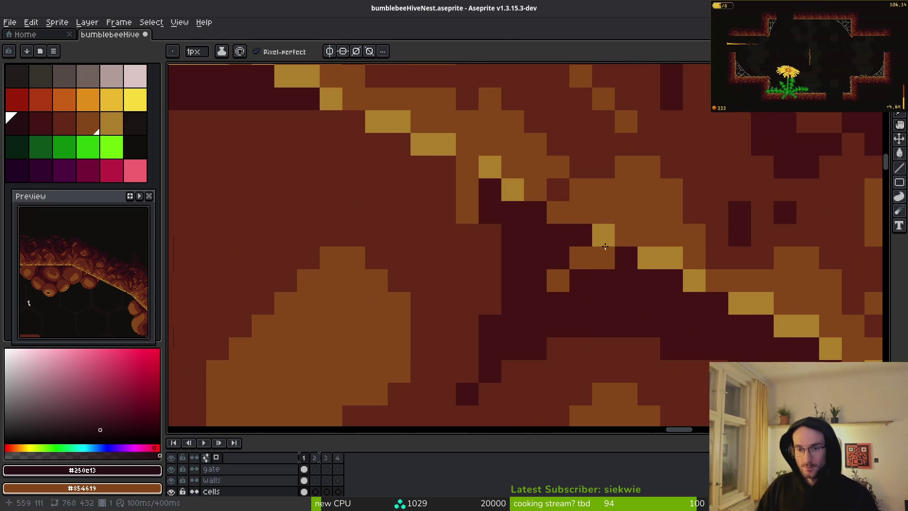
{"action": "left_click_drag", "start_coordinate": [576, 238], "coordinate": [558, 258]}
{"action": "left_click", "coordinate": [573, 277], "text": "alt"}
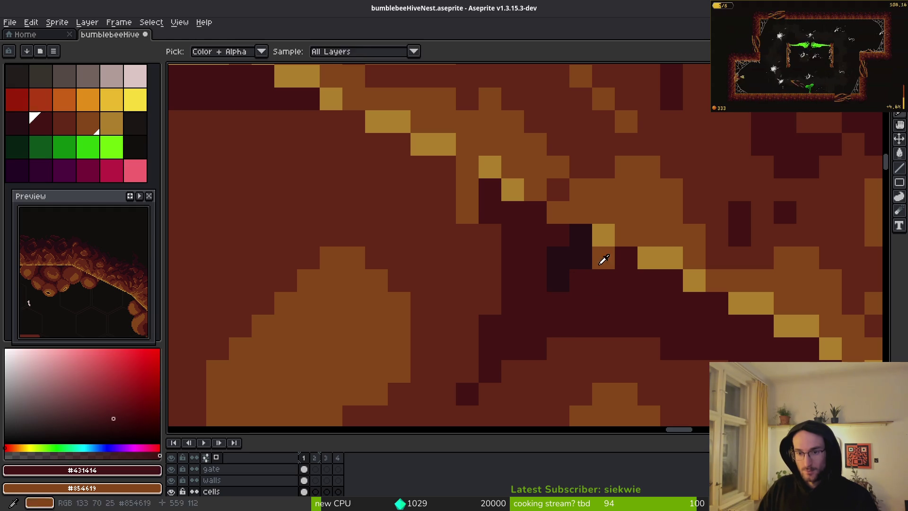
{"action": "key", "text": "ctrl+y"}
{"action": "left_click", "coordinate": [449, 175]}
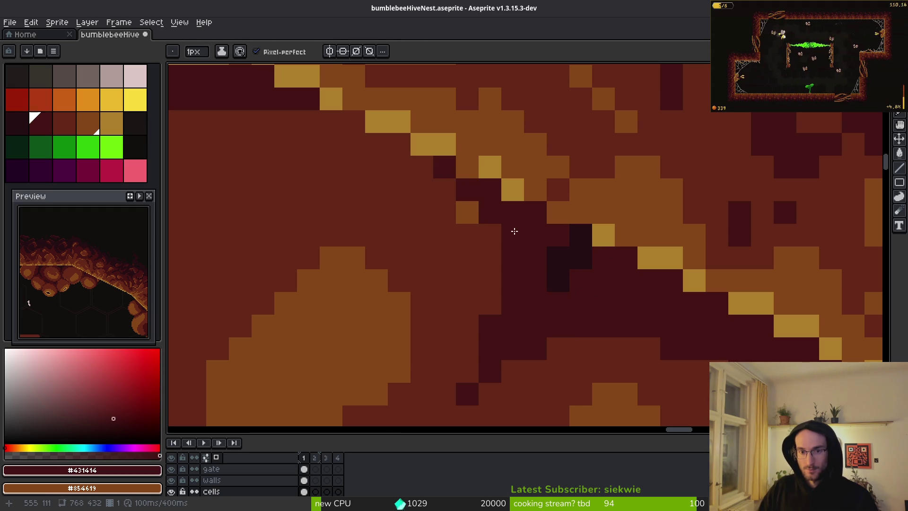
{"action": "left_click", "coordinate": [462, 206], "text": "alt"}
{"action": "left_click", "coordinate": [489, 213]}
Step: Re-sample maroon and medium red, then try and undo a medium-red pixel
{"action": "scroll", "coordinate": [597, 298], "scroll_direction": "down", "scroll_amount": 3}
{"action": "scroll", "coordinate": [640, 329], "scroll_direction": "up", "scroll_amount": 3}
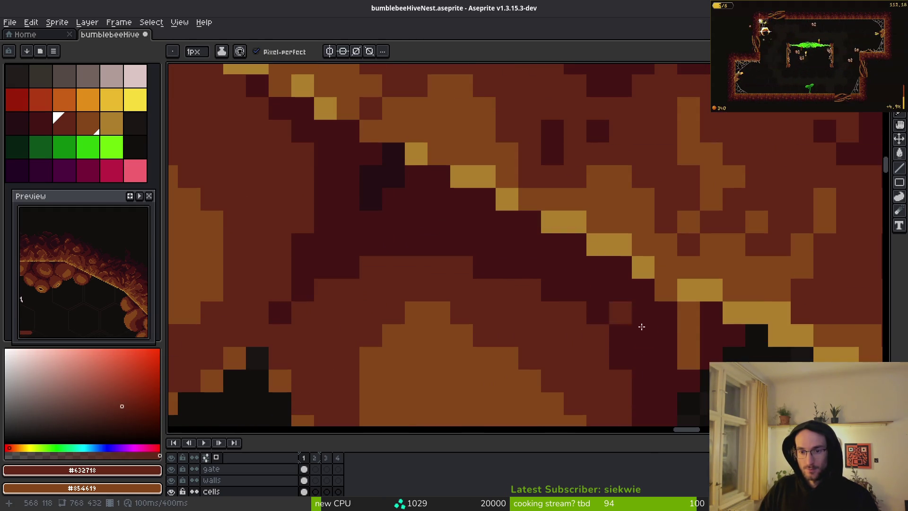
{"action": "left_click", "coordinate": [687, 316], "text": "alt"}
{"action": "scroll", "coordinate": [645, 343], "scroll_direction": "up", "scroll_amount": 1}
{"action": "scroll", "coordinate": [652, 321], "scroll_direction": "down", "scroll_amount": 1}
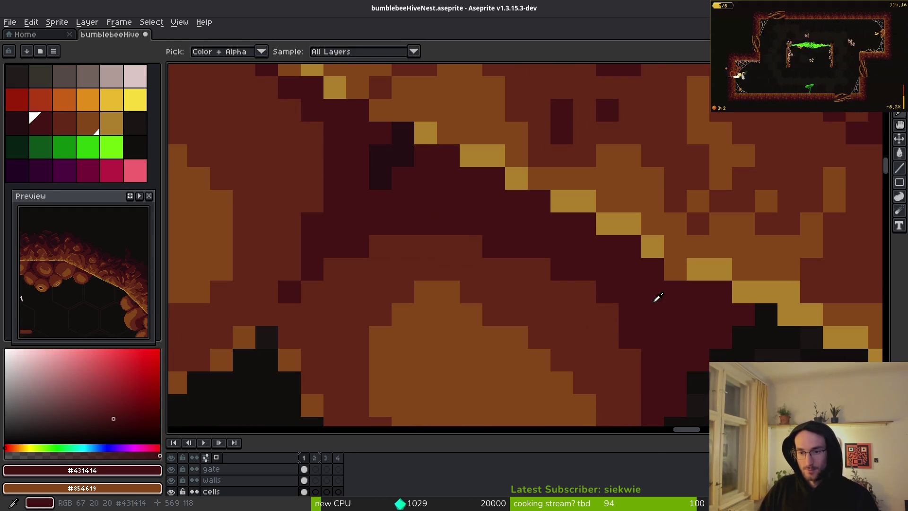
{"action": "left_click", "coordinate": [658, 298], "text": "alt"}
{"action": "left_click", "coordinate": [426, 178]}
{"action": "key", "text": "ctrl+z"}
Step: Sample the darkest shade and draw a near-black shadow line down the crevice
{"action": "left_click", "coordinate": [378, 162], "text": "alt"}
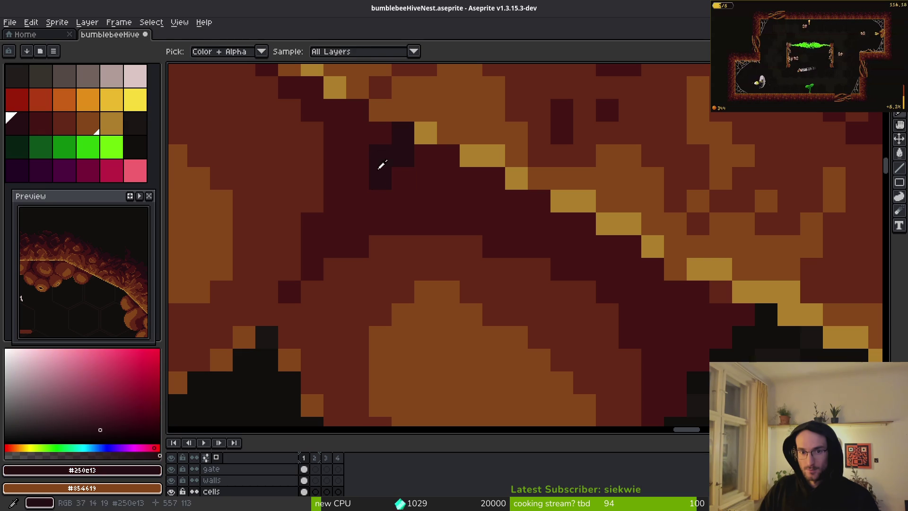
{"action": "scroll", "coordinate": [493, 229], "scroll_direction": "up", "scroll_amount": 1}
{"action": "mouse_move", "coordinate": [570, 223]}
{"action": "left_mouse_down"}
{"action": "mouse_move", "coordinate": [631, 326]}
{"action": "mouse_move", "coordinate": [662, 293]}
{"action": "left_mouse_up"}
{"action": "scroll", "coordinate": [673, 348], "scroll_direction": "down", "scroll_amount": 3}
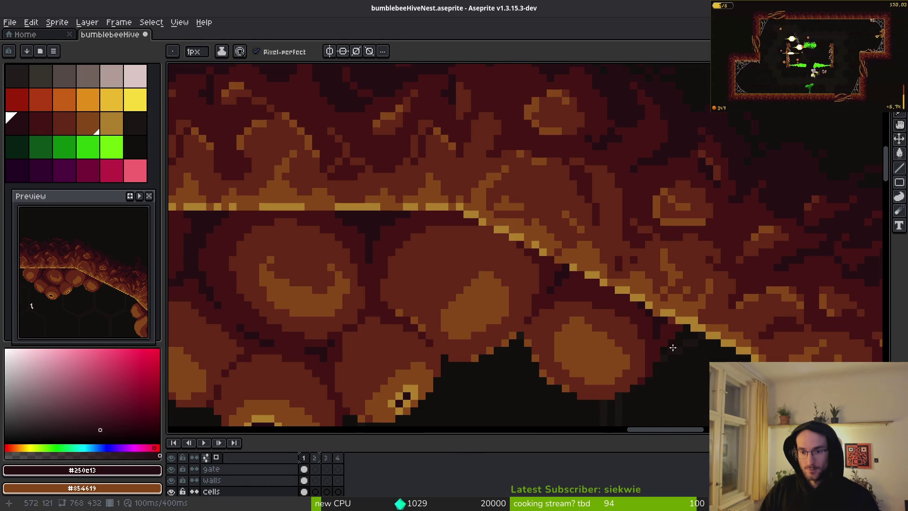
{"action": "scroll", "coordinate": [670, 332], "scroll_direction": "up", "scroll_amount": 5}
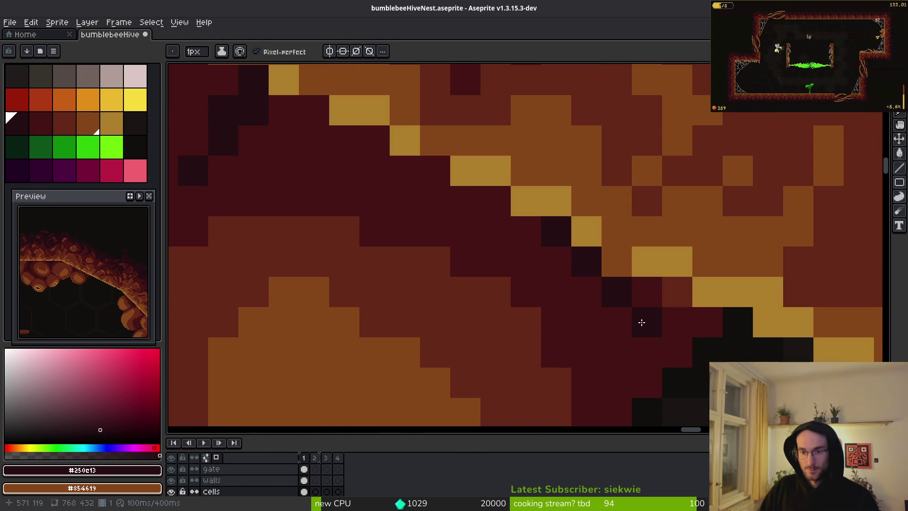
{"action": "scroll", "coordinate": [615, 290], "scroll_direction": "down", "scroll_amount": 5}
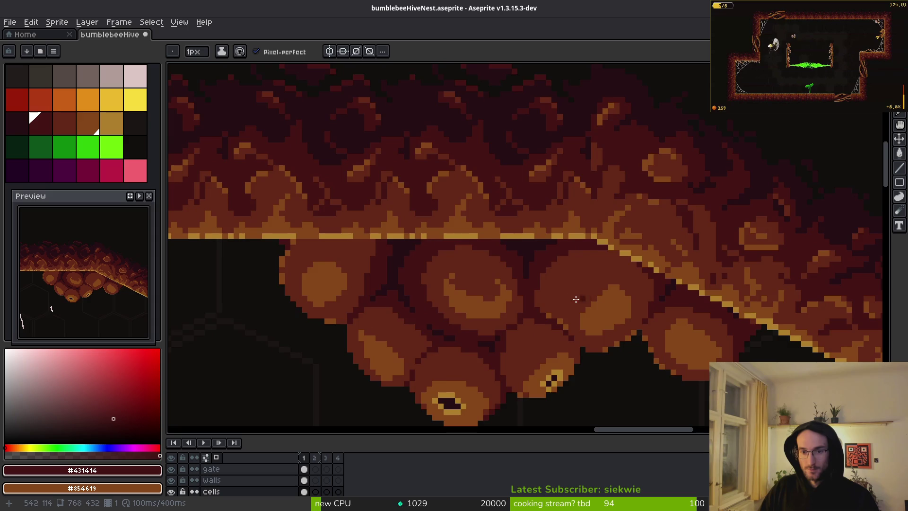
{"action": "scroll", "coordinate": [559, 290], "scroll_direction": "down", "scroll_amount": 2}
{"action": "scroll", "coordinate": [567, 284], "scroll_direction": "up", "scroll_amount": 6}
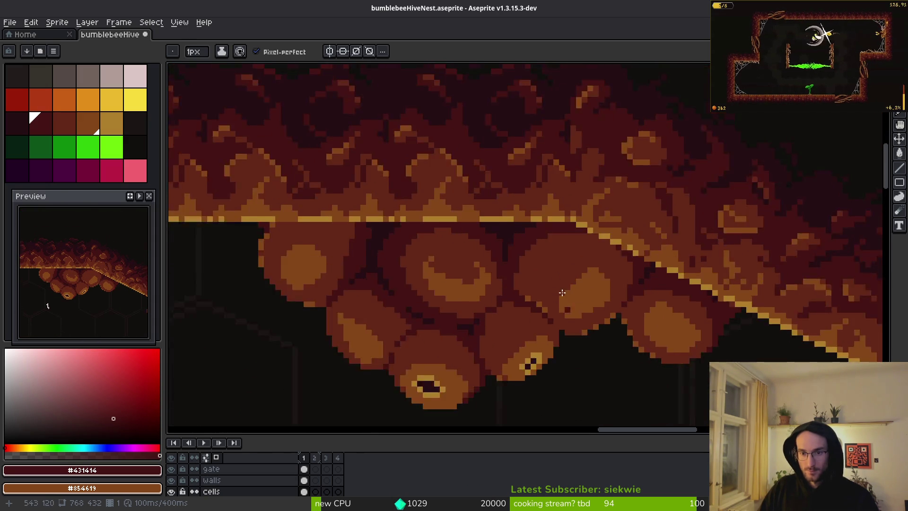
{"action": "scroll", "coordinate": [521, 326], "scroll_direction": "down", "scroll_amount": 2}
{"action": "scroll", "coordinate": [472, 296], "scroll_direction": "up", "scroll_amount": 3}
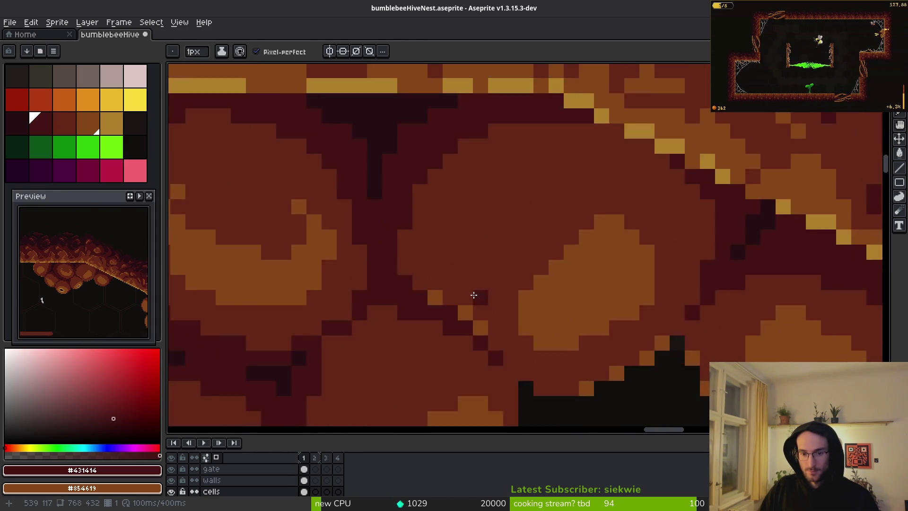
{"action": "scroll", "coordinate": [507, 253], "scroll_direction": "down", "scroll_amount": 1}
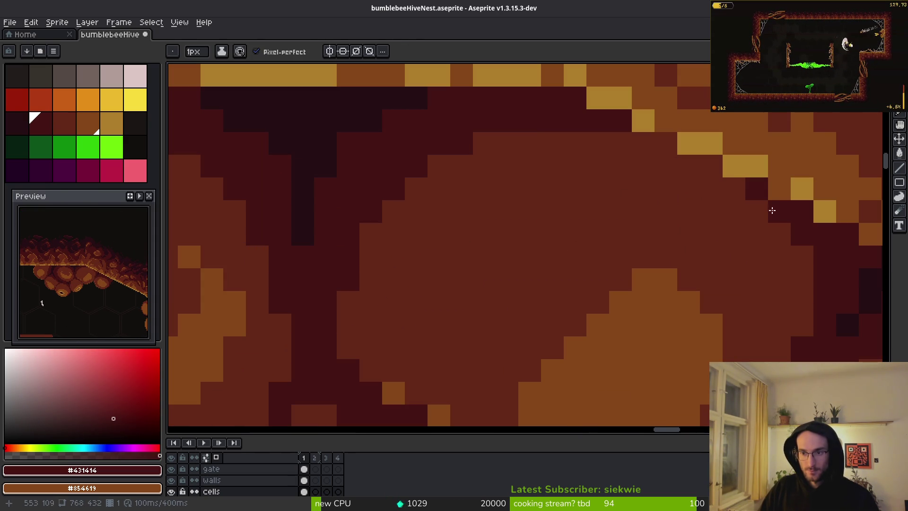
Step: Extend darkest #250e13 pixels along the cell edge and the gold rim's underside
{"action": "mouse_move", "coordinate": [734, 188]}
{"action": "left_mouse_down"}
{"action": "mouse_move", "coordinate": [486, 167]}
{"action": "mouse_move", "coordinate": [355, 308]}
{"action": "mouse_move", "coordinate": [511, 148]}
{"action": "mouse_move", "coordinate": [478, 148]}
{"action": "mouse_move", "coordinate": [670, 136]}
{"action": "left_mouse_up"}
{"action": "left_click_drag", "start_coordinate": [556, 175], "coordinate": [646, 269]}
{"action": "left_click", "coordinate": [420, 218], "text": "alt"}
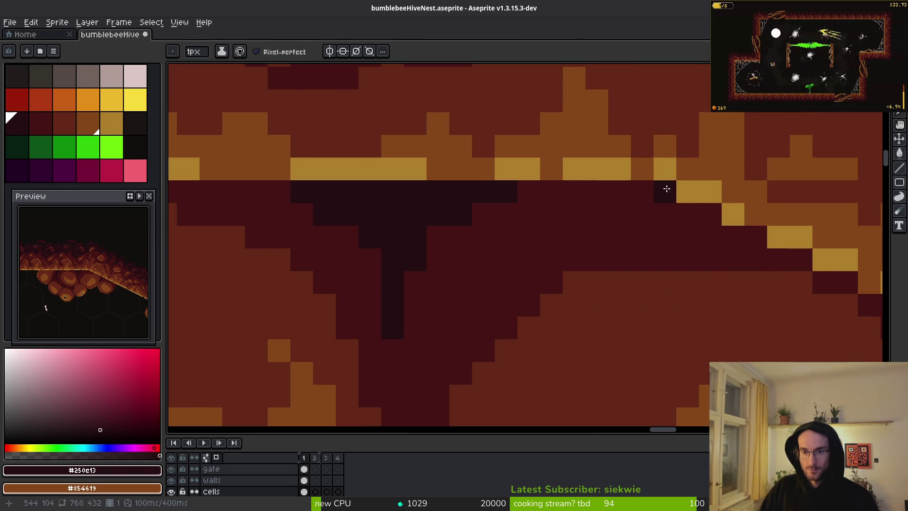
{"action": "mouse_move", "coordinate": [665, 189]}
{"action": "left_mouse_down"}
{"action": "mouse_move", "coordinate": [461, 214]}
{"action": "mouse_move", "coordinate": [423, 236]}
{"action": "mouse_move", "coordinate": [427, 261]}
{"action": "mouse_move", "coordinate": [413, 297]}
{"action": "left_mouse_up"}
Step: Darken the crevice beside the cell with maroon and darkest-shade shadow pixels
{"action": "scroll", "coordinate": [497, 305], "scroll_direction": "down", "scroll_amount": 3}
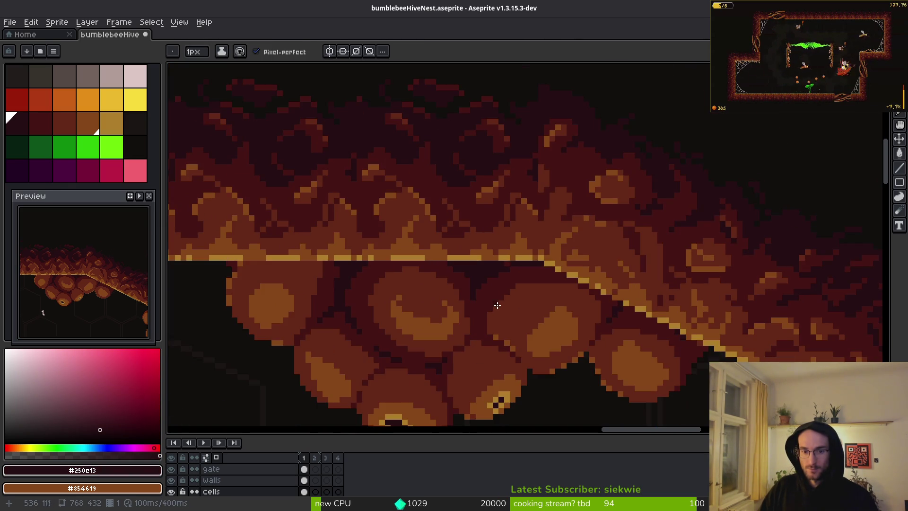
{"action": "scroll", "coordinate": [496, 321], "scroll_direction": "up", "scroll_amount": 5}
{"action": "scroll", "coordinate": [481, 298], "scroll_direction": "down", "scroll_amount": 2}
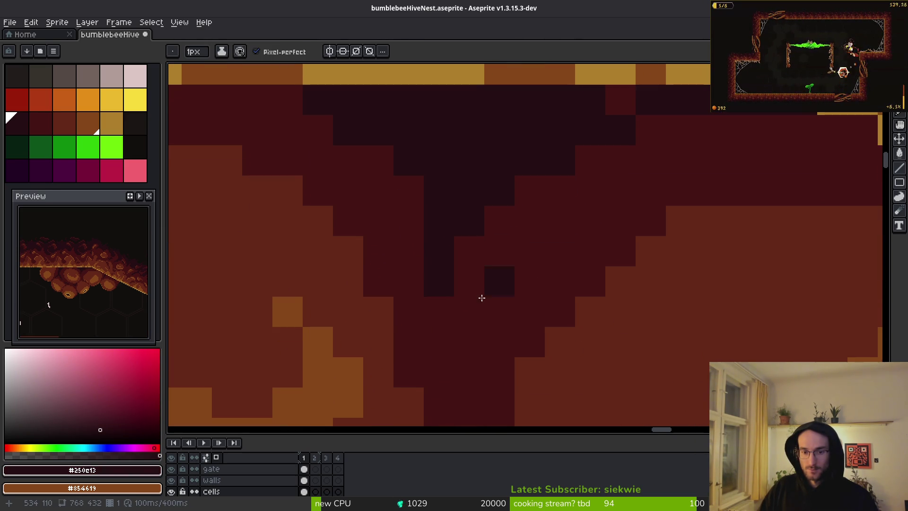
{"action": "left_click", "coordinate": [412, 233], "text": "alt"}
{"action": "left_click", "coordinate": [439, 191]}
{"action": "left_click", "coordinate": [524, 162], "text": "alt"}
{"action": "left_click_drag", "start_coordinate": [525, 189], "coordinate": [468, 340]}
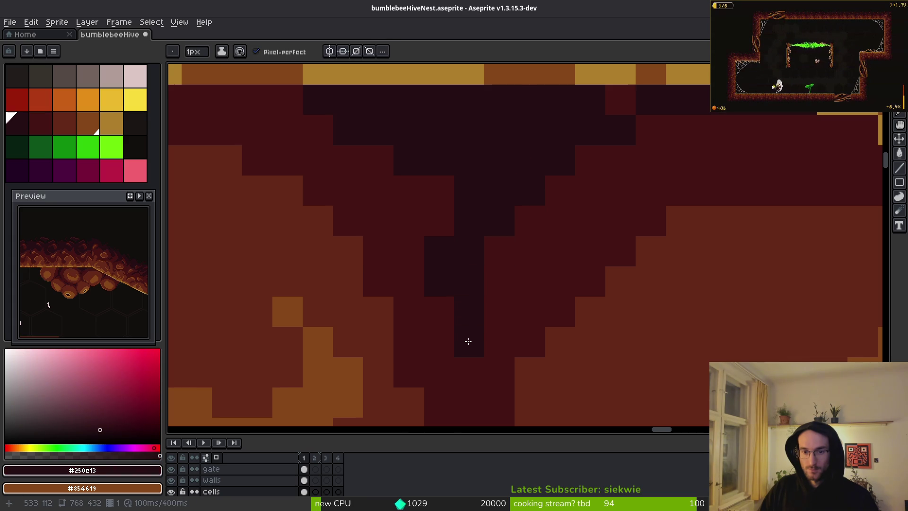
{"action": "key", "text": "ctrl+z"}
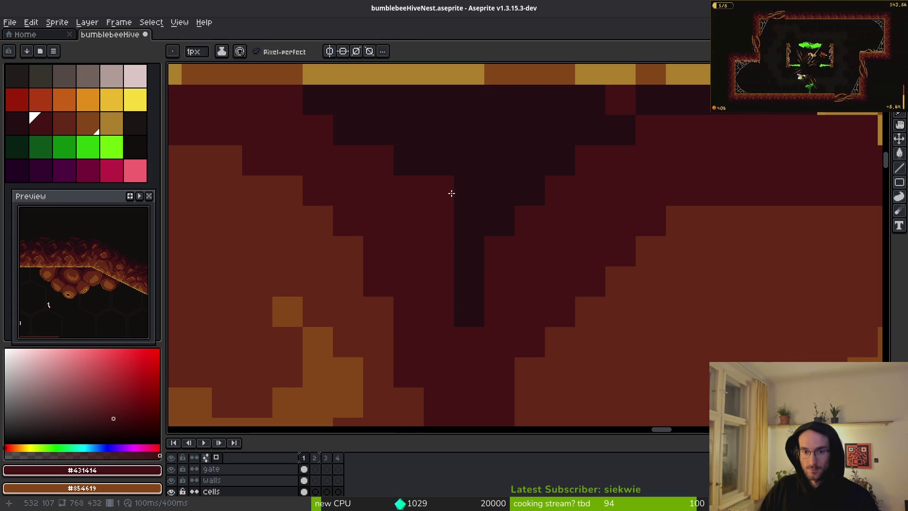
{"action": "left_click", "coordinate": [438, 185]}
{"action": "left_click", "coordinate": [621, 100]}
{"action": "left_click", "coordinate": [610, 167]}
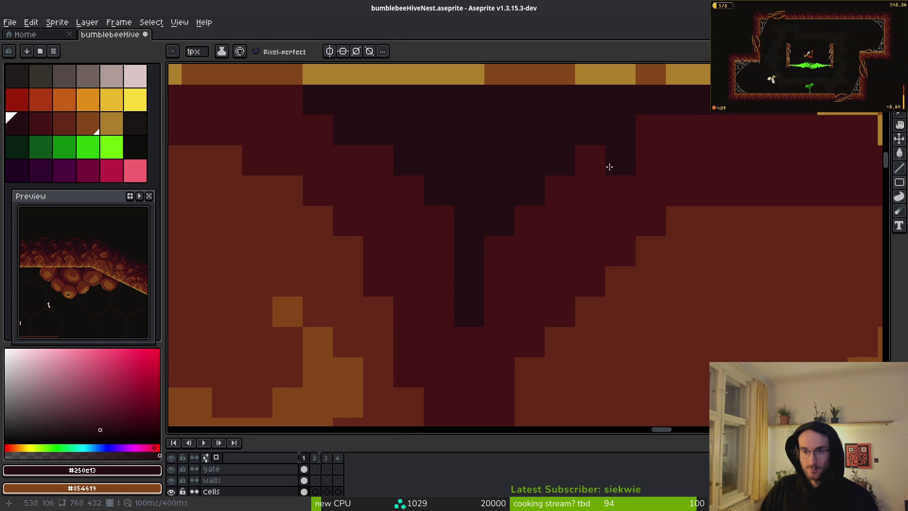
{"action": "left_click", "coordinate": [651, 133]}
Step: Touch up the cell edge pixels in maroon, light brown and medium brown
{"action": "scroll", "coordinate": [675, 189], "scroll_direction": "down", "scroll_amount": 1}
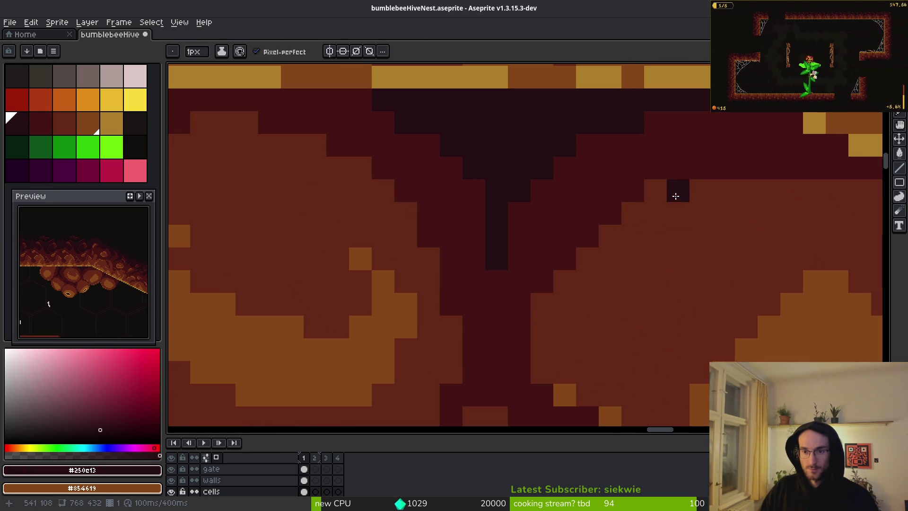
{"action": "left_click", "coordinate": [555, 329], "text": "alt"}
{"action": "left_click", "coordinate": [520, 303], "text": "alt"}
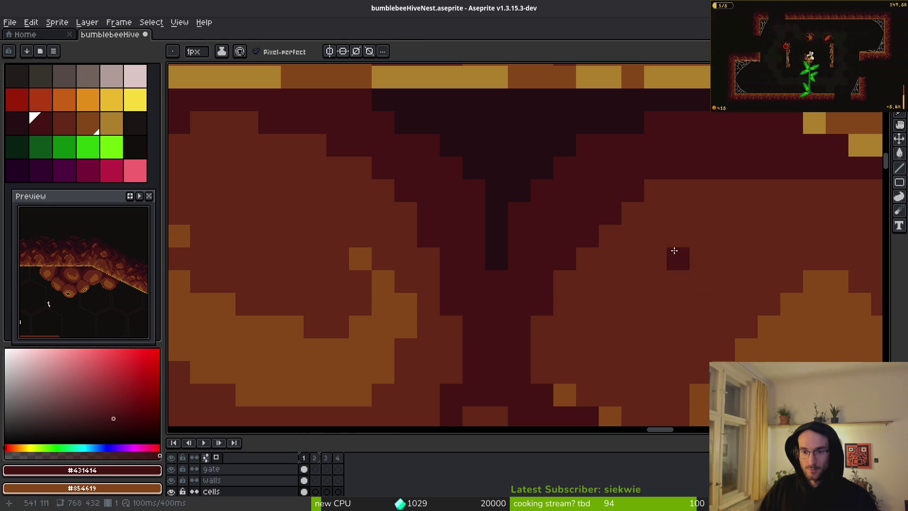
{"action": "left_click_drag", "start_coordinate": [655, 189], "coordinate": [678, 190]}
{"action": "scroll", "coordinate": [755, 263], "scroll_direction": "down", "scroll_amount": 4}
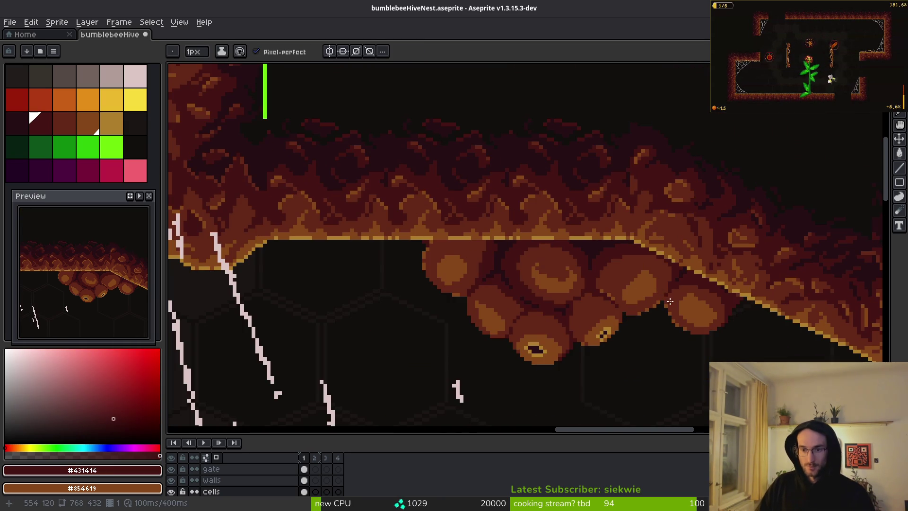
{"action": "scroll", "coordinate": [643, 298], "scroll_direction": "up", "scroll_amount": 4}
{"action": "left_click", "coordinate": [590, 260]}
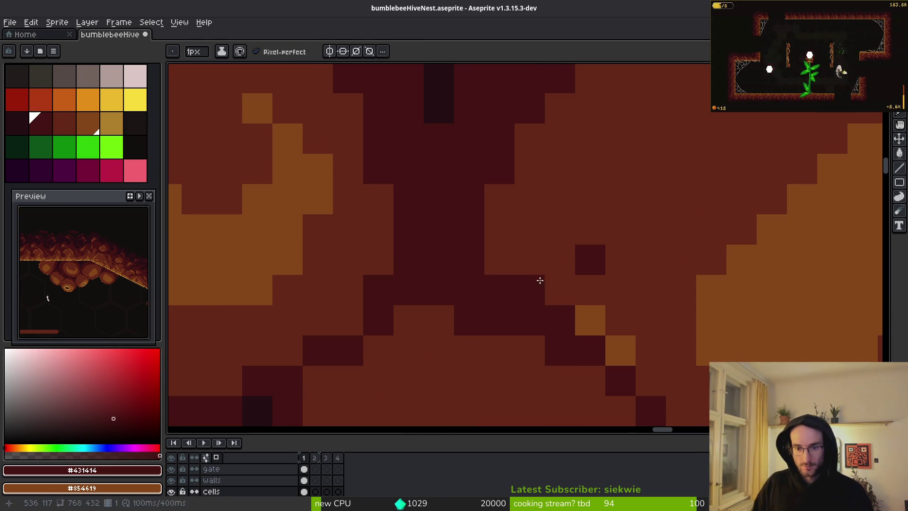
{"action": "left_click", "coordinate": [544, 272], "text": "alt"}
{"action": "left_click", "coordinate": [592, 261]}
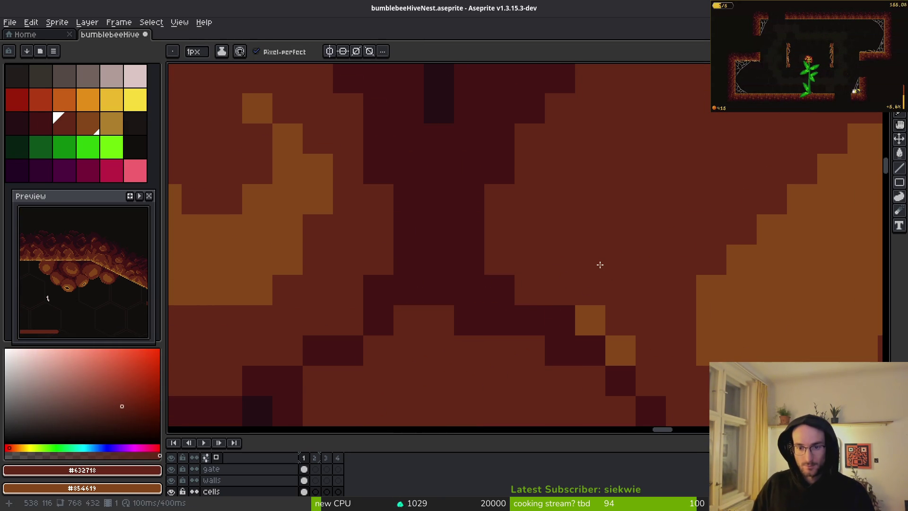
{"action": "left_click", "coordinate": [541, 314], "text": "alt"}
{"action": "left_click", "coordinate": [597, 319]}
{"action": "left_click", "coordinate": [606, 315], "text": "alt"}
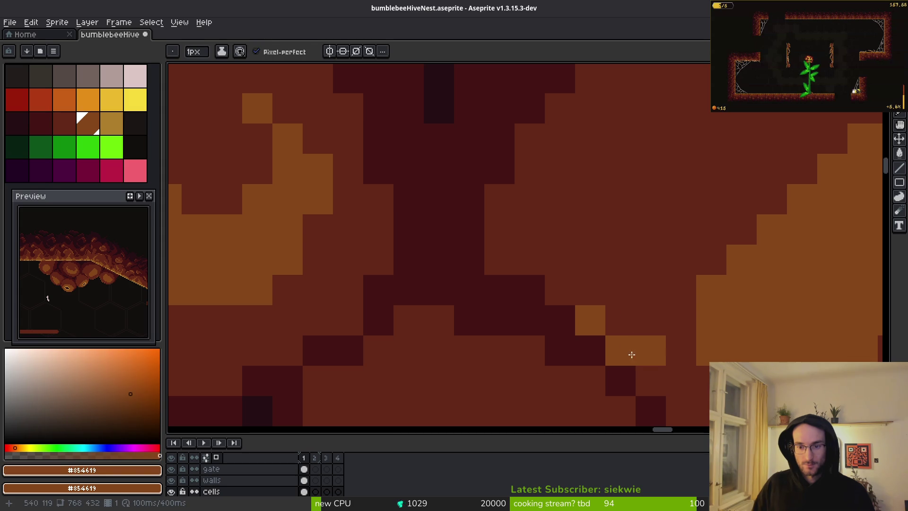
{"action": "left_click", "coordinate": [592, 313]}
Step: Pick the mid red-brown from the cell as the pencil colour
{"action": "scroll", "coordinate": [687, 320], "scroll_direction": "down", "scroll_amount": 4}
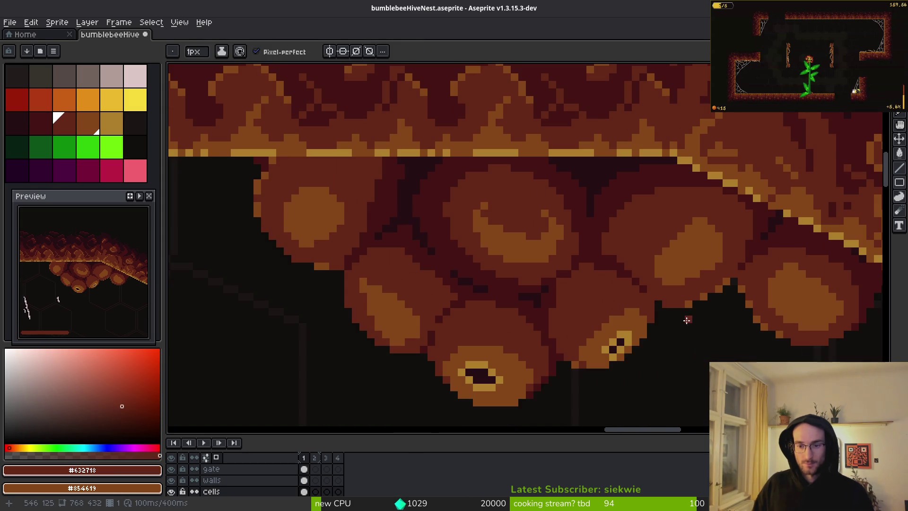
{"action": "scroll", "coordinate": [636, 364], "scroll_direction": "down", "scroll_amount": 3}
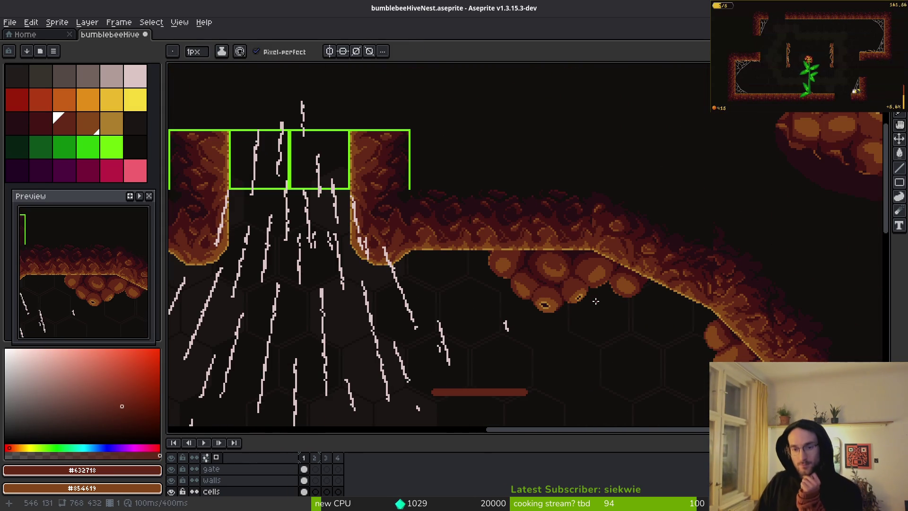
{"action": "scroll", "coordinate": [596, 301], "scroll_direction": "up", "scroll_amount": 5}
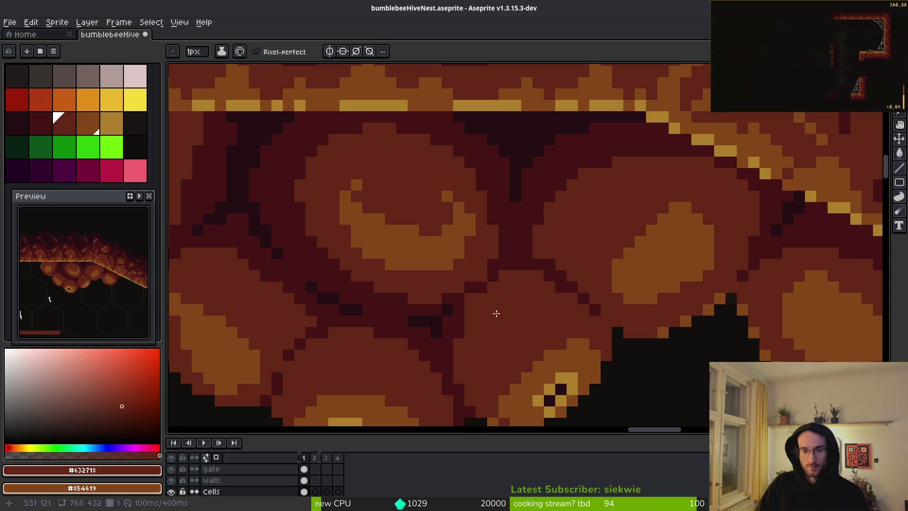
{"action": "key", "text": "9"}
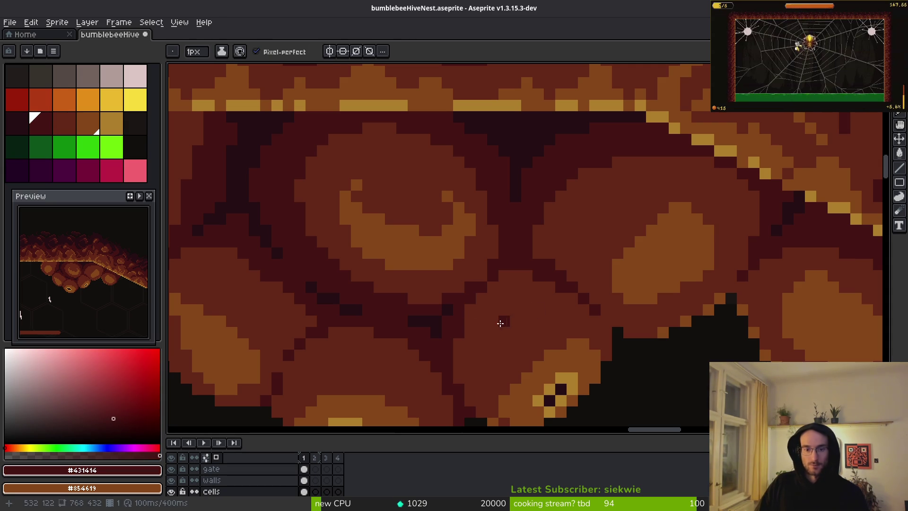
{"action": "scroll", "coordinate": [468, 310], "scroll_direction": "down", "scroll_amount": 3}
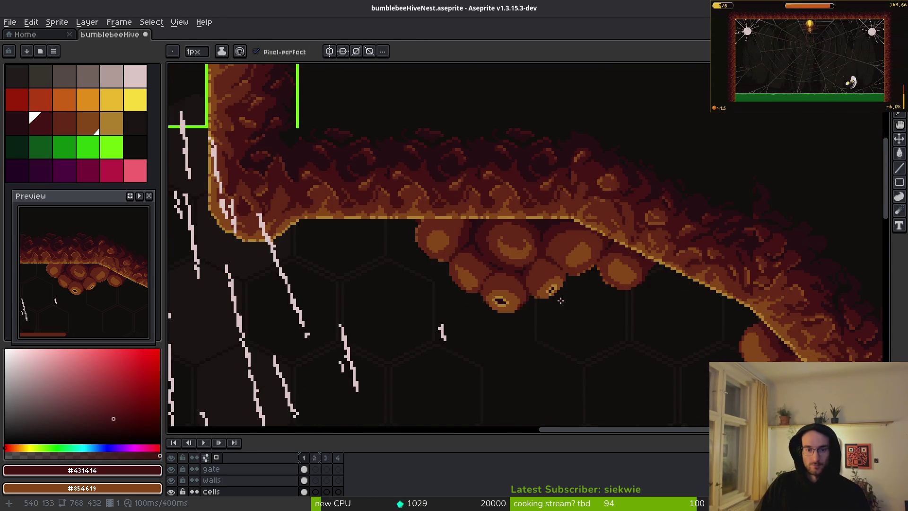
{"action": "scroll", "coordinate": [560, 301], "scroll_direction": "up", "scroll_amount": 5}
{"action": "key", "text": "i"}
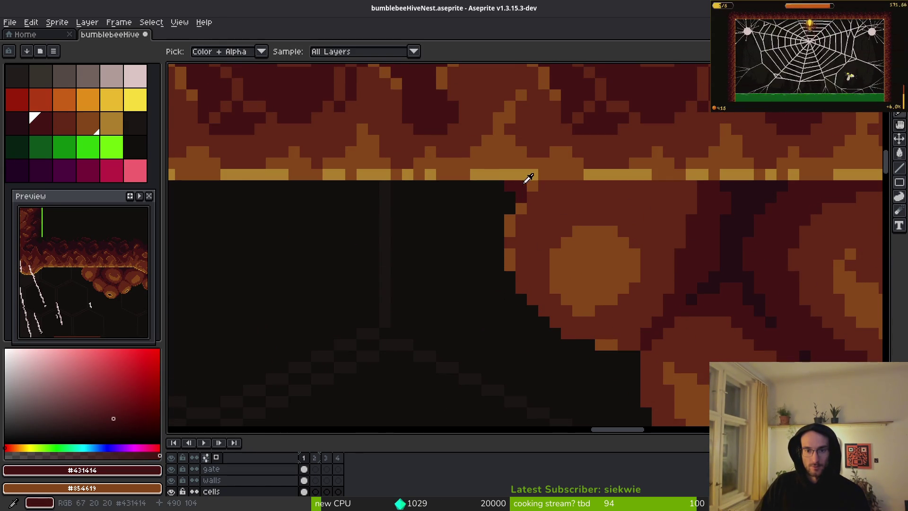
{"action": "left_click", "coordinate": [531, 182]}
{"action": "key", "text": "b"}
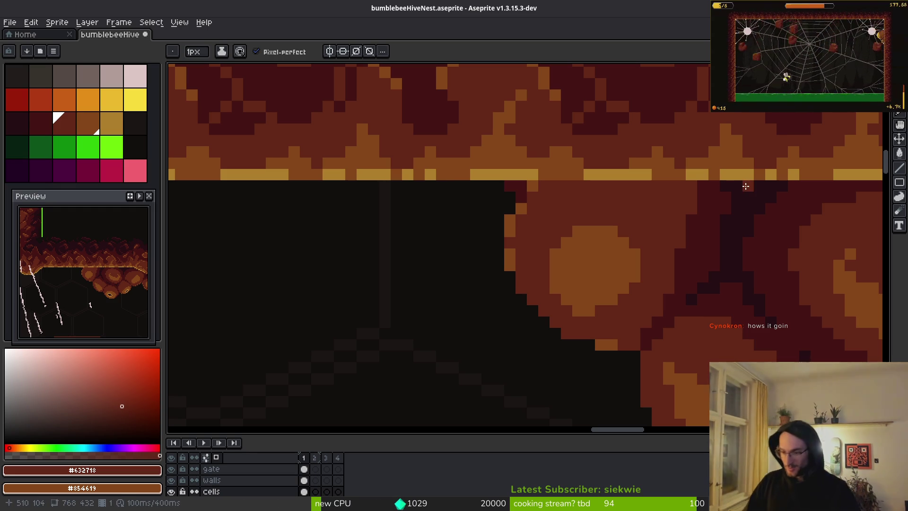
Step: Magic-wand the cell's round highlight and move it down one pixel
{"action": "scroll", "coordinate": [638, 331], "scroll_direction": "up", "scroll_amount": 2}
{"action": "key", "text": "w"}
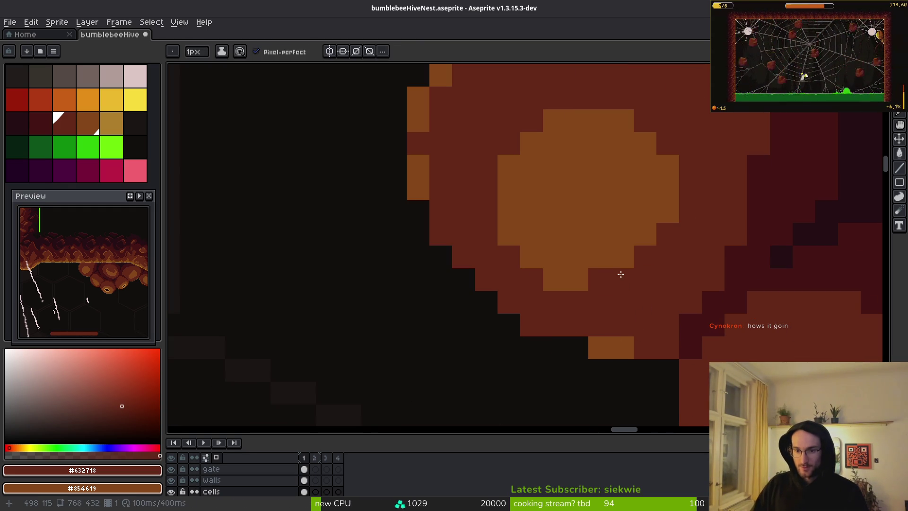
{"action": "scroll", "coordinate": [620, 274], "scroll_direction": "down", "scroll_amount": 2}
{"action": "left_click", "coordinate": [604, 217]}
{"action": "left_click_drag", "start_coordinate": [605, 217], "coordinate": [611, 243]}
{"action": "key", "text": "Return"}
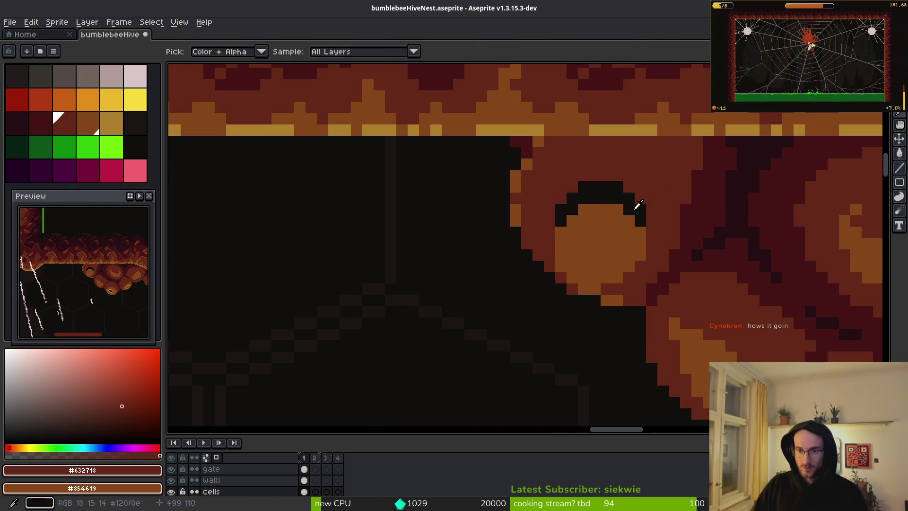
Step: Fill the gap above the highlight dark and stroke the cell's top and right rim
{"action": "key", "text": "g"}
{"action": "left_click", "coordinate": [637, 204]}
{"action": "left_click", "coordinate": [675, 199], "text": "alt"}
{"action": "scroll", "coordinate": [675, 199], "scroll_direction": "up", "scroll_amount": 1}
{"action": "key", "text": "b"}
{"action": "scroll", "coordinate": [560, 192], "scroll_direction": "up", "scroll_amount": 1}
{"action": "mouse_move", "coordinate": [525, 196]}
{"action": "left_mouse_down"}
{"action": "mouse_move", "coordinate": [621, 191]}
{"action": "mouse_move", "coordinate": [807, 288]}
{"action": "mouse_move", "coordinate": [813, 195]}
{"action": "mouse_move", "coordinate": [776, 197]}
{"action": "left_mouse_up"}
Step: Darken the cell's top-right corner, enclosed brown patch and upper rim pixels
{"action": "key", "text": "g"}
{"action": "left_click", "coordinate": [781, 207]}
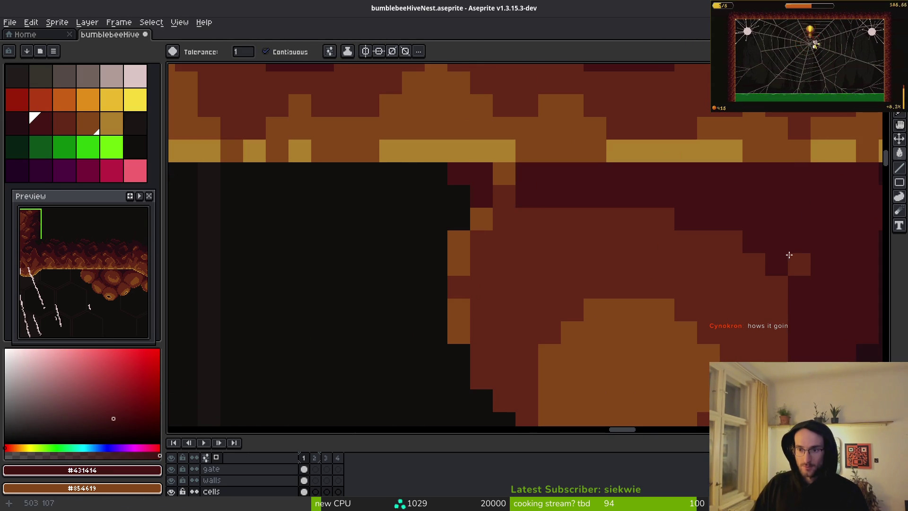
{"action": "left_click", "coordinate": [788, 255]}
{"action": "key", "text": "ctrl+'"}
{"action": "key", "text": "b"}
{"action": "left_click", "coordinate": [780, 307]}
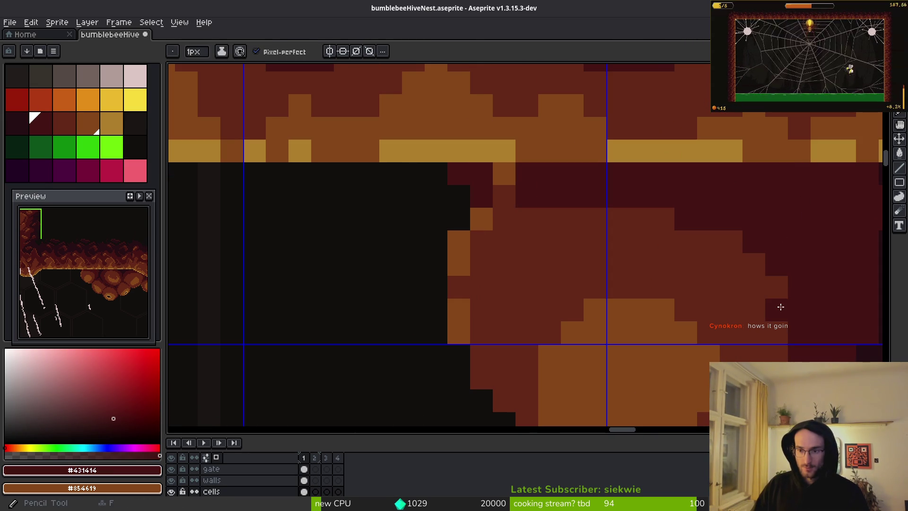
{"action": "left_click", "coordinate": [783, 288]}
{"action": "key", "text": "ctrl+'"}
{"action": "mouse_move", "coordinate": [801, 263]}
{"action": "left_mouse_down"}
{"action": "mouse_move", "coordinate": [592, 273]}
{"action": "mouse_move", "coordinate": [501, 260]}
{"action": "left_mouse_up"}
{"action": "left_click", "coordinate": [392, 183]}
{"action": "mouse_move", "coordinate": [394, 161]}
{"action": "left_mouse_down"}
{"action": "mouse_move", "coordinate": [452, 222]}
{"action": "mouse_move", "coordinate": [373, 203]}
{"action": "left_mouse_up"}
Step: Clean up the upper-left rim, darkening brown pixels and erasing two stray pixels
{"action": "left_click", "coordinate": [452, 222], "text": "alt"}
{"action": "left_click", "coordinate": [529, 176], "text": "alt"}
{"action": "left_click", "coordinate": [341, 242]}
{"action": "left_click", "coordinate": [415, 198]}
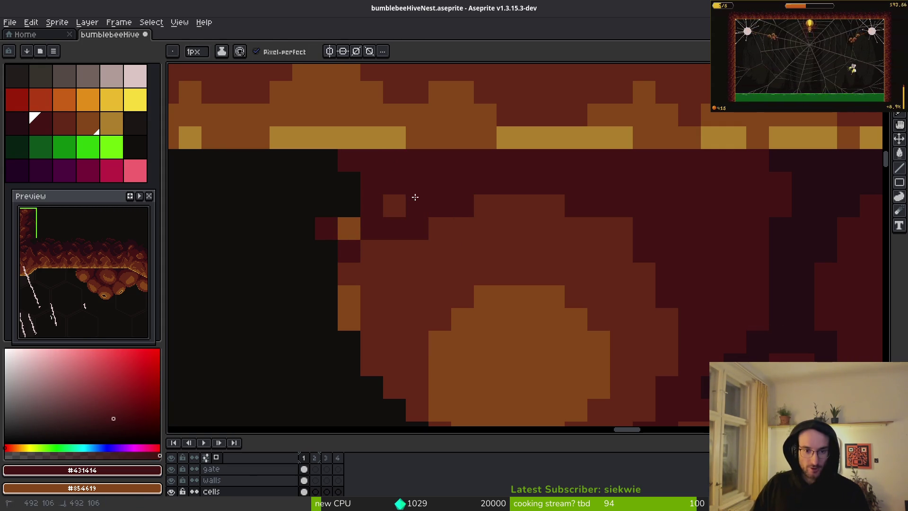
{"action": "key", "text": "e"}
{"action": "left_click_drag", "start_coordinate": [326, 229], "coordinate": [349, 229]}
{"action": "key", "text": "b"}
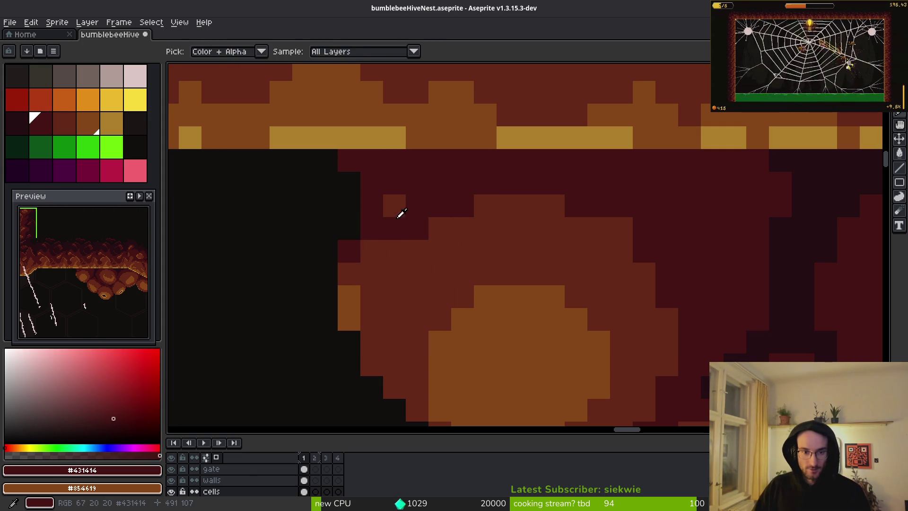
{"action": "left_click", "coordinate": [392, 204]}
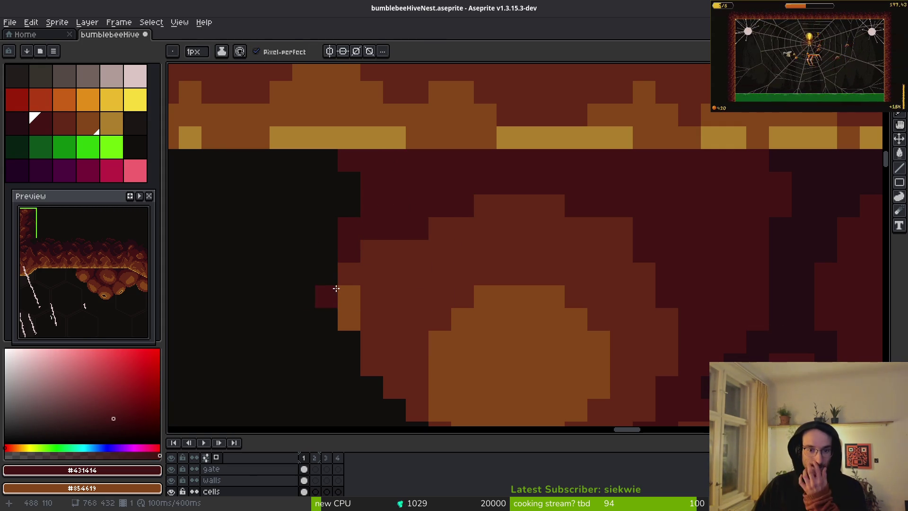
Step: Draw an orange-brown #854619 stroke along the cell's left rim
{"action": "scroll", "coordinate": [365, 268], "scroll_direction": "down", "scroll_amount": 2}
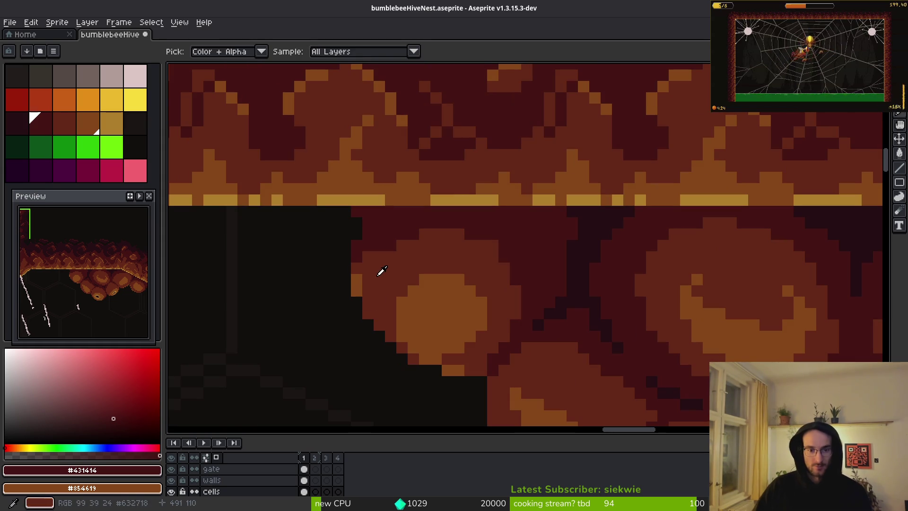
{"action": "left_click", "coordinate": [366, 291], "text": "alt"}
{"action": "scroll", "coordinate": [385, 274], "scroll_direction": "down", "scroll_amount": 1}
{"action": "scroll", "coordinate": [396, 320], "scroll_direction": "up", "scroll_amount": 2}
{"action": "left_click", "coordinate": [398, 317], "text": "alt"}
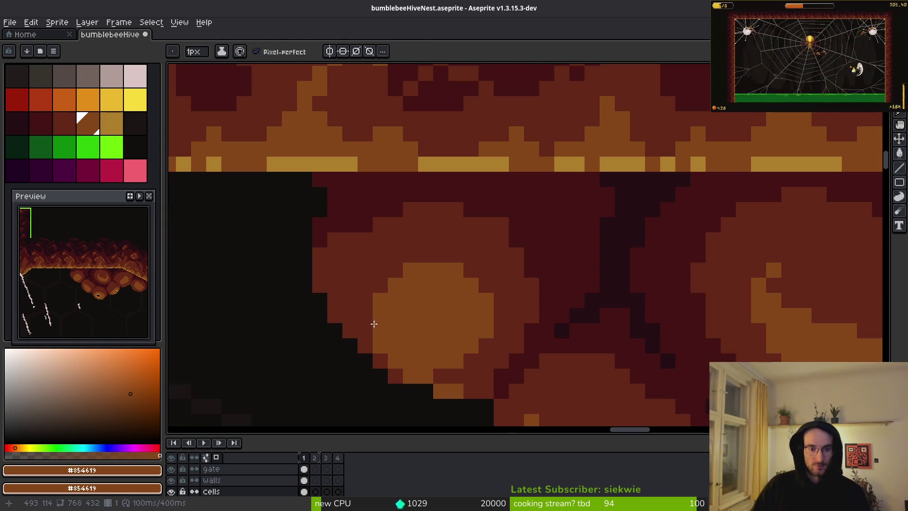
{"action": "left_click_drag", "start_coordinate": [366, 318], "coordinate": [385, 274]}
Step: Erase the stray brown pixel below the cell
{"action": "left_click", "coordinate": [470, 272], "text": "alt"}
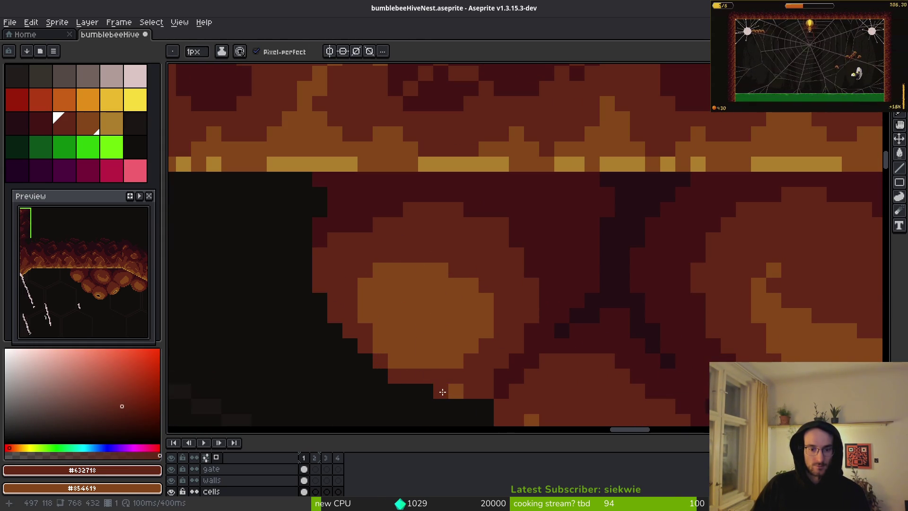
{"action": "key", "text": "e"}
{"action": "left_click", "coordinate": [440, 391]}
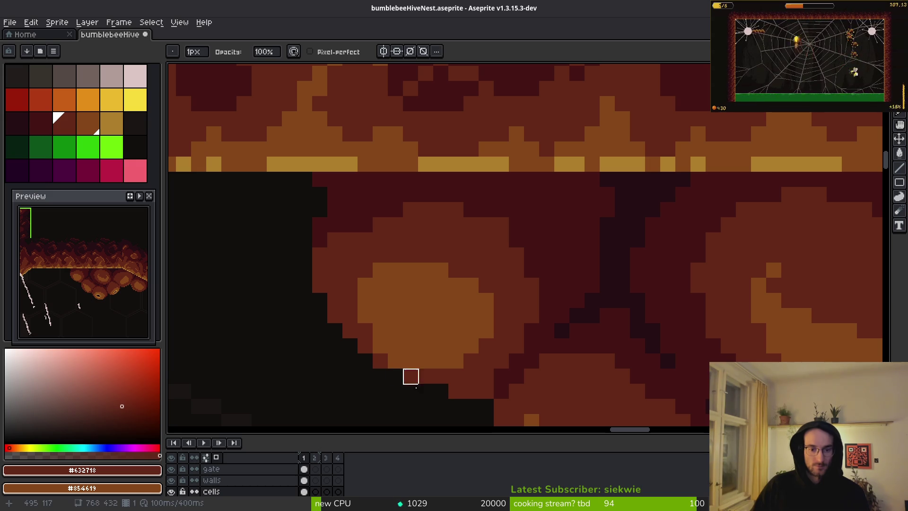
{"action": "scroll", "coordinate": [483, 318], "scroll_direction": "down", "scroll_amount": 1}
{"action": "scroll", "coordinate": [487, 317], "scroll_direction": "up", "scroll_amount": 1}
{"action": "scroll", "coordinate": [478, 317], "scroll_direction": "down", "scroll_amount": 1}
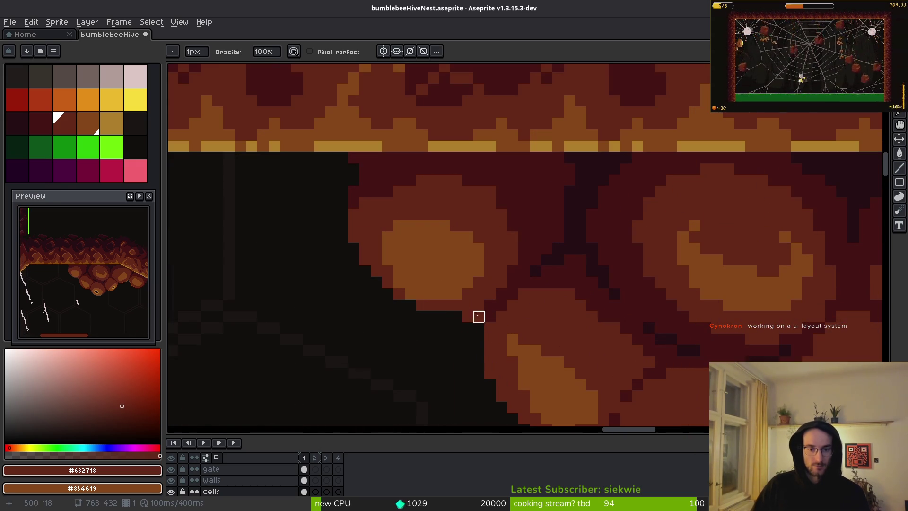
{"action": "key", "text": "b"}
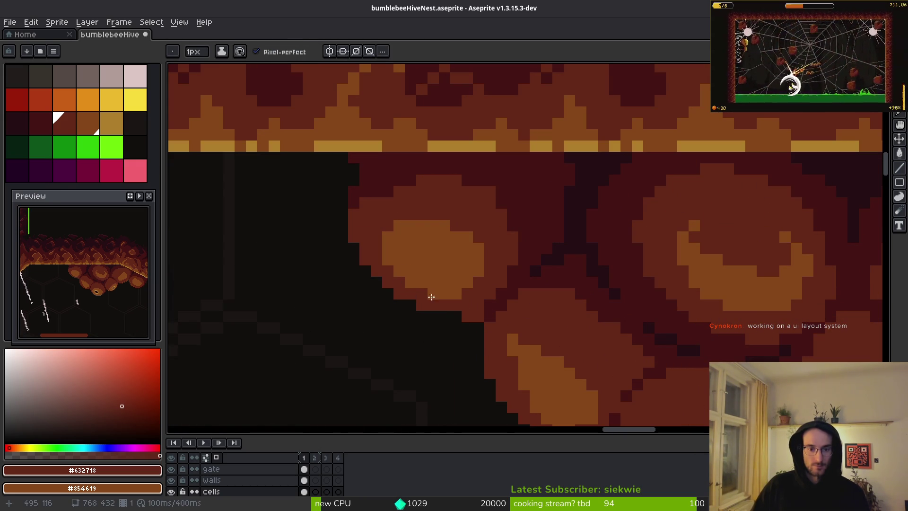
{"action": "scroll", "coordinate": [463, 307], "scroll_direction": "down", "scroll_amount": 4}
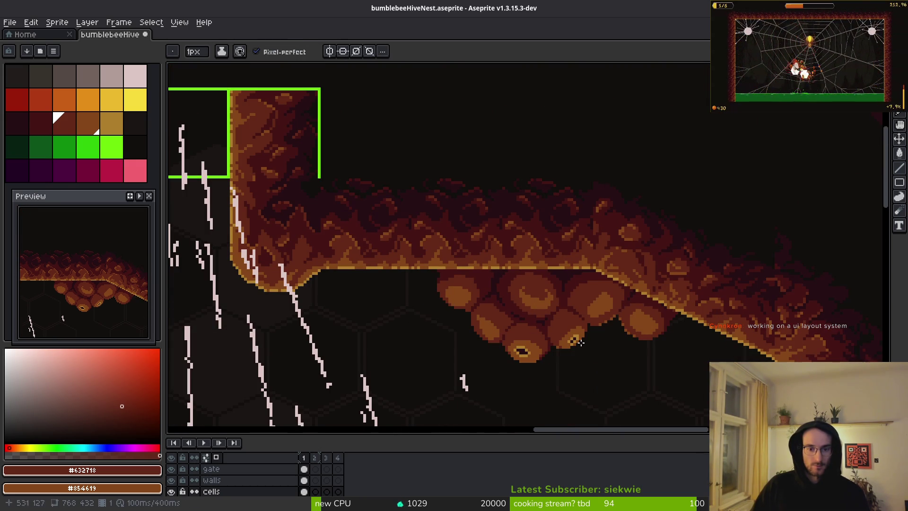
Step: Save the file, then stroke and fill the cell interior with the sampled orange-brown
{"action": "key", "text": "ctrl+s"}
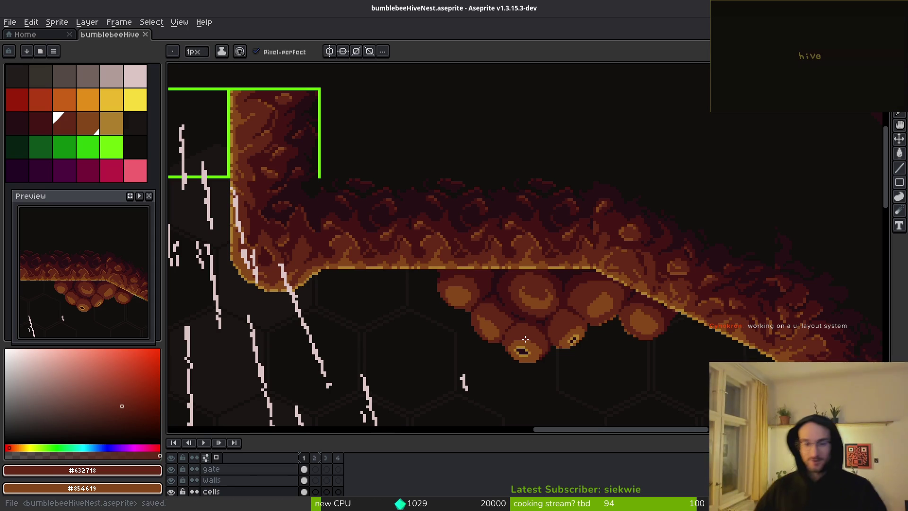
{"action": "scroll", "coordinate": [509, 290], "scroll_direction": "up", "scroll_amount": 4}
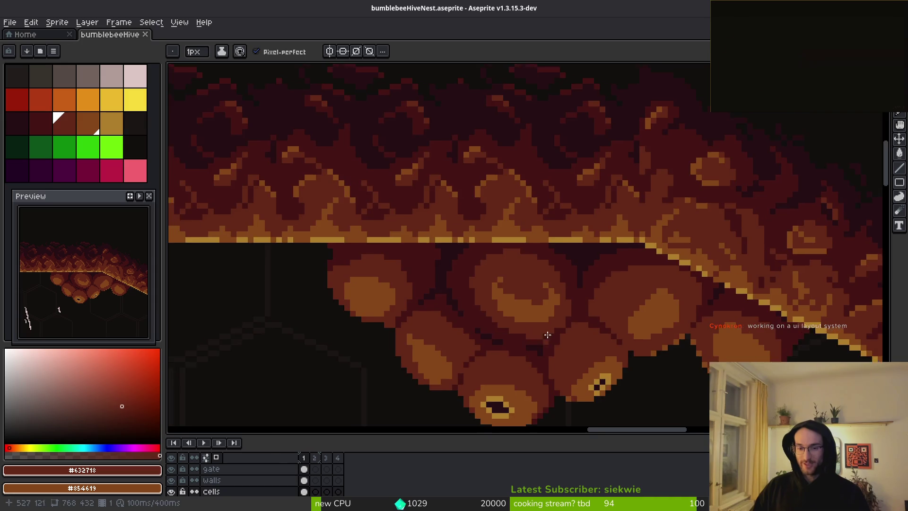
{"action": "left_click", "coordinate": [508, 291], "text": "alt"}
{"action": "scroll", "coordinate": [508, 291], "scroll_direction": "up", "scroll_amount": 2}
{"action": "left_click_drag", "start_coordinate": [478, 275], "coordinate": [560, 291]}
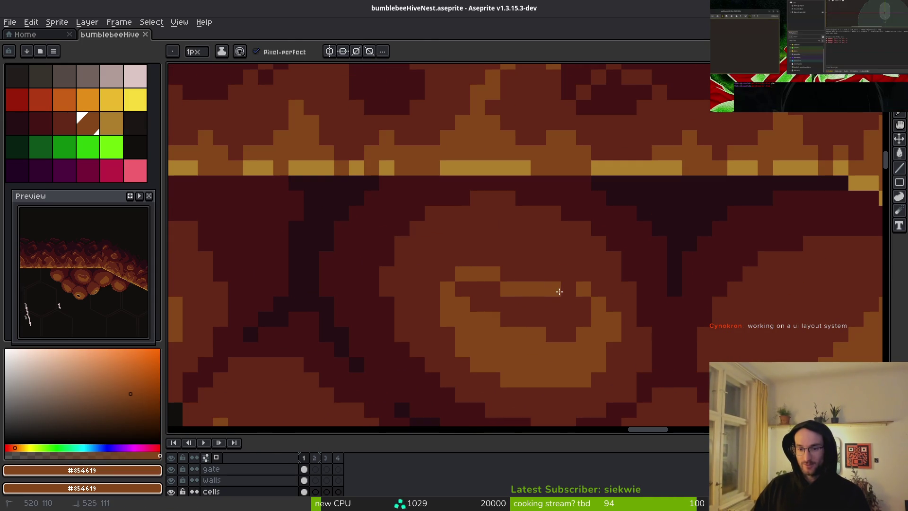
{"action": "key", "text": "g"}
{"action": "left_click", "coordinate": [537, 314]}
Step: Save again and sample the gold #ae7e2c from the cell highlight
{"action": "scroll", "coordinate": [574, 356], "scroll_direction": "down", "scroll_amount": 5}
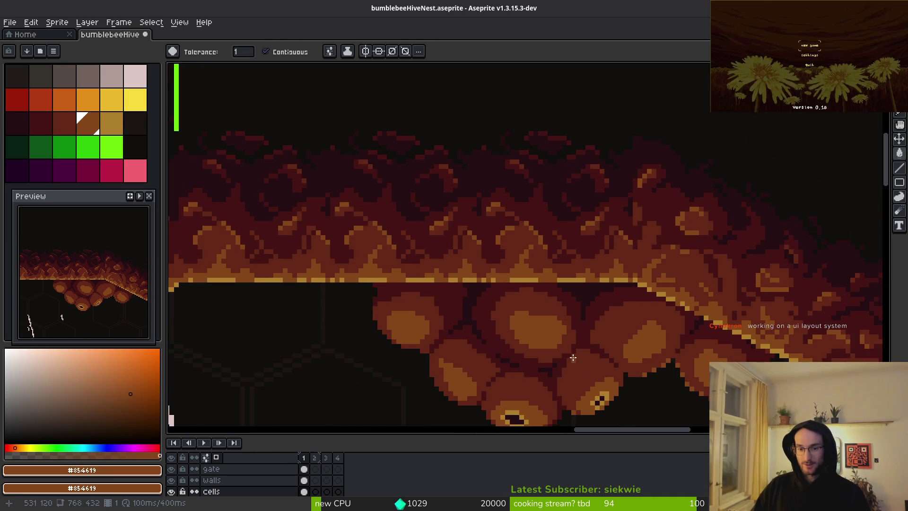
{"action": "scroll", "coordinate": [537, 348], "scroll_direction": "down", "scroll_amount": 2}
{"action": "key", "text": "ctrl+s"}
{"action": "scroll", "coordinate": [535, 345], "scroll_direction": "down", "scroll_amount": 2}
{"action": "scroll", "coordinate": [534, 331], "scroll_direction": "up", "scroll_amount": 5}
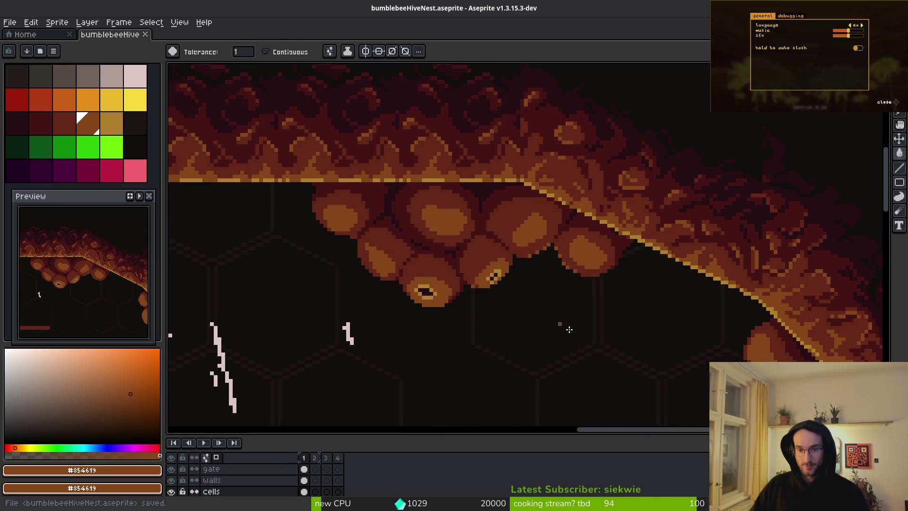
{"action": "left_click", "coordinate": [374, 257], "text": "alt"}
{"action": "key", "text": "b"}
{"action": "scroll", "coordinate": [531, 328], "scroll_direction": "up", "scroll_amount": 4}
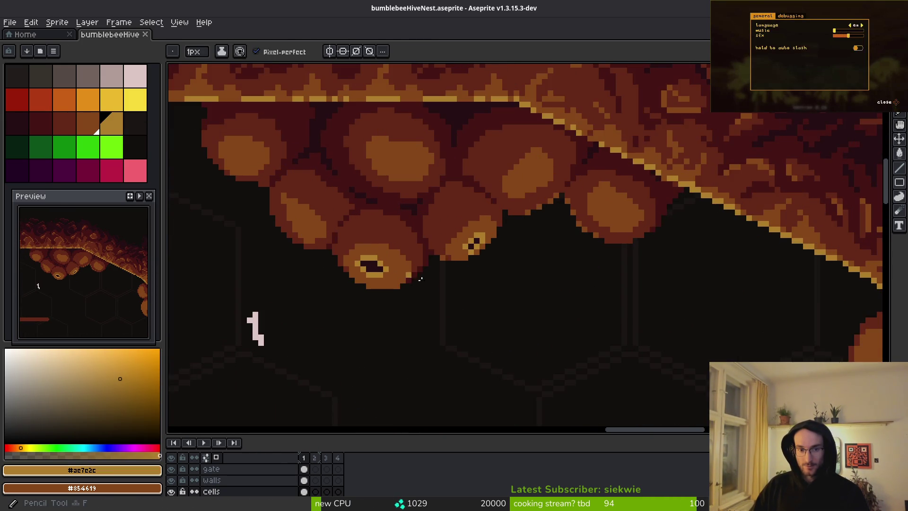
{"action": "left_click_drag", "start_coordinate": [530, 328], "coordinate": [571, 373]}
Step: Paint a gold highlight streak in the cell centre, extending it left with one darker pixel
{"action": "left_click_drag", "start_coordinate": [481, 260], "coordinate": [472, 259]}
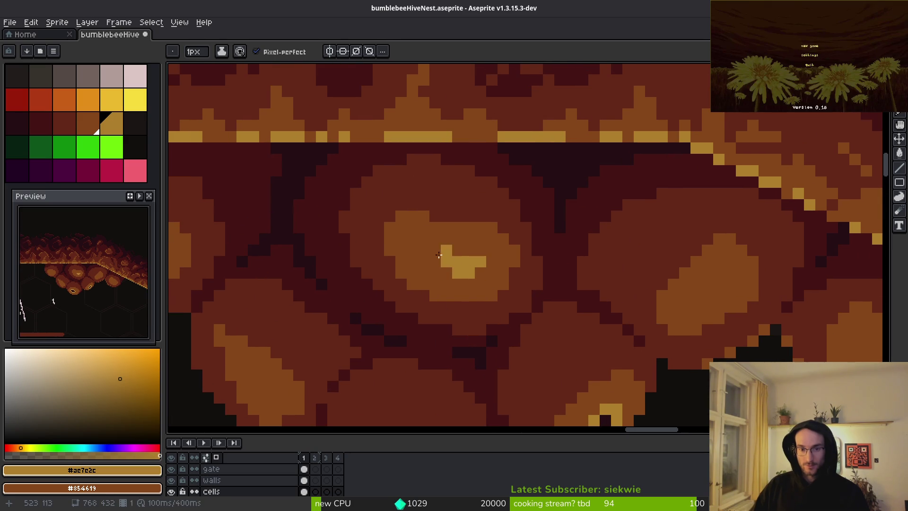
{"action": "left_click", "coordinate": [439, 255]}
{"action": "left_click", "coordinate": [498, 249], "text": "alt"}
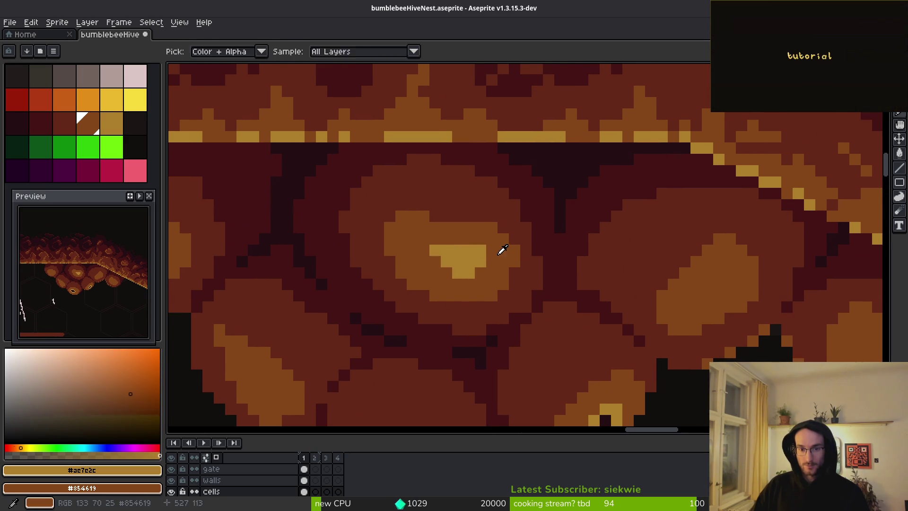
{"action": "left_click", "coordinate": [435, 248]}
{"action": "left_click", "coordinate": [446, 250], "text": "alt"}
{"action": "left_click_drag", "start_coordinate": [424, 249], "coordinate": [419, 242]}
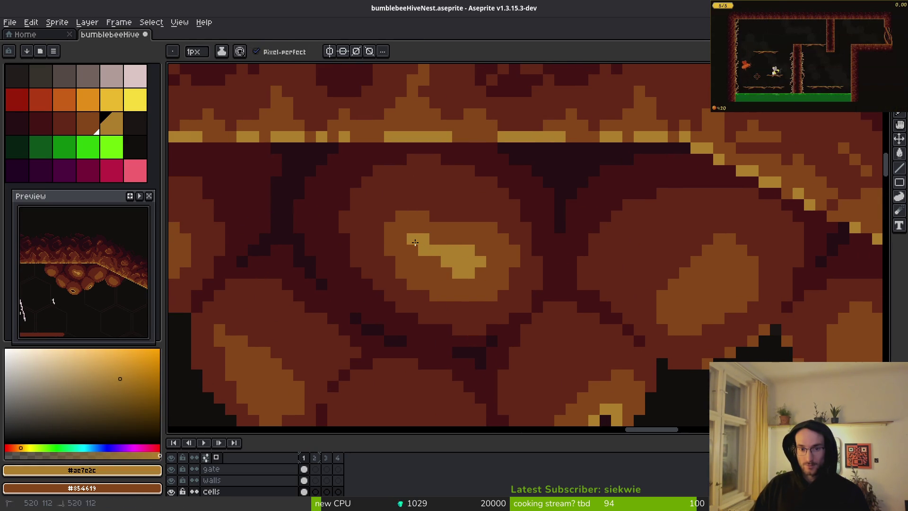
{"action": "left_click", "coordinate": [415, 242], "text": "alt"}
{"action": "scroll", "coordinate": [529, 301], "scroll_direction": "down", "scroll_amount": 3}
{"action": "scroll", "coordinate": [582, 283], "scroll_direction": "up", "scroll_amount": 3}
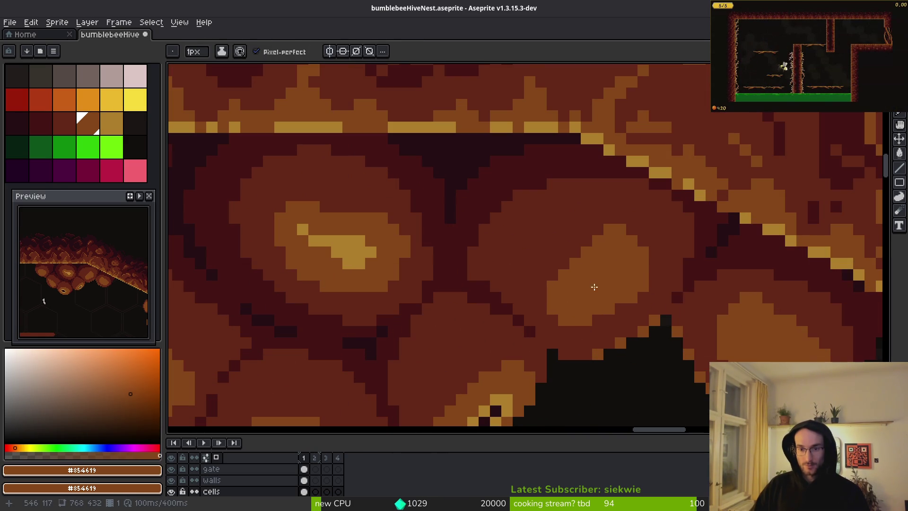
{"action": "left_click", "coordinate": [356, 248], "text": "alt"}
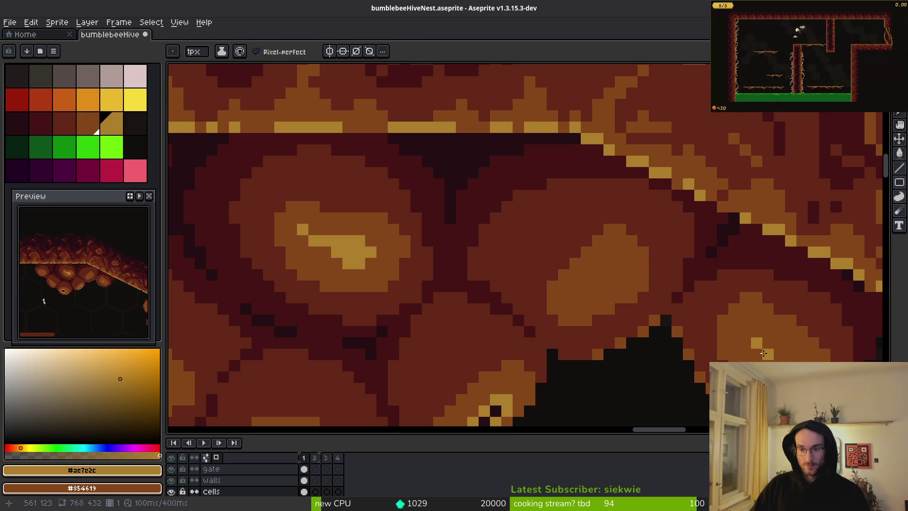
{"action": "left_click", "coordinate": [778, 349], "text": "alt"}
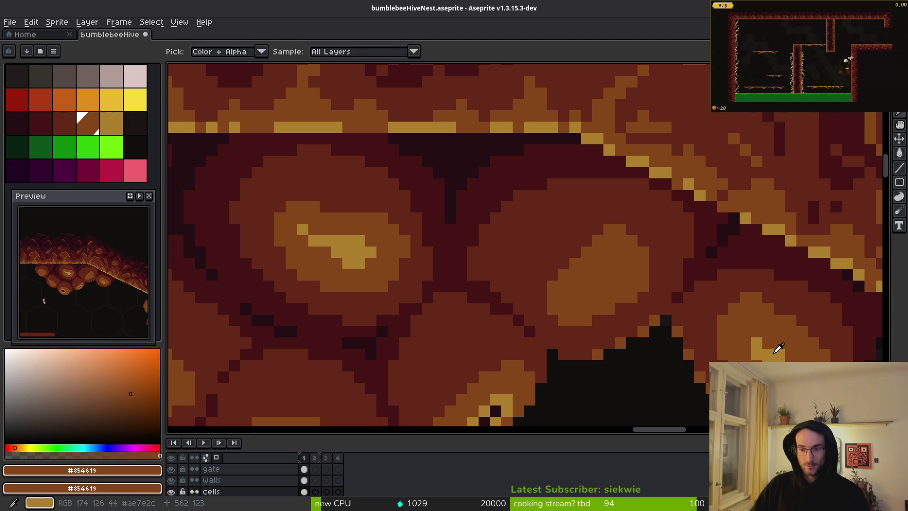
{"action": "left_click", "coordinate": [776, 357], "text": "alt"}
Step: Undo the two stray pencil marks on the honeycomb cell
{"action": "scroll", "coordinate": [662, 330], "scroll_direction": "down", "scroll_amount": 4}
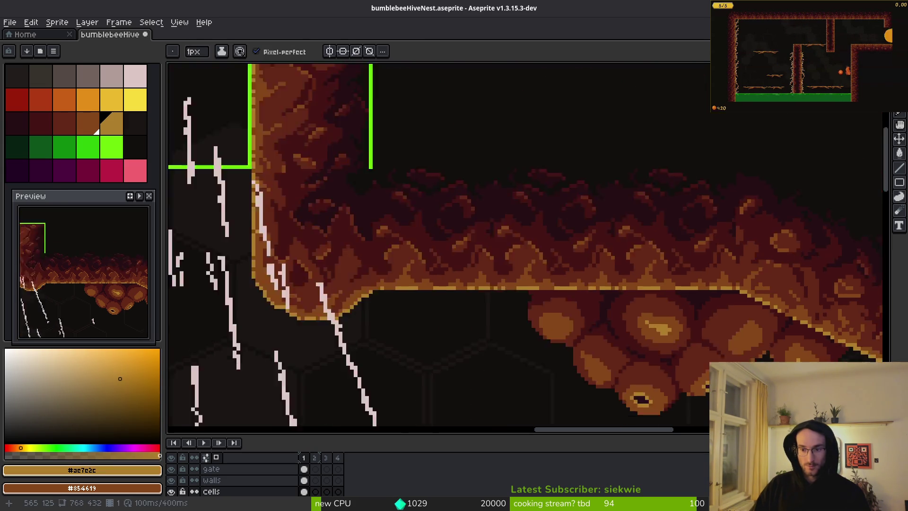
{"action": "scroll", "coordinate": [668, 330], "scroll_direction": "down", "scroll_amount": 3}
{"action": "scroll", "coordinate": [642, 330], "scroll_direction": "up", "scroll_amount": 3}
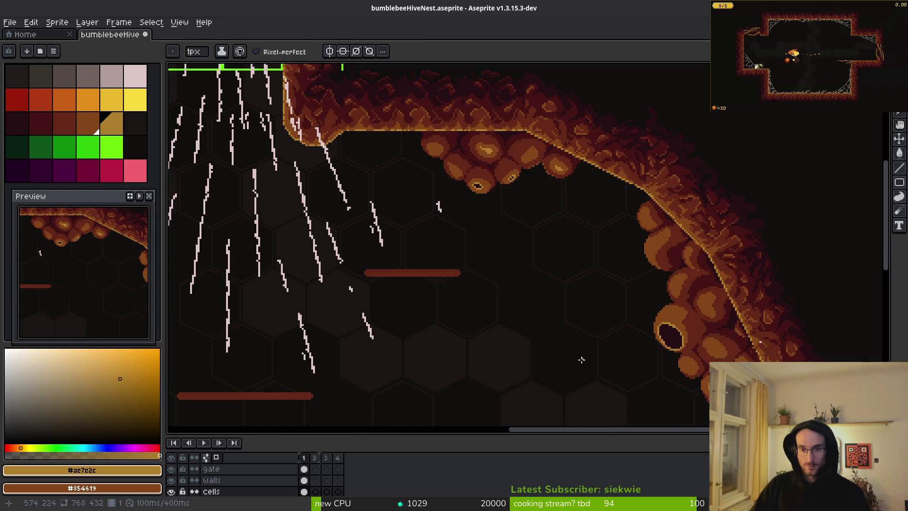
{"action": "scroll", "coordinate": [574, 297], "scroll_direction": "left", "scroll_amount": 3}
{"action": "scroll", "coordinate": [635, 270], "scroll_direction": "down", "scroll_amount": 3}
{"action": "scroll", "coordinate": [641, 320], "scroll_direction": "up", "scroll_amount": 3}
{"action": "key", "text": "ctrl+z"}
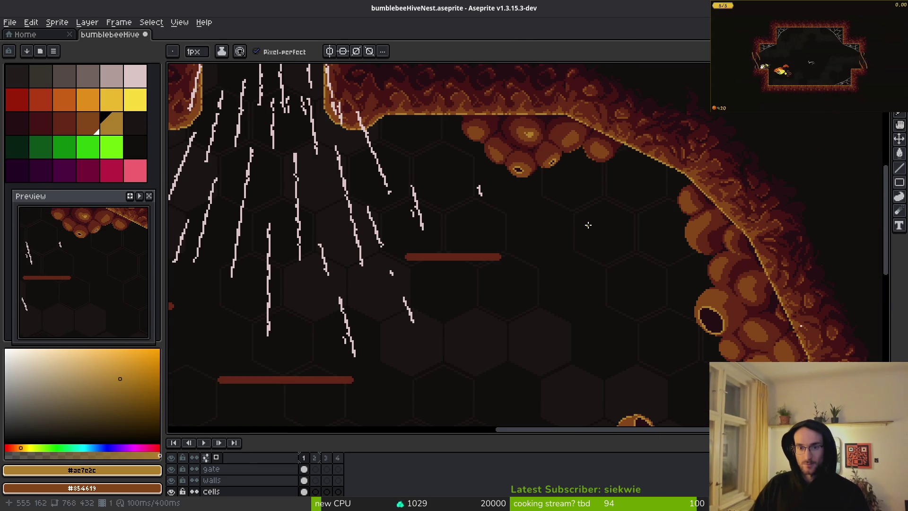
{"action": "scroll", "coordinate": [575, 175], "scroll_direction": "up", "scroll_amount": 3}
{"action": "scroll", "coordinate": [596, 241], "scroll_direction": "left", "scroll_amount": 1}
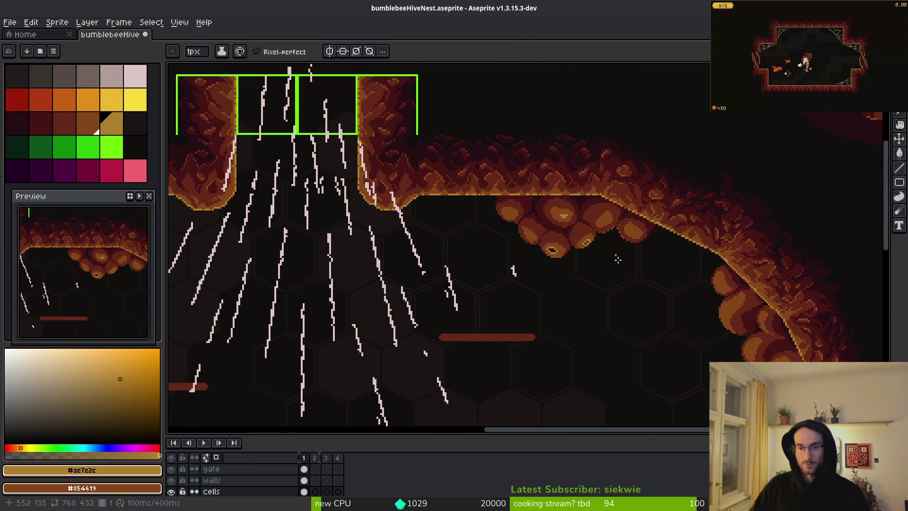
{"action": "scroll", "coordinate": [558, 228], "scroll_direction": "up", "scroll_amount": 2}
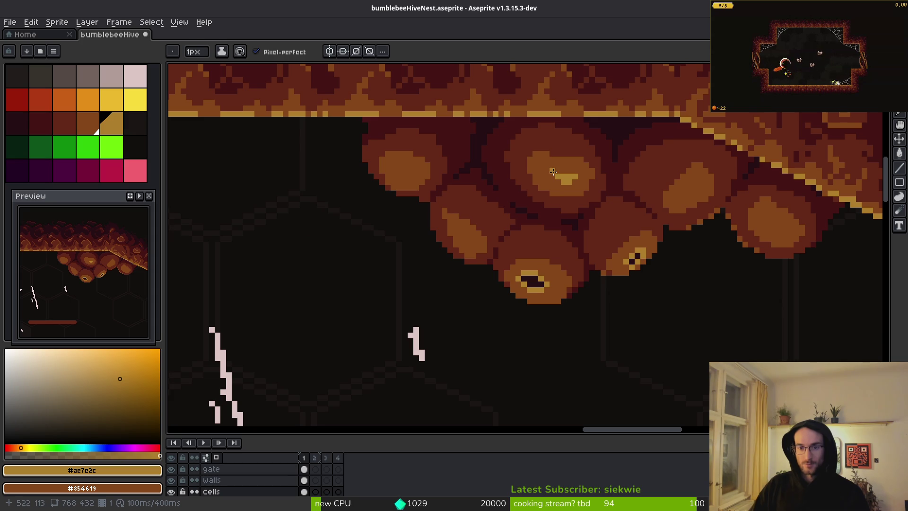
{"action": "scroll", "coordinate": [646, 254], "scroll_direction": "down", "scroll_amount": 2}
{"action": "scroll", "coordinate": [646, 259], "scroll_direction": "up", "scroll_amount": 2}
{"action": "key", "text": "ctrl+z"}
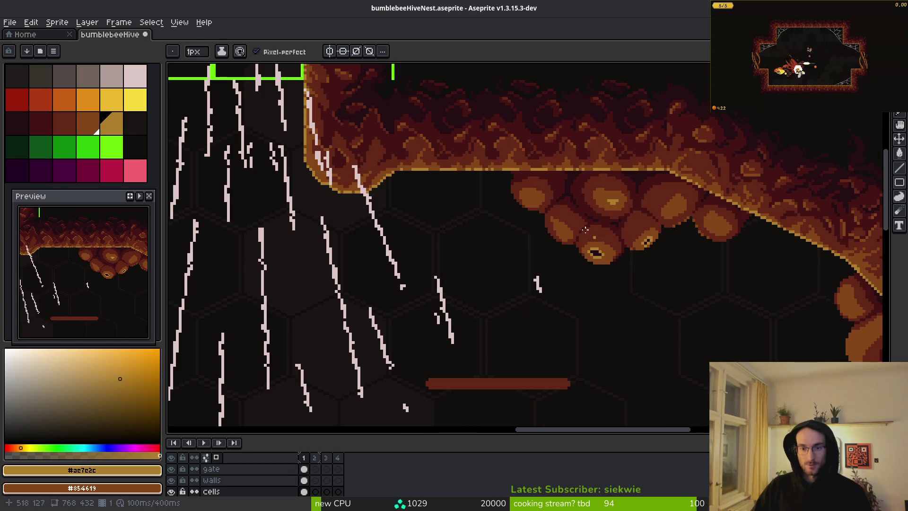
Step: Draw the L-shaped gold highlight onto the hanging honeycomb cell
{"action": "scroll", "coordinate": [586, 230], "scroll_direction": "up", "scroll_amount": 5}
{"action": "mouse_move", "coordinate": [437, 182]}
{"action": "left_mouse_down"}
{"action": "mouse_move", "coordinate": [465, 226]}
{"action": "mouse_move", "coordinate": [529, 239]}
{"action": "mouse_move", "coordinate": [493, 222]}
{"action": "left_mouse_up"}
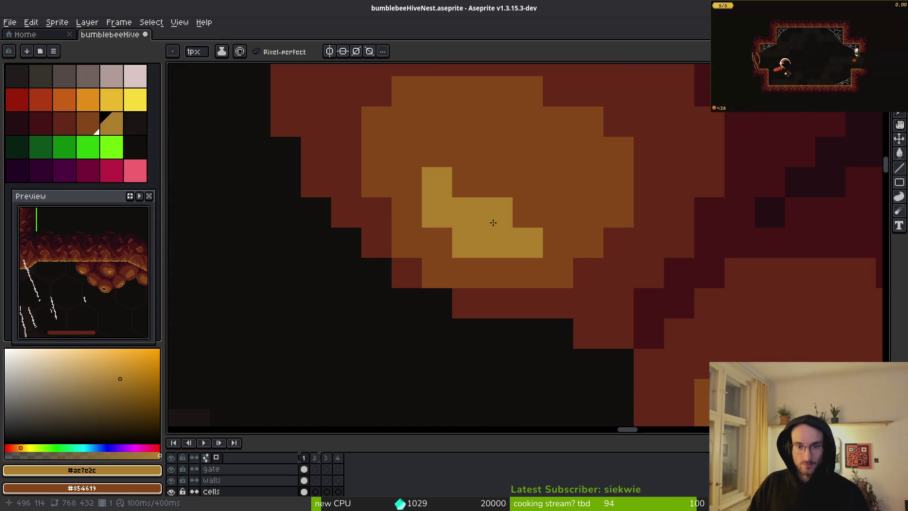
{"action": "scroll", "coordinate": [493, 222], "scroll_direction": "down", "scroll_amount": 5}
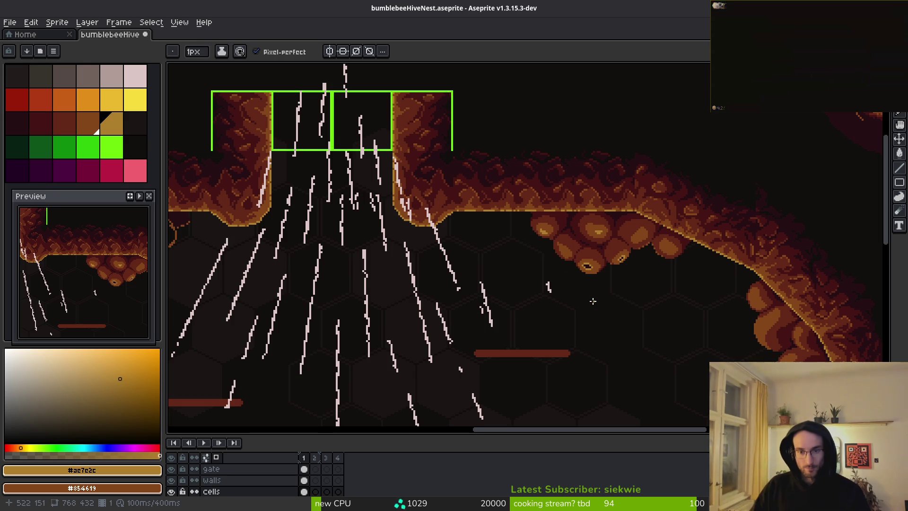
{"action": "mouse_move", "coordinate": [593, 300]}
{"action": "left_mouse_down"}
{"action": "mouse_move", "coordinate": [563, 211]}
{"action": "mouse_move", "coordinate": [662, 307]}
{"action": "mouse_move", "coordinate": [619, 240]}
{"action": "mouse_move", "coordinate": [588, 235]}
{"action": "left_mouse_up"}
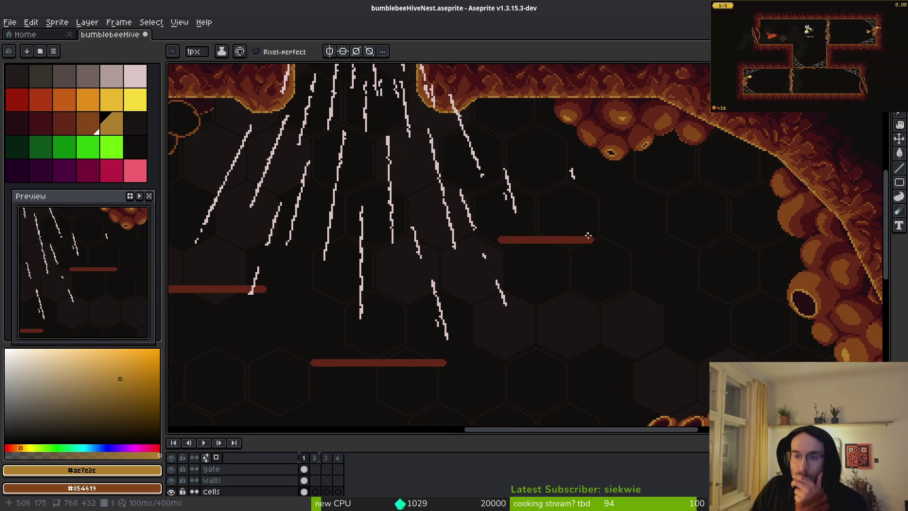
{"action": "scroll", "coordinate": [573, 223], "scroll_direction": "down", "scroll_amount": 2}
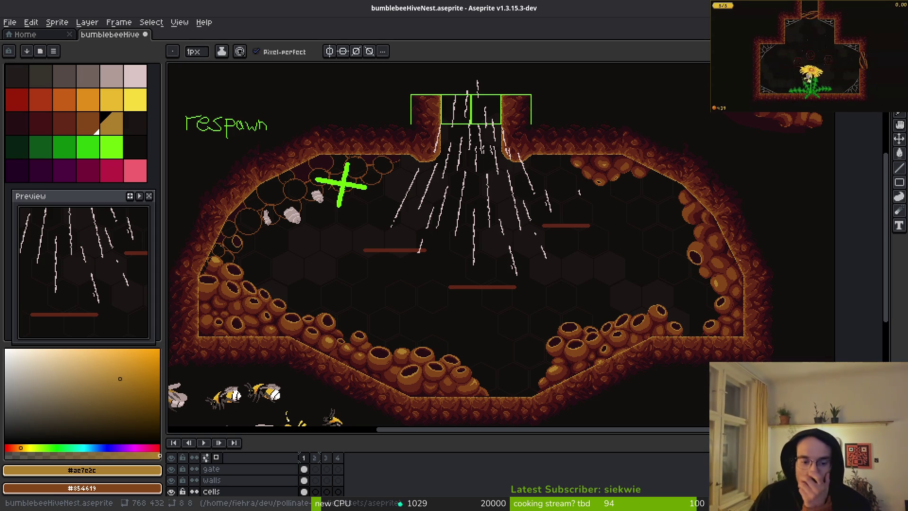
Step: Enlarge the Layers panel and hide every layer except cells, including hiveBackground
{"action": "scroll", "coordinate": [308, 278], "scroll_direction": "down", "scroll_amount": 3}
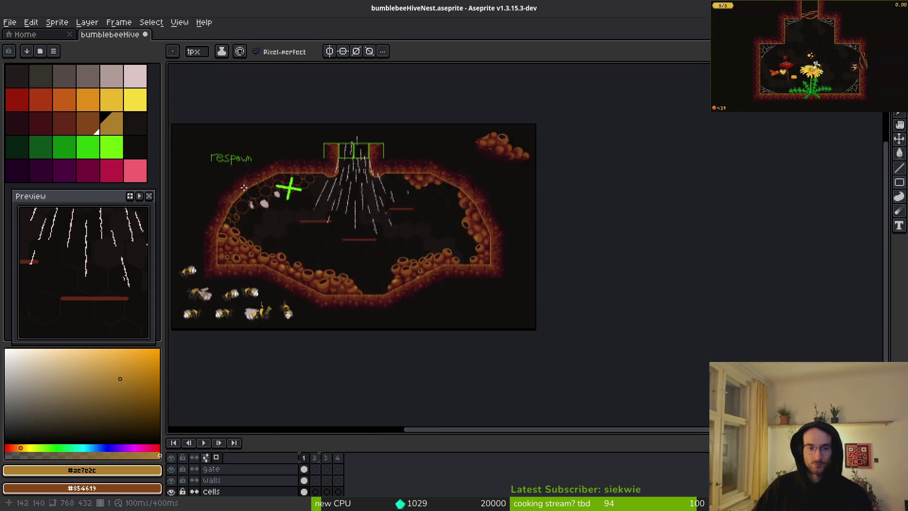
{"action": "scroll", "coordinate": [308, 278], "scroll_direction": "up", "scroll_amount": 2}
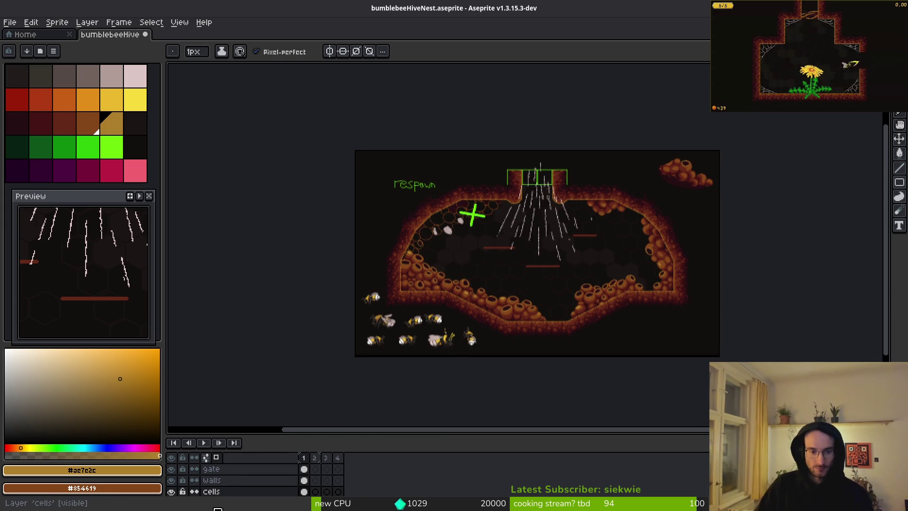
{"action": "scroll", "coordinate": [290, 495], "scroll_direction": "down", "scroll_amount": 1}
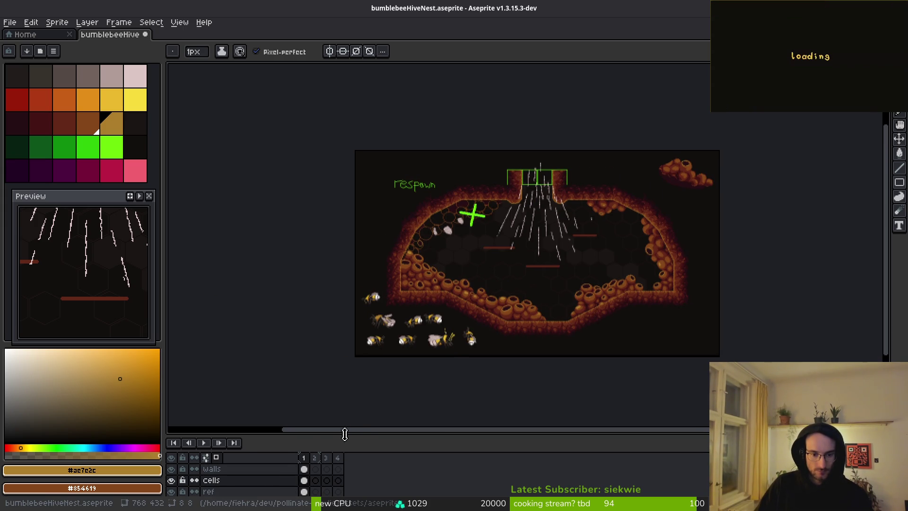
{"action": "left_click_drag", "start_coordinate": [345, 433], "coordinate": [359, 379]}
{"action": "left_click", "coordinate": [171, 436]}
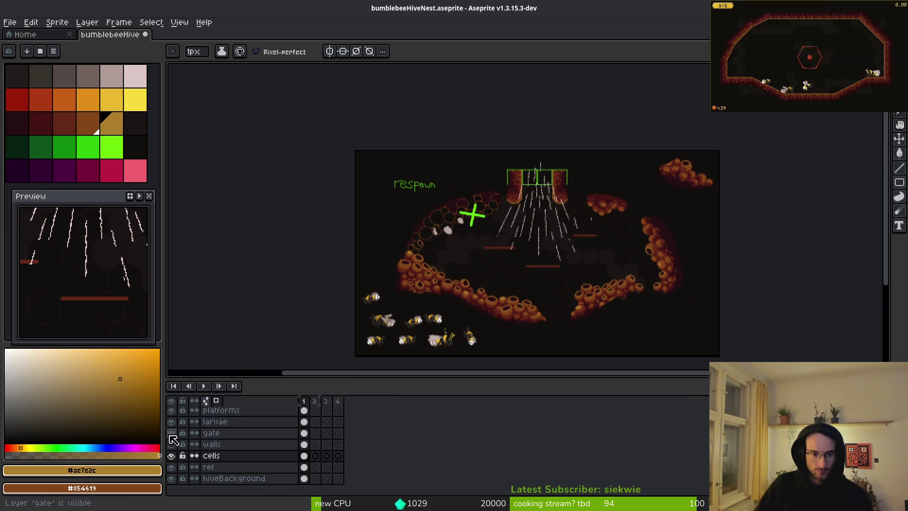
{"action": "left_click", "coordinate": [171, 433]}
{"action": "left_click", "coordinate": [172, 432]}
{"action": "left_click", "coordinate": [171, 432]}
{"action": "left_click_drag", "start_coordinate": [171, 422], "coordinate": [172, 410]}
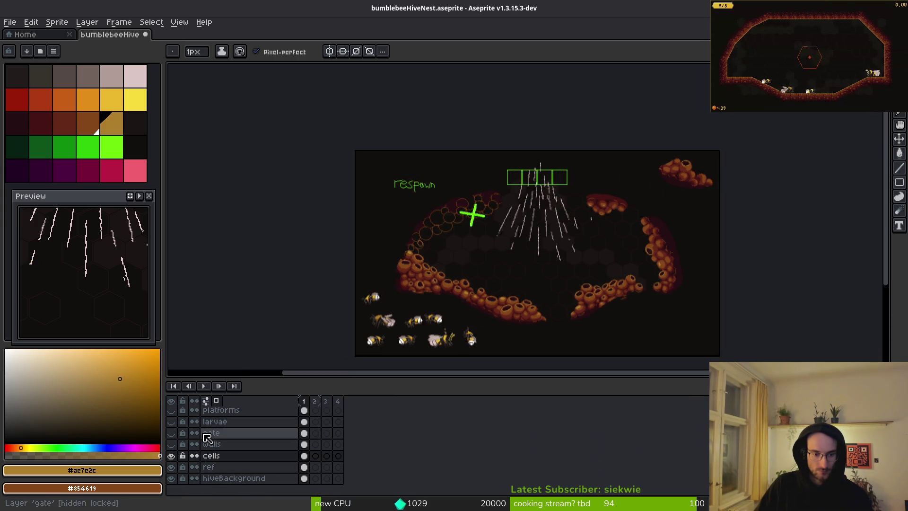
{"action": "scroll", "coordinate": [177, 431], "scroll_direction": "up", "scroll_amount": 2}
{"action": "left_click", "coordinate": [172, 421]}
{"action": "left_click", "coordinate": [171, 410]}
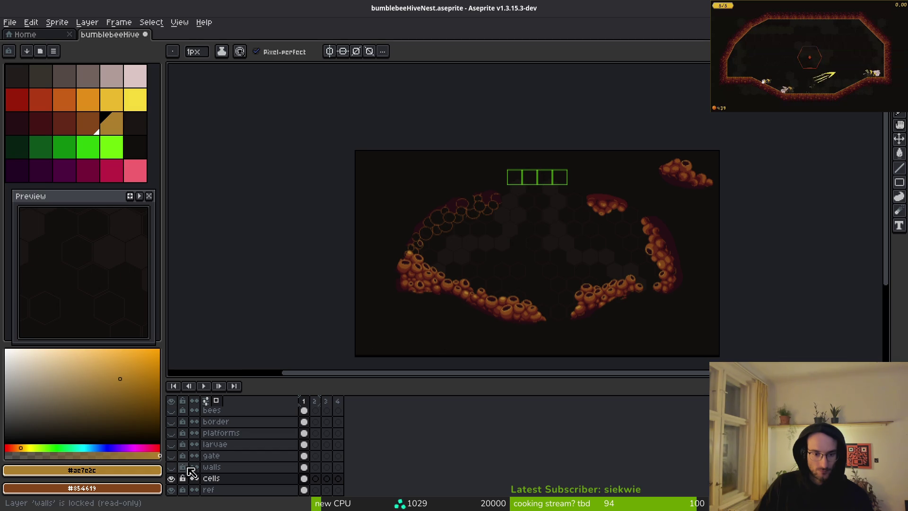
{"action": "scroll", "coordinate": [176, 486], "scroll_direction": "down", "scroll_amount": 2}
{"action": "left_click", "coordinate": [172, 479]}
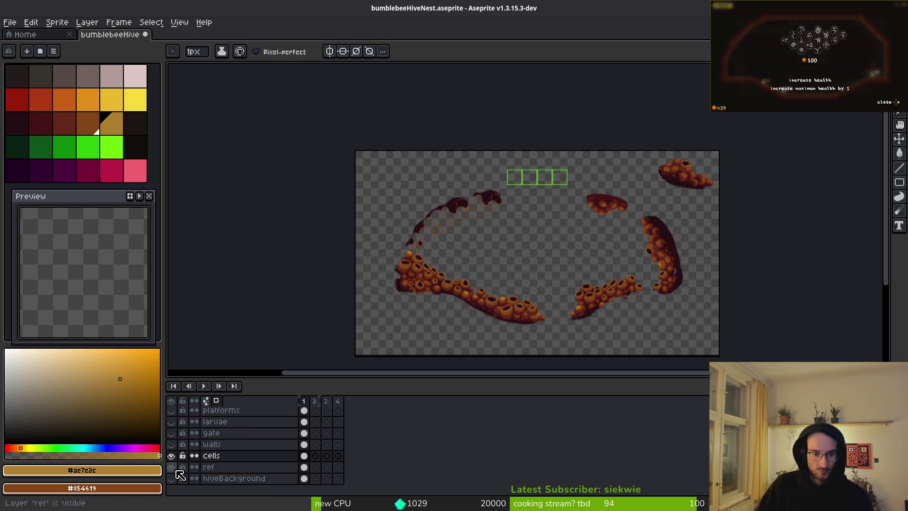
Step: Lasso the top-right honeycomb chunk and copy it
{"action": "scroll", "coordinate": [575, 205], "scroll_direction": "up", "scroll_amount": 5}
{"action": "key", "text": "m"}
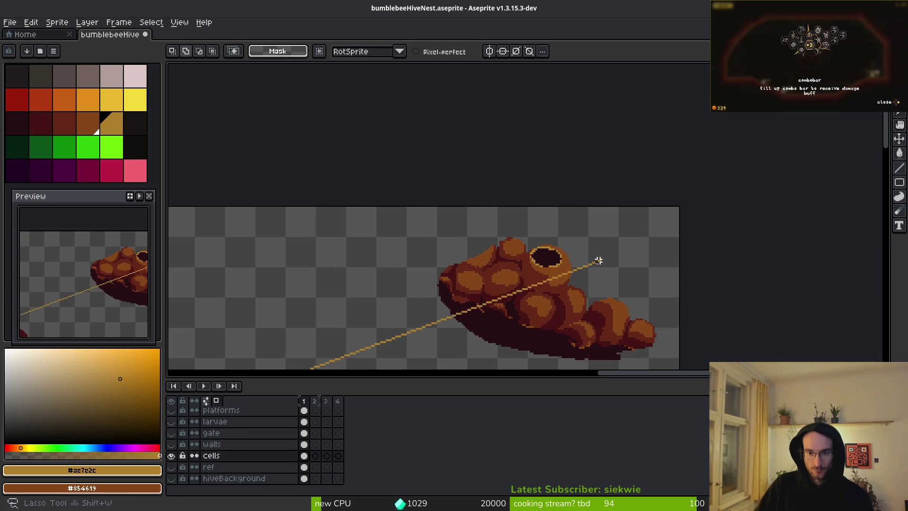
{"action": "mouse_move", "coordinate": [333, 134]}
{"action": "left_mouse_down"}
{"action": "mouse_move", "coordinate": [685, 298]}
{"action": "mouse_move", "coordinate": [687, 314]}
{"action": "left_mouse_up"}
{"action": "scroll", "coordinate": [533, 306], "scroll_direction": "up", "scroll_amount": 1}
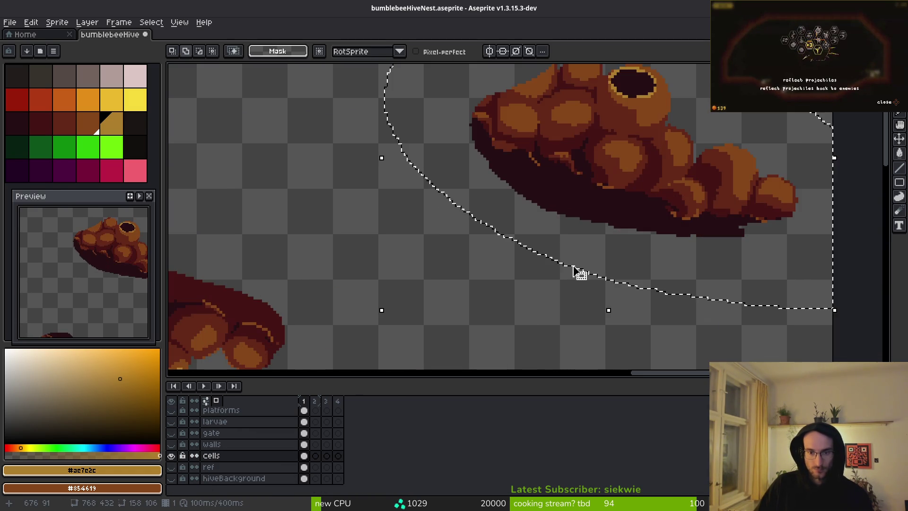
{"action": "key", "text": "ctrl+c"}
{"action": "scroll", "coordinate": [511, 274], "scroll_direction": "down", "scroll_amount": 4}
{"action": "scroll", "coordinate": [604, 284], "scroll_direction": "up", "scroll_amount": 4}
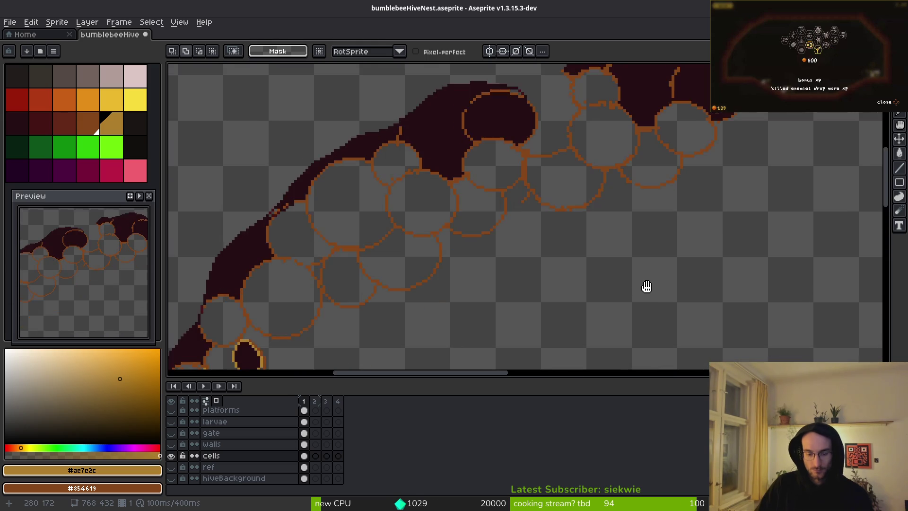
Step: Paste the copied honeycomb chunk and commit it over the upper-left hive arc's outlined cells
{"action": "key", "text": "ctrl+v"}
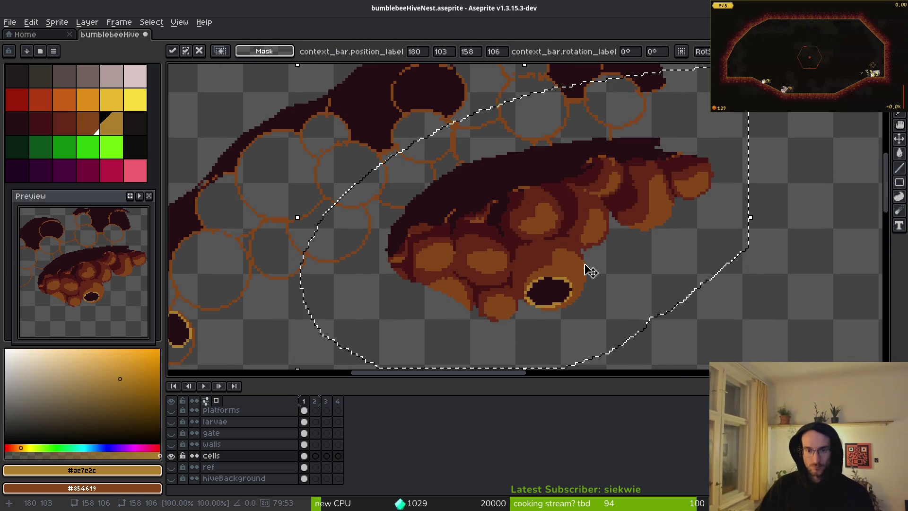
{"action": "scroll", "coordinate": [585, 255], "scroll_direction": "down", "scroll_amount": 4}
{"action": "scroll", "coordinate": [583, 239], "scroll_direction": "up", "scroll_amount": 2}
{"action": "mouse_move", "coordinate": [528, 259]}
{"action": "left_mouse_down"}
{"action": "mouse_move", "coordinate": [521, 188]}
{"action": "mouse_move", "coordinate": [444, 152]}
{"action": "mouse_move", "coordinate": [553, 156]}
{"action": "mouse_move", "coordinate": [492, 138]}
{"action": "mouse_move", "coordinate": [558, 163]}
{"action": "left_mouse_up"}
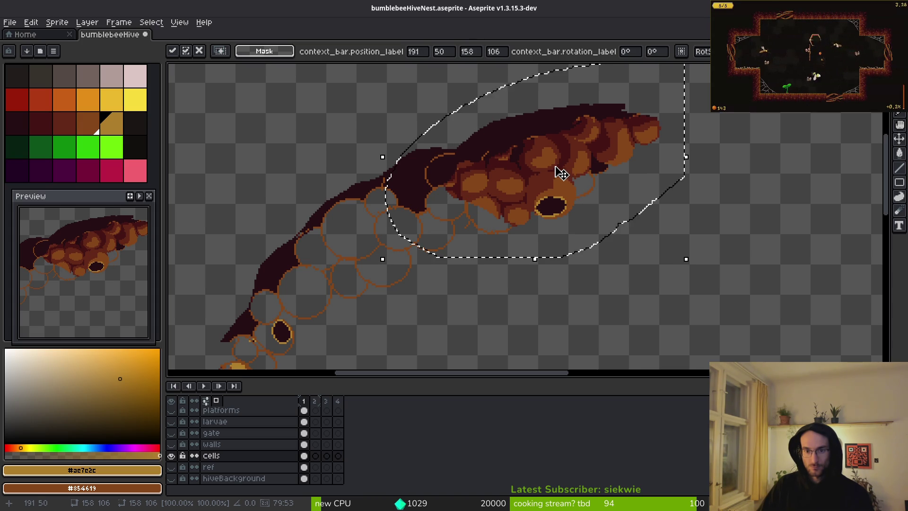
{"action": "scroll", "coordinate": [561, 173], "scroll_direction": "down", "scroll_amount": 4}
{"action": "scroll", "coordinate": [587, 188], "scroll_direction": "up", "scroll_amount": 1}
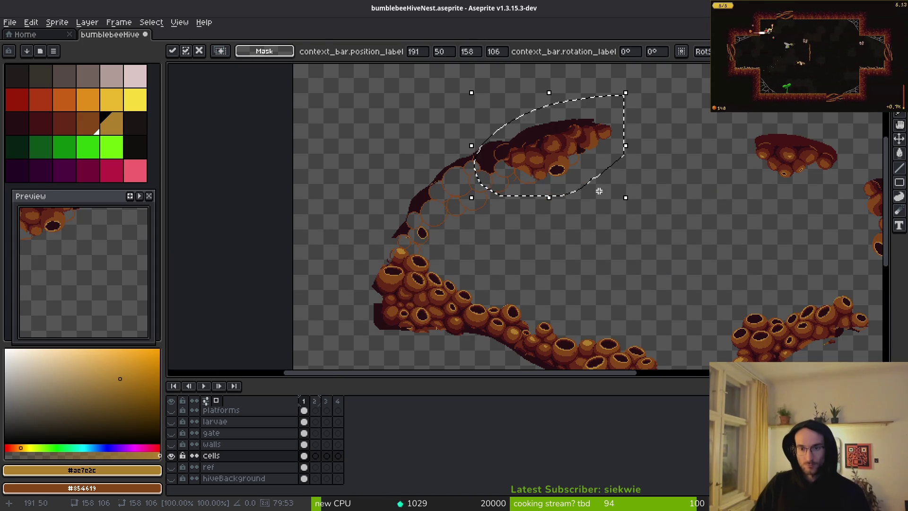
{"action": "left_click", "coordinate": [574, 235]}
{"action": "scroll", "coordinate": [574, 235], "scroll_direction": "up", "scroll_amount": 2}
{"action": "scroll", "coordinate": [578, 209], "scroll_direction": "up", "scroll_amount": 3}
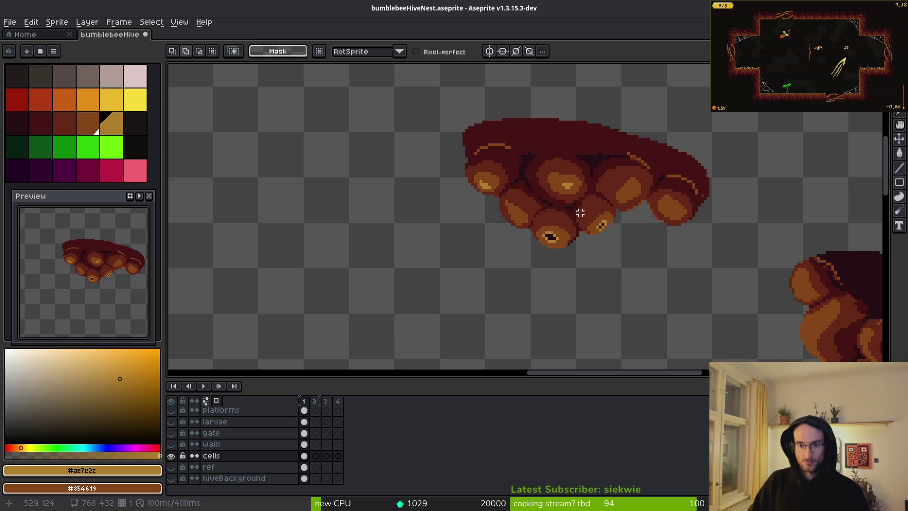
{"action": "scroll", "coordinate": [527, 170], "scroll_direction": "down", "scroll_amount": 3}
{"action": "scroll", "coordinate": [482, 213], "scroll_direction": "up", "scroll_amount": 4}
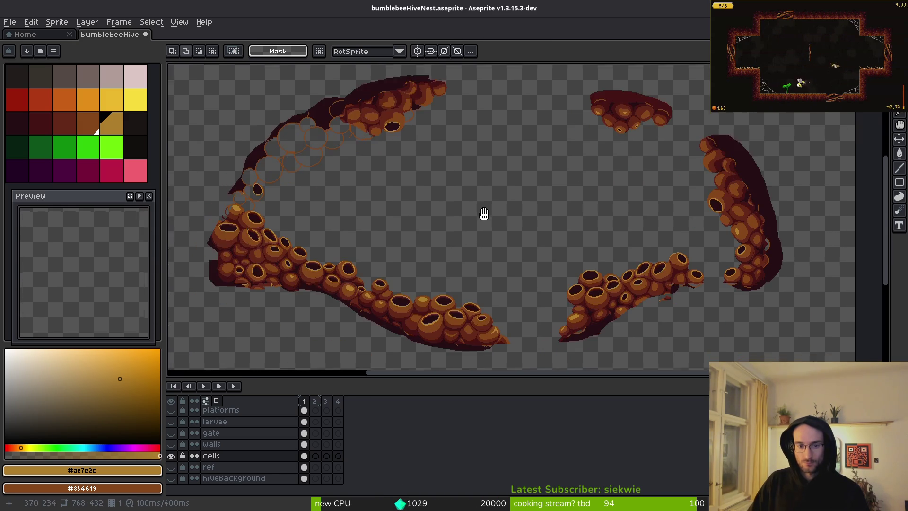
{"action": "scroll", "coordinate": [553, 240], "scroll_direction": "left", "scroll_amount": 3}
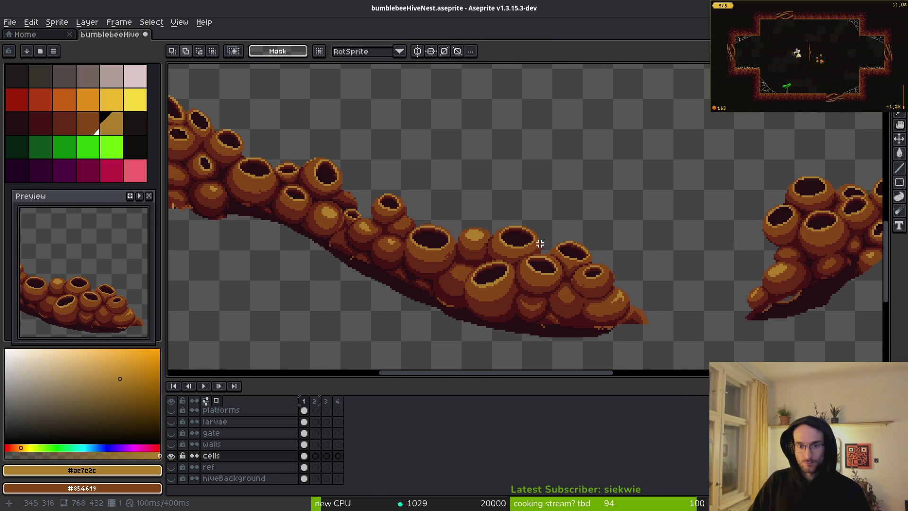
{"action": "scroll", "coordinate": [568, 251], "scroll_direction": "up", "scroll_amount": 2}
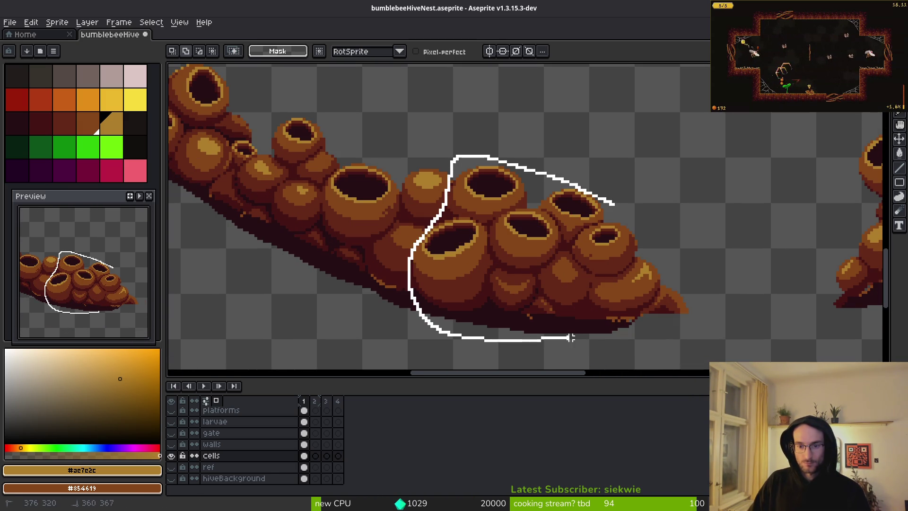
Step: Lasso the small cell cluster and flip it vertically and horizontally
{"action": "mouse_move", "coordinate": [571, 338]}
{"action": "left_mouse_down"}
{"action": "mouse_move", "coordinate": [628, 213]}
{"action": "mouse_move", "coordinate": [615, 205]}
{"action": "left_mouse_up"}
{"action": "scroll", "coordinate": [597, 259], "scroll_direction": "down", "scroll_amount": 5}
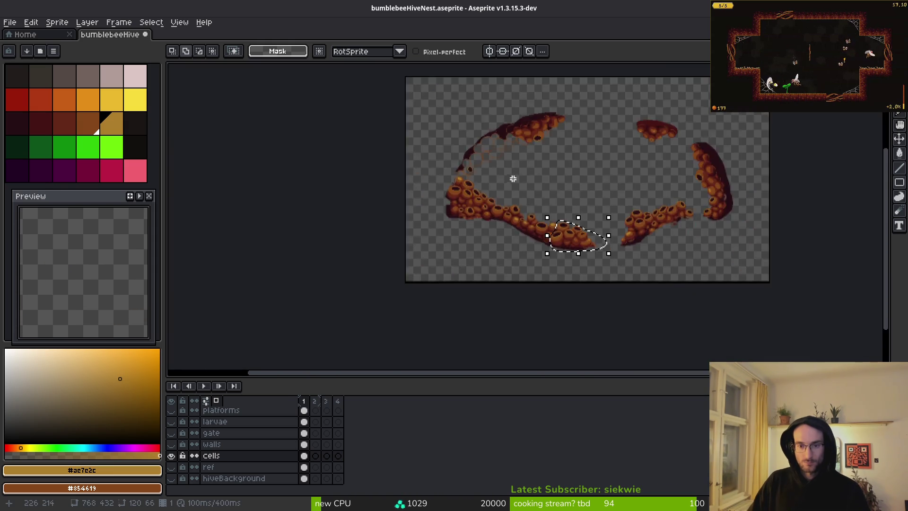
{"action": "scroll", "coordinate": [574, 237], "scroll_direction": "up", "scroll_amount": 5}
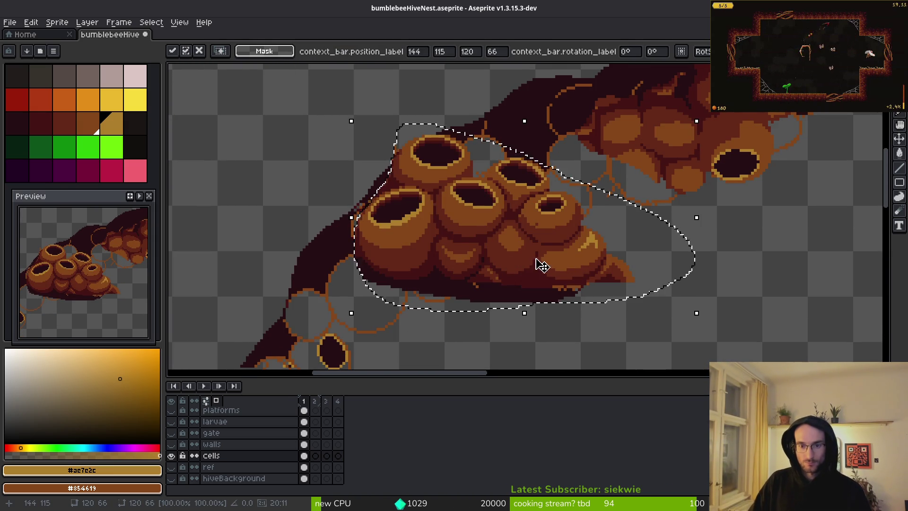
{"action": "key", "text": "shift+v"}
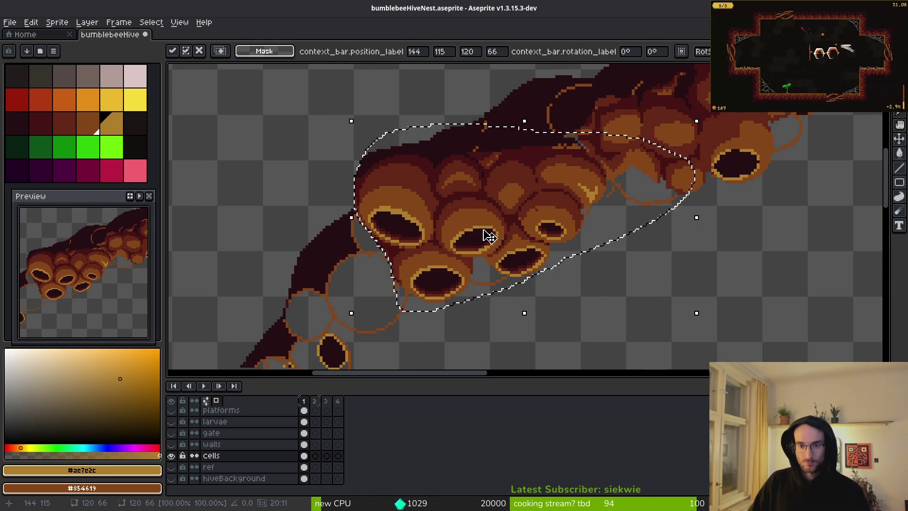
{"action": "left_click_drag", "start_coordinate": [490, 237], "coordinate": [481, 251]}
{"action": "key", "text": "shift+h"}
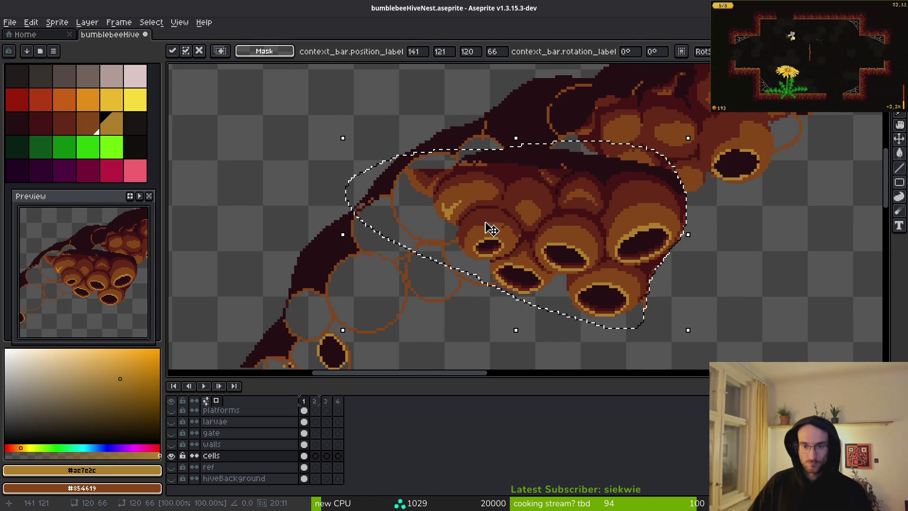
{"action": "scroll", "coordinate": [517, 248], "scroll_direction": "down", "scroll_amount": 1}
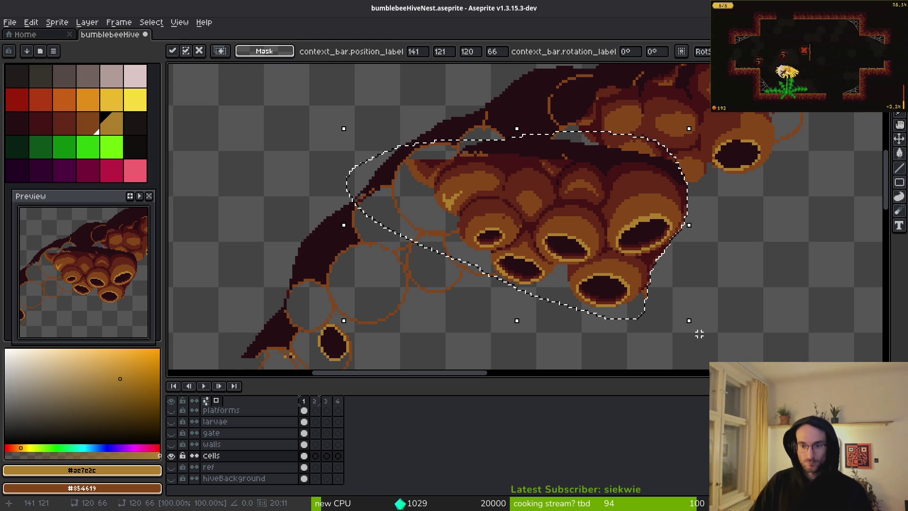
Step: Rotate the cluster about 37°, place it on the upper-left arc, enlarge to 128×71 and apply
{"action": "mouse_move", "coordinate": [337, 330]}
{"action": "left_mouse_down"}
{"action": "mouse_move", "coordinate": [361, 347]}
{"action": "mouse_move", "coordinate": [462, 373]}
{"action": "left_mouse_up"}
{"action": "mouse_move", "coordinate": [527, 228]}
{"action": "left_mouse_down"}
{"action": "mouse_move", "coordinate": [441, 210]}
{"action": "mouse_move", "coordinate": [591, 152]}
{"action": "left_mouse_up"}
{"action": "scroll", "coordinate": [553, 259], "scroll_direction": "up", "scroll_amount": 2}
{"action": "mouse_move", "coordinate": [552, 259]}
{"action": "left_mouse_down"}
{"action": "mouse_move", "coordinate": [470, 177]}
{"action": "mouse_move", "coordinate": [548, 211]}
{"action": "mouse_move", "coordinate": [547, 233]}
{"action": "mouse_move", "coordinate": [561, 226]}
{"action": "left_mouse_up"}
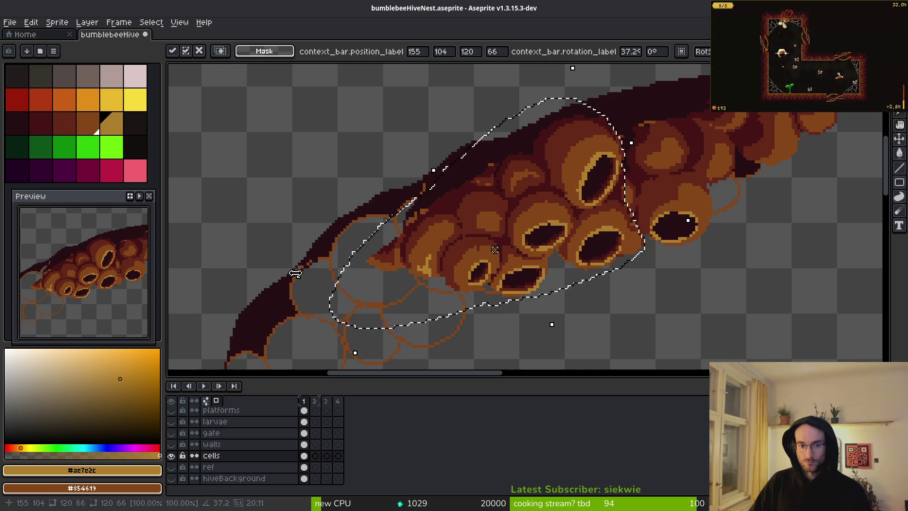
{"action": "left_click_drag", "start_coordinate": [299, 276], "coordinate": [273, 280]}
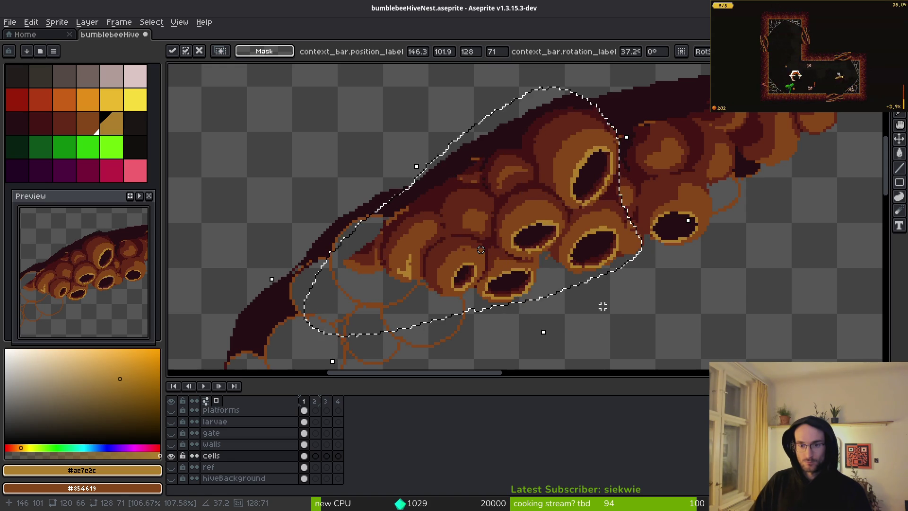
{"action": "mouse_move", "coordinate": [597, 269]}
{"action": "left_mouse_down"}
{"action": "mouse_move", "coordinate": [517, 254]}
{"action": "mouse_move", "coordinate": [608, 275]}
{"action": "left_mouse_up"}
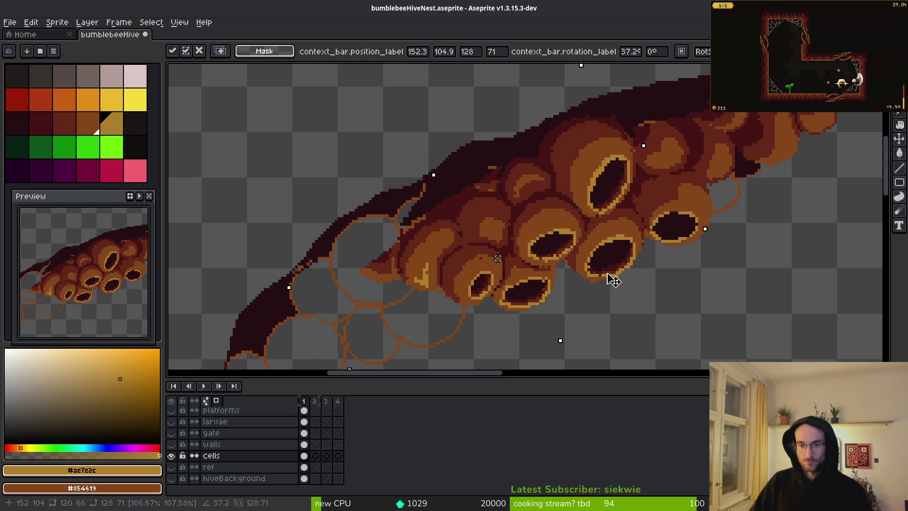
{"action": "key", "text": "Return"}
{"action": "scroll", "coordinate": [610, 279], "scroll_direction": "down", "scroll_amount": 3}
Step: Clear the selection and navigate to the small upper-right honeycomb chunk
{"action": "key", "text": "ctrl+d"}
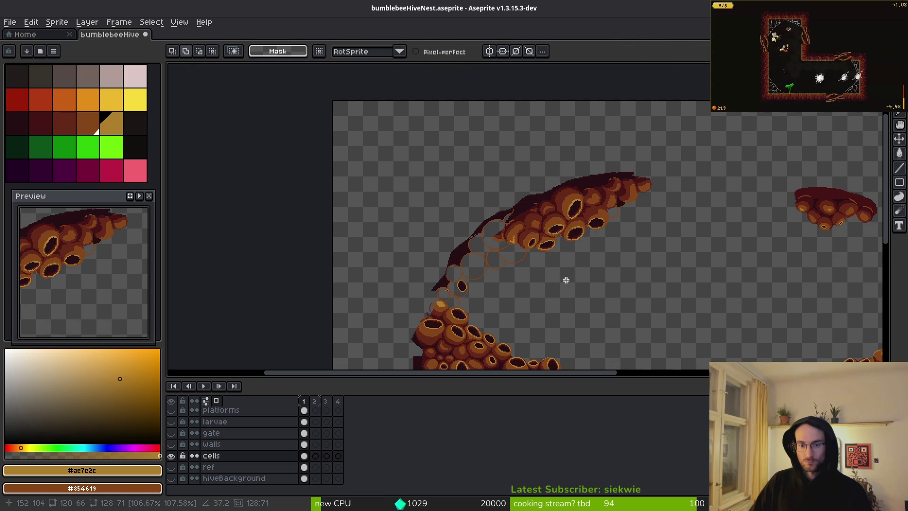
{"action": "scroll", "coordinate": [523, 260], "scroll_direction": "down", "scroll_amount": 2}
{"action": "scroll", "coordinate": [520, 258], "scroll_direction": "right", "scroll_amount": 1}
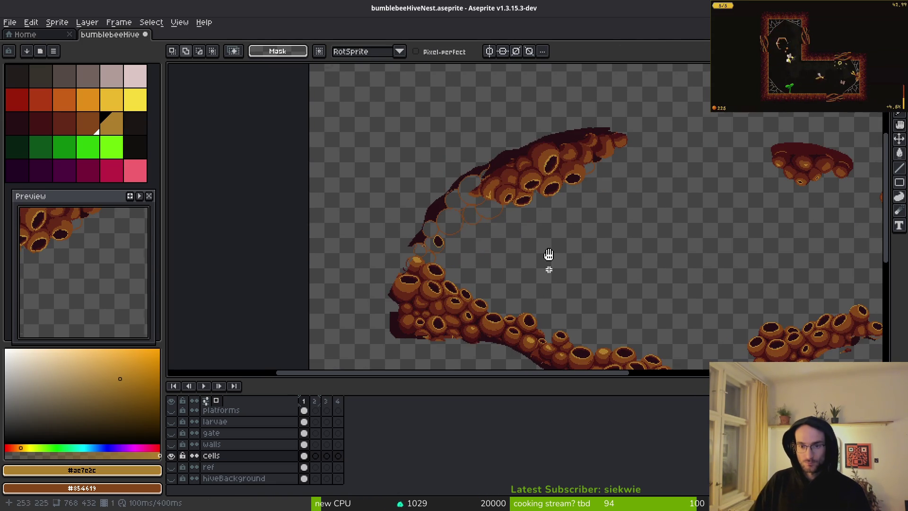
{"action": "scroll", "coordinate": [548, 255], "scroll_direction": "right", "scroll_amount": 4}
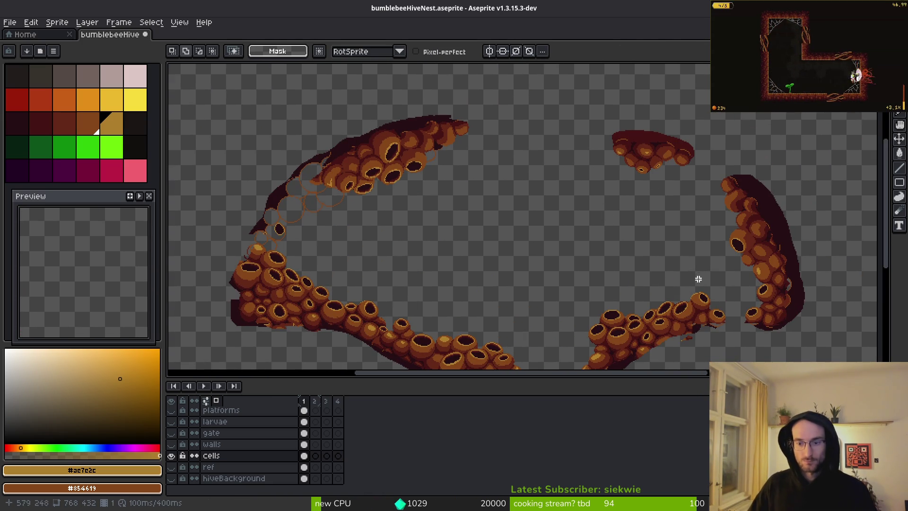
{"action": "scroll", "coordinate": [665, 257], "scroll_direction": "down", "scroll_amount": 1}
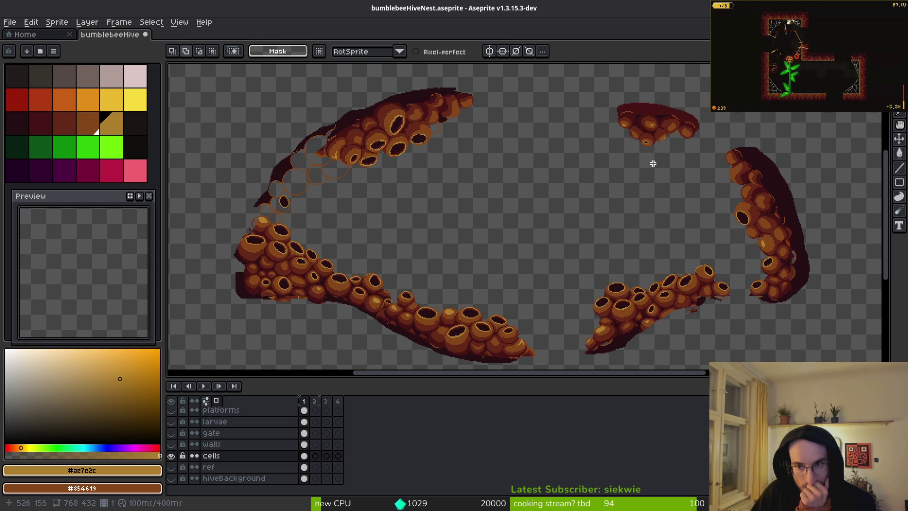
{"action": "scroll", "coordinate": [653, 163], "scroll_direction": "up", "scroll_amount": 2}
{"action": "scroll", "coordinate": [639, 209], "scroll_direction": "down", "scroll_amount": 3}
{"action": "scroll", "coordinate": [635, 221], "scroll_direction": "up", "scroll_amount": 1}
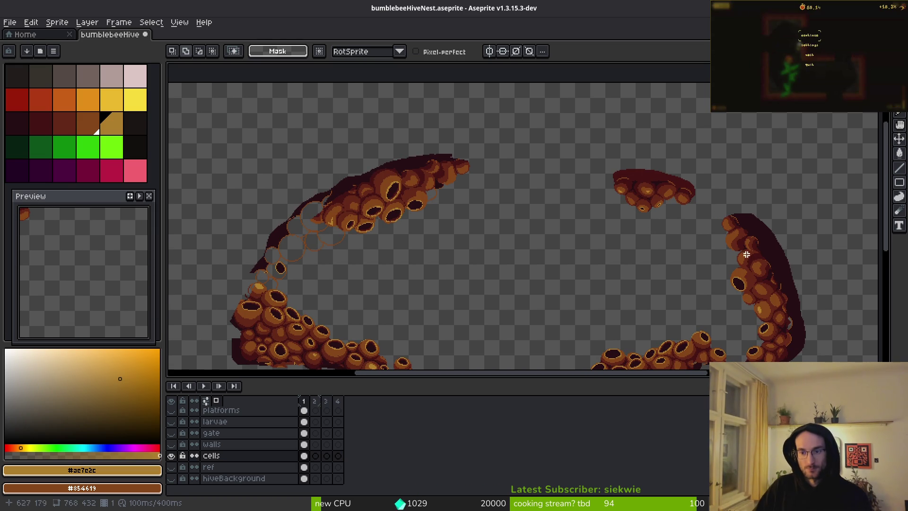
{"action": "scroll", "coordinate": [636, 239], "scroll_direction": "up", "scroll_amount": 3}
Step: Sample dark maroon #250e13 and pencil it over the top cells' orange edge highlights
{"action": "left_click", "coordinate": [636, 209], "text": "alt"}
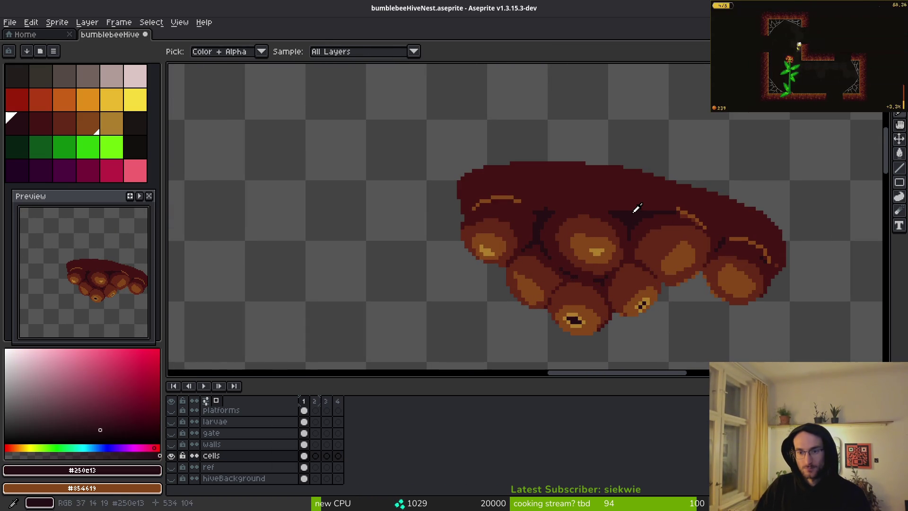
{"action": "scroll", "coordinate": [543, 208], "scroll_direction": "up", "scroll_amount": 2}
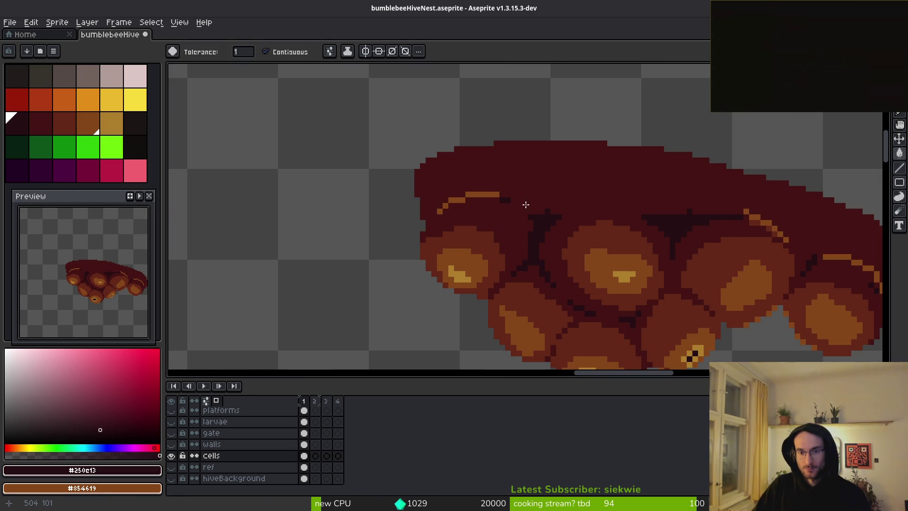
{"action": "scroll", "coordinate": [534, 209], "scroll_direction": "up", "scroll_amount": 2}
{"action": "key", "text": "b"}
{"action": "left_click_drag", "start_coordinate": [486, 196], "coordinate": [563, 218]}
{"action": "mouse_move", "coordinate": [297, 208]}
{"action": "left_mouse_down"}
{"action": "mouse_move", "coordinate": [425, 172]}
{"action": "mouse_move", "coordinate": [321, 189]}
{"action": "left_mouse_up"}
{"action": "scroll", "coordinate": [462, 251], "scroll_direction": "down", "scroll_amount": 3}
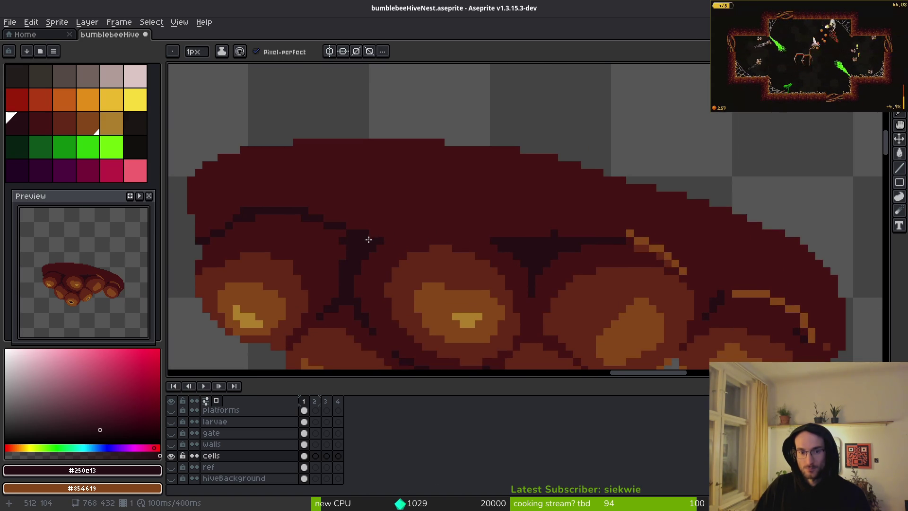
{"action": "mouse_move", "coordinate": [369, 240]}
{"action": "left_mouse_down"}
{"action": "mouse_move", "coordinate": [492, 231]}
{"action": "mouse_move", "coordinate": [653, 297]}
{"action": "mouse_move", "coordinate": [399, 194]}
{"action": "mouse_move", "coordinate": [430, 235]}
{"action": "mouse_move", "coordinate": [468, 236]}
{"action": "left_mouse_up"}
{"action": "scroll", "coordinate": [509, 249], "scroll_direction": "up", "scroll_amount": 2}
Step: Darken the orange diagonal and remaining edge, then bucket-fill an area with #250e13
{"action": "scroll", "coordinate": [468, 236], "scroll_direction": "up", "scroll_amount": 2}
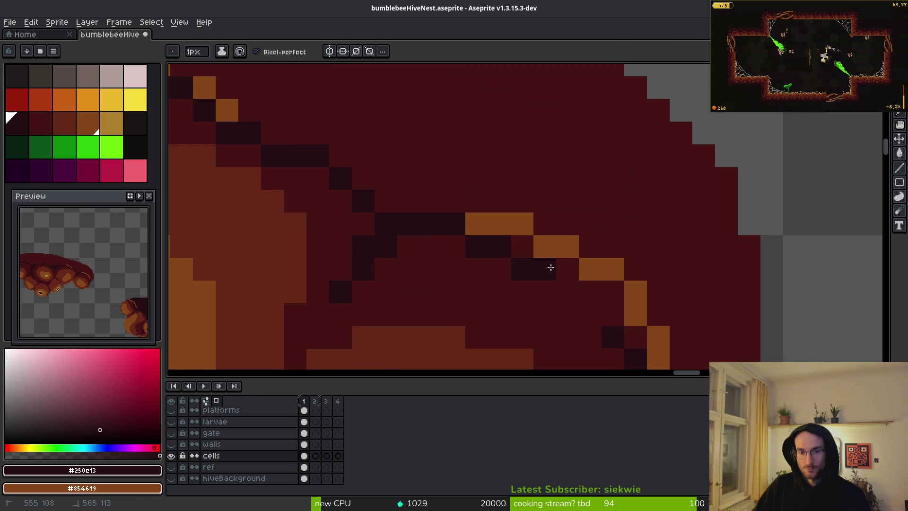
{"action": "left_click_drag", "start_coordinate": [550, 268], "coordinate": [681, 355]}
{"action": "scroll", "coordinate": [456, 183], "scroll_direction": "down", "scroll_amount": 2}
{"action": "mouse_move", "coordinate": [455, 182]}
{"action": "left_mouse_down"}
{"action": "mouse_move", "coordinate": [506, 239]}
{"action": "mouse_move", "coordinate": [493, 194]}
{"action": "left_mouse_up"}
{"action": "scroll", "coordinate": [494, 195], "scroll_direction": "down", "scroll_amount": 2}
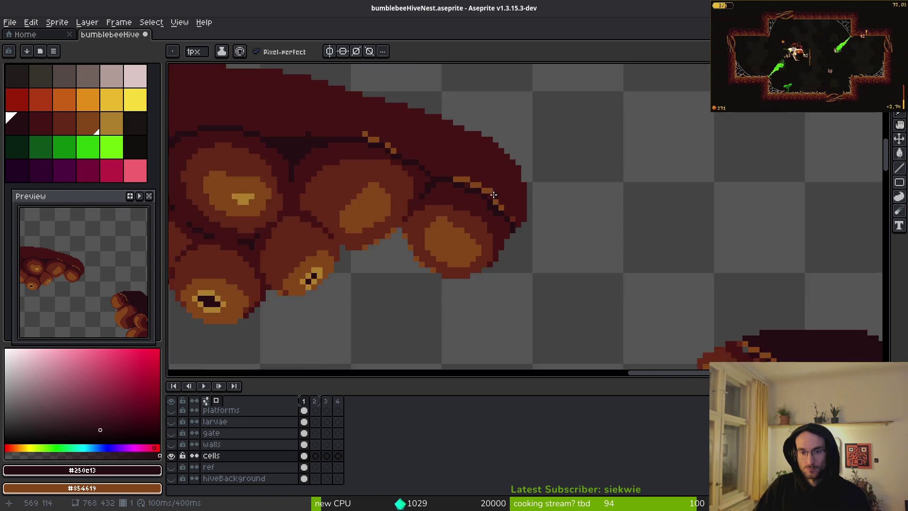
{"action": "scroll", "coordinate": [494, 194], "scroll_direction": "down", "scroll_amount": 1}
{"action": "key", "text": "g"}
{"action": "left_click", "coordinate": [531, 203]}
{"action": "scroll", "coordinate": [525, 202], "scroll_direction": "down", "scroll_amount": 3}
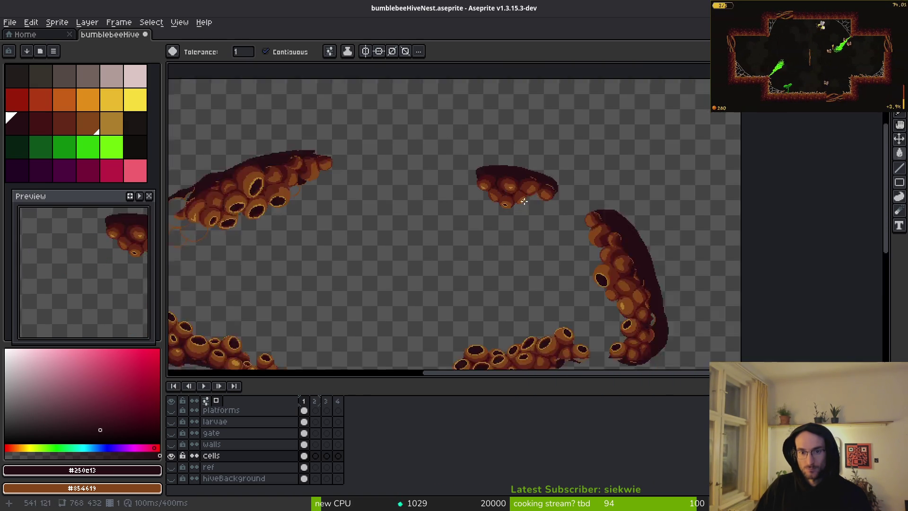
{"action": "scroll", "coordinate": [524, 201], "scroll_direction": "down", "scroll_amount": 2}
Step: Save bumblebeeHiveNest.aseprite and bring the whole hive into view
{"action": "key", "text": "ctrl+s"}
{"action": "scroll", "coordinate": [549, 231], "scroll_direction": "up", "scroll_amount": 3}
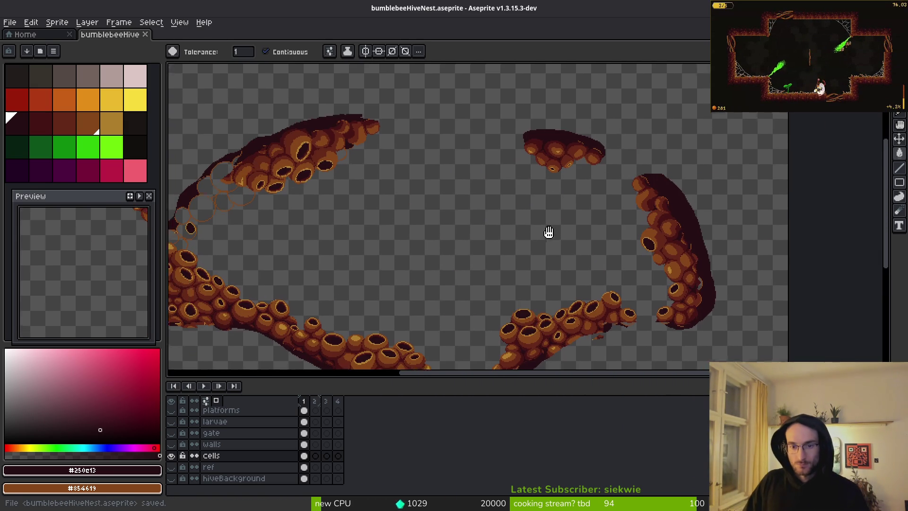
{"action": "left_click_drag", "start_coordinate": [549, 231], "coordinate": [555, 202]}
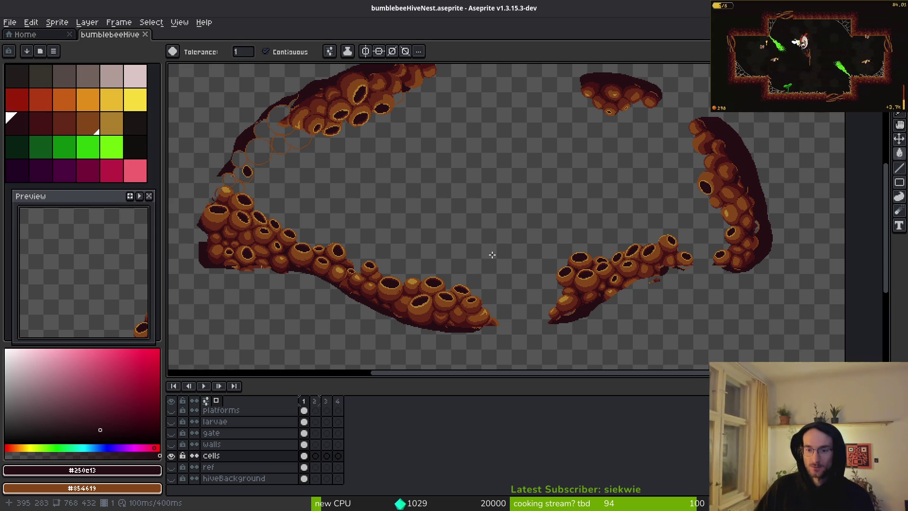
Step: Toggle the walls layer on and off to compare, leaving it visible
{"action": "left_click", "coordinate": [176, 446]}
{"action": "left_click", "coordinate": [175, 446]}
{"action": "left_click", "coordinate": [175, 446]}
{"action": "left_click", "coordinate": [175, 446]}
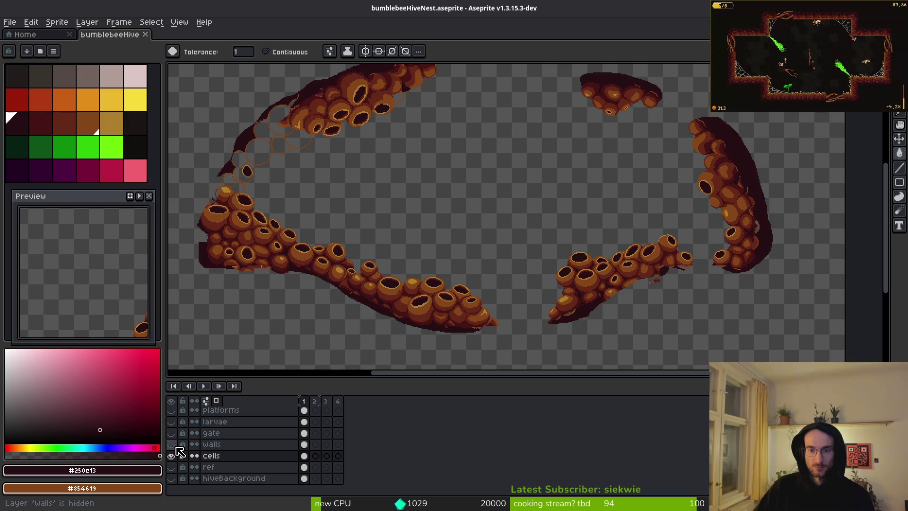
{"action": "left_click", "coordinate": [175, 446]}
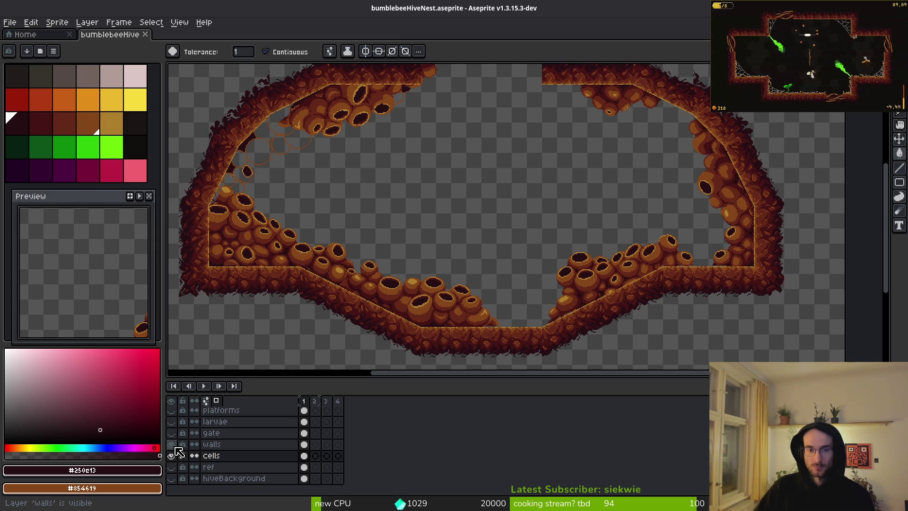
{"action": "left_click", "coordinate": [175, 446]}
{"action": "left_click", "coordinate": [175, 446]}
{"action": "left_click", "coordinate": [174, 447]}
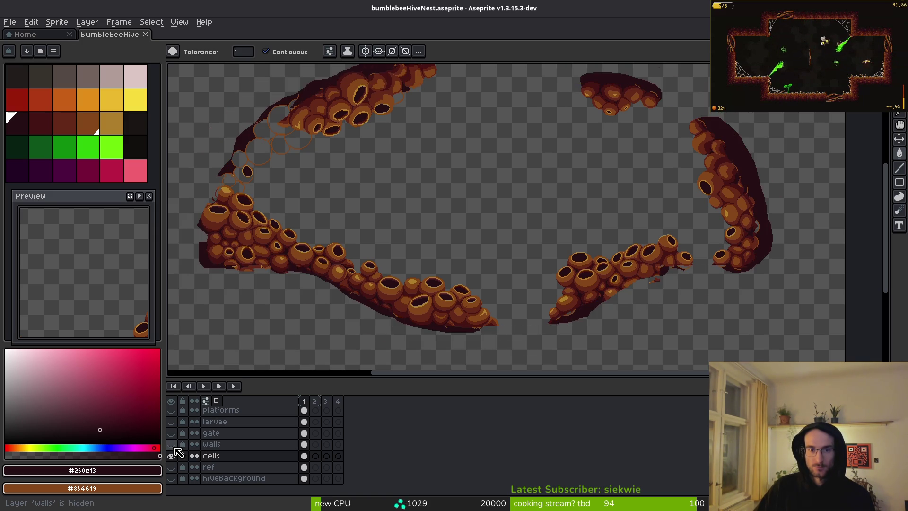
{"action": "left_click", "coordinate": [175, 447]}
{"action": "left_click", "coordinate": [175, 446]}
{"action": "left_click", "coordinate": [174, 447]}
{"action": "scroll", "coordinate": [432, 298], "scroll_direction": "down", "scroll_amount": 1}
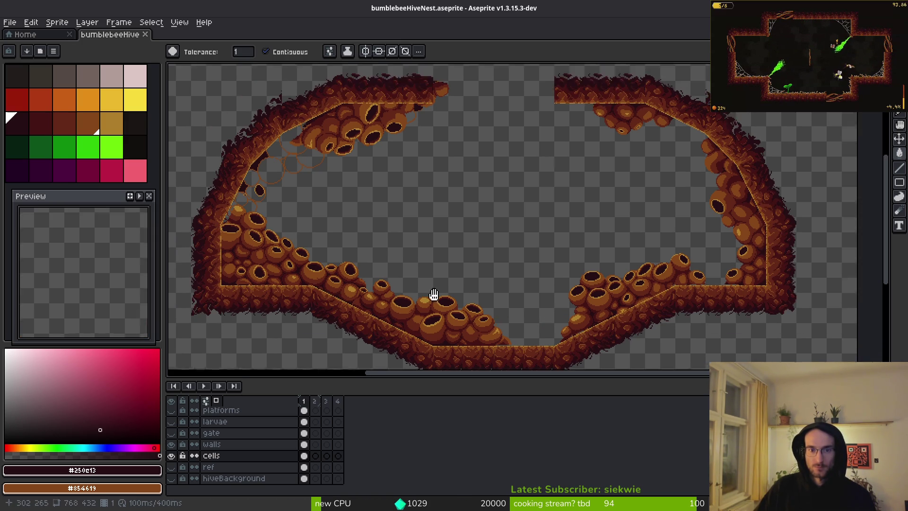
{"action": "scroll", "coordinate": [359, 199], "scroll_direction": "up", "scroll_amount": 1}
Step: Briefly hide and reshow the cells layer, then zoom in on the upper cells
{"action": "left_click", "coordinate": [173, 456]}
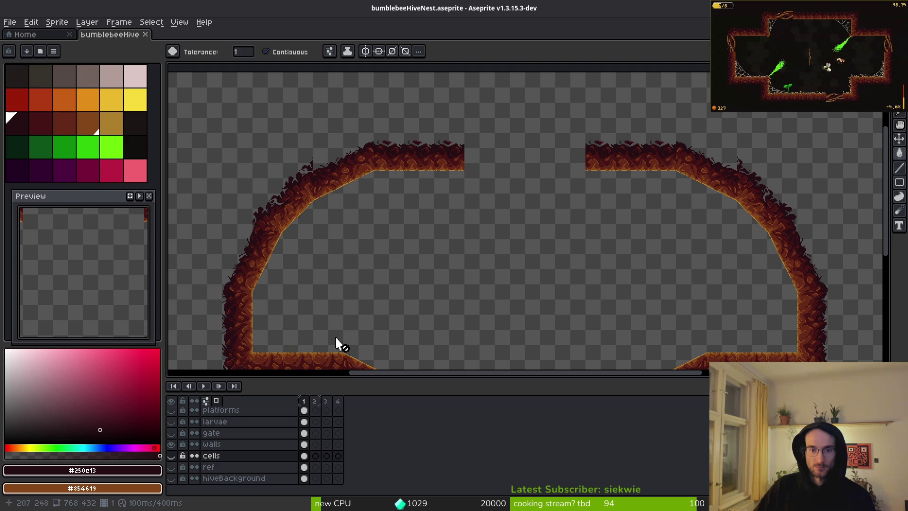
{"action": "left_click", "coordinate": [172, 455]}
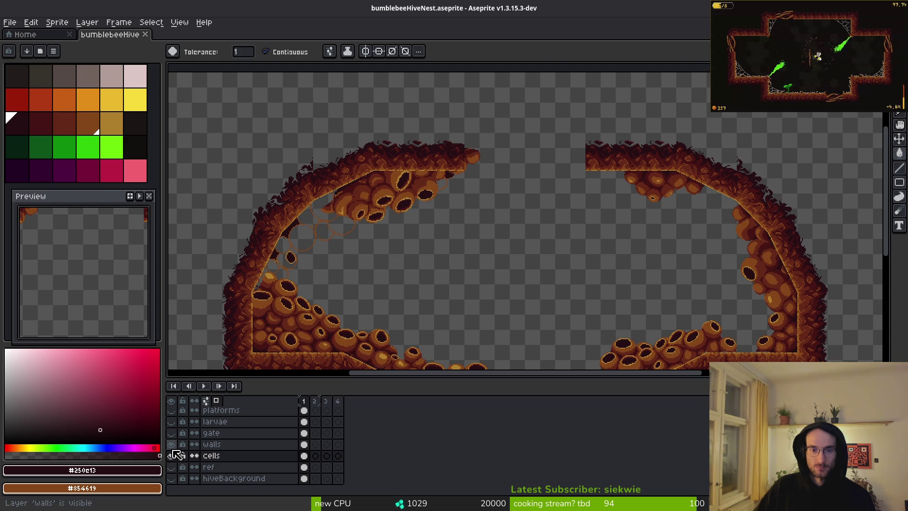
{"action": "key", "text": "plus"}
{"action": "key", "text": "plus"}
{"action": "key", "text": "plus"}
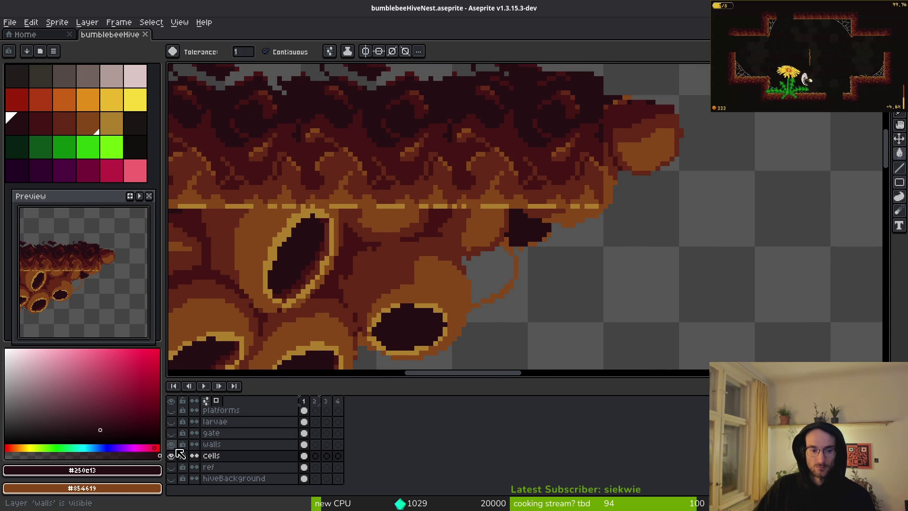
Step: Hide the walls layer and try a lasso across the hive top, then deselect
{"action": "left_click", "coordinate": [171, 445]}
{"action": "key", "text": "q"}
{"action": "mouse_move", "coordinate": [688, 84]}
{"action": "left_mouse_down"}
{"action": "mouse_move", "coordinate": [591, 86]}
{"action": "mouse_move", "coordinate": [431, 136]}
{"action": "left_mouse_up"}
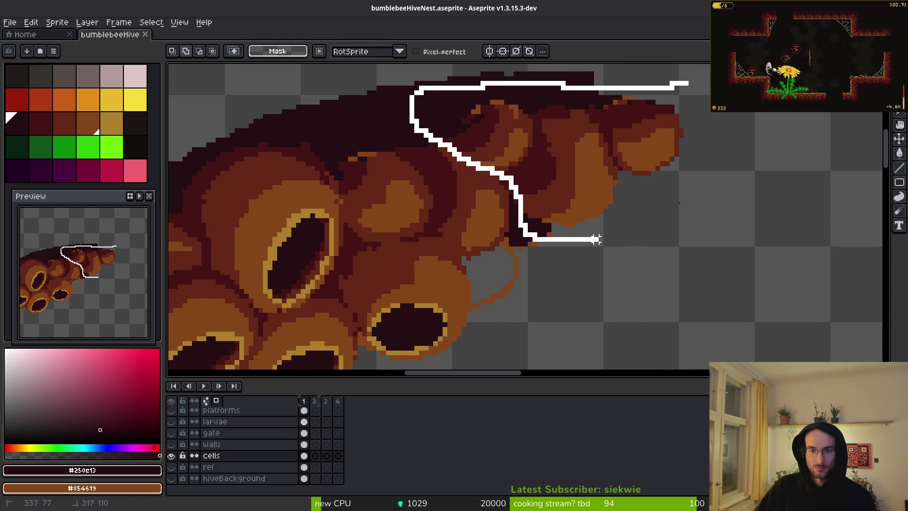
{"action": "left_click_drag", "start_coordinate": [698, 140], "coordinate": [696, 142]}
{"action": "key", "text": "ctrl+d"}
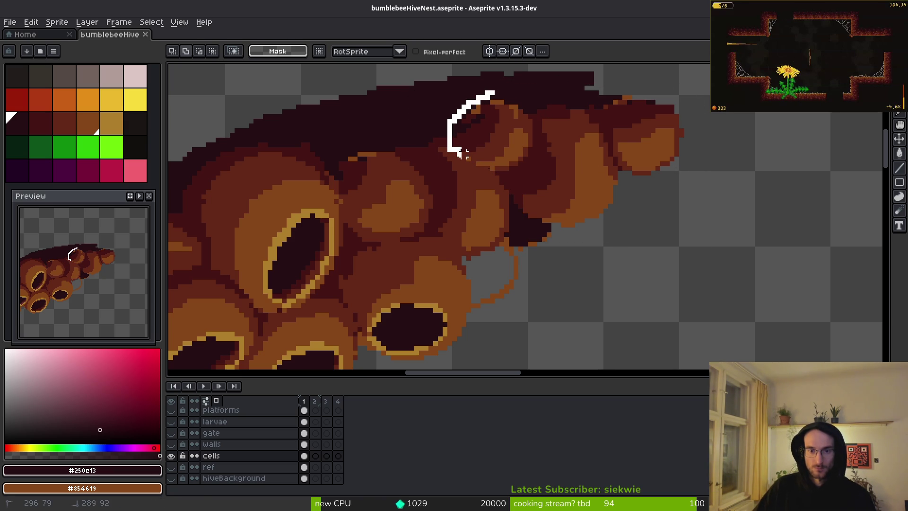
Step: Lasso the top-right cells, shift them down-left, commit and deselect
{"action": "left_click_drag", "start_coordinate": [467, 155], "coordinate": [520, 201]}
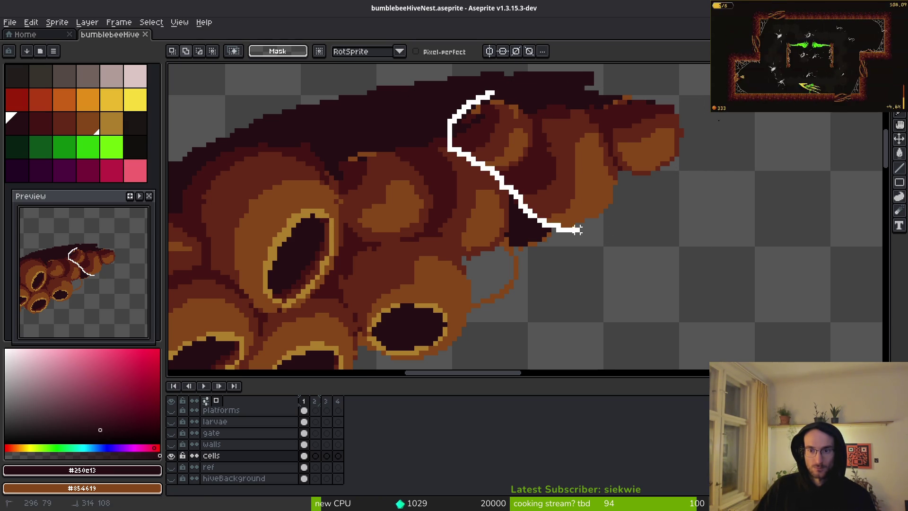
{"action": "mouse_move", "coordinate": [577, 230]}
{"action": "left_mouse_down"}
{"action": "mouse_move", "coordinate": [584, 76]}
{"action": "mouse_move", "coordinate": [514, 94]}
{"action": "left_mouse_up"}
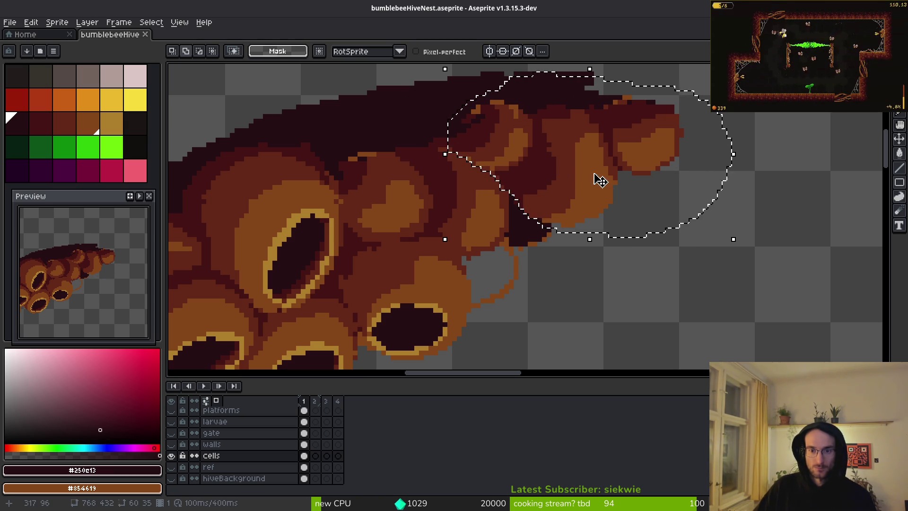
{"action": "mouse_move", "coordinate": [591, 180]}
{"action": "left_mouse_down"}
{"action": "mouse_move", "coordinate": [547, 223]}
{"action": "mouse_move", "coordinate": [539, 248]}
{"action": "mouse_move", "coordinate": [525, 244]}
{"action": "mouse_move", "coordinate": [553, 235]}
{"action": "mouse_move", "coordinate": [557, 245]}
{"action": "mouse_move", "coordinate": [529, 237]}
{"action": "mouse_move", "coordinate": [539, 239]}
{"action": "left_mouse_up"}
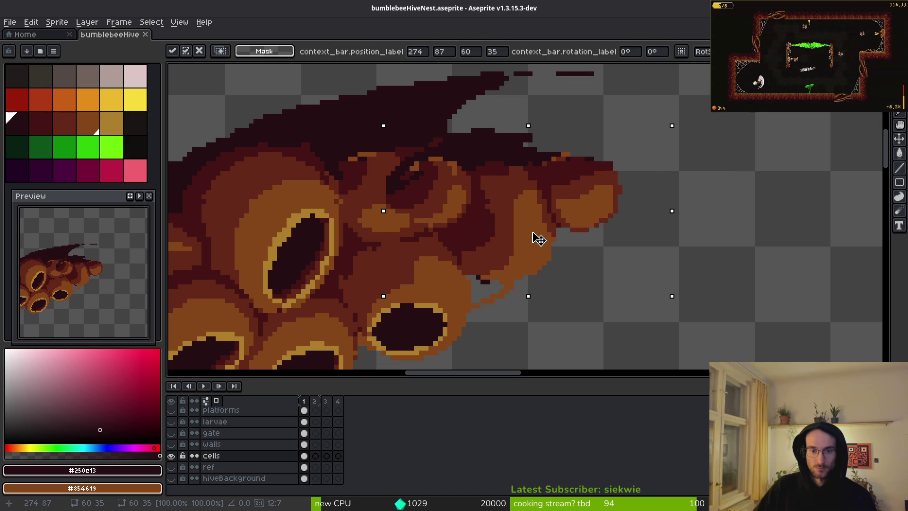
{"action": "key", "text": "Return"}
{"action": "key", "text": "ctrl+d"}
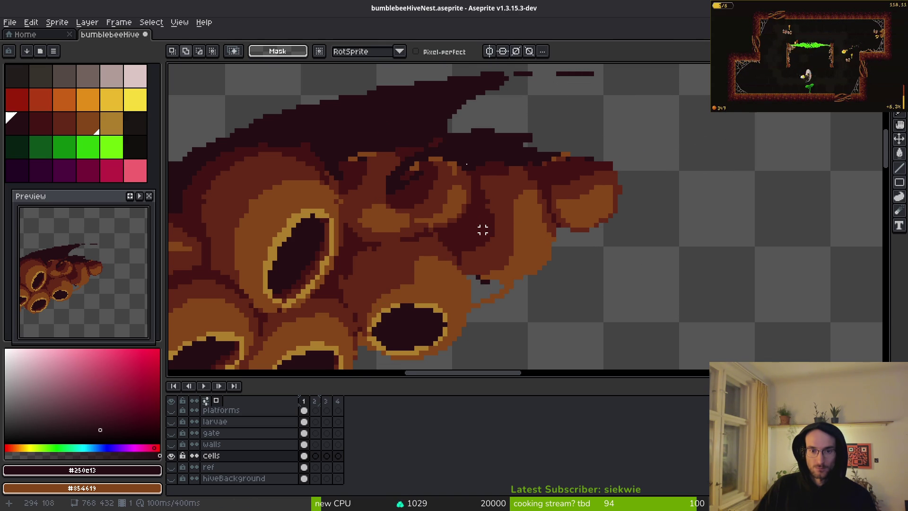
Step: Switch from Aseprite over to the terminal window
{"action": "scroll", "coordinate": [482, 228], "scroll_direction": "up", "scroll_amount": 2}
{"action": "scroll", "coordinate": [578, 154], "scroll_direction": "down", "scroll_amount": 2}
{"action": "scroll", "coordinate": [572, 228], "scroll_direction": "up", "scroll_amount": 2}
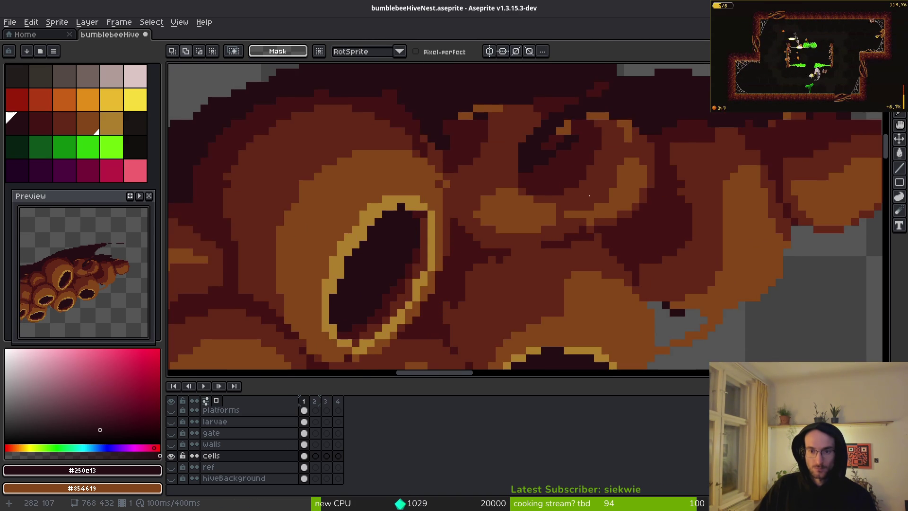
{"action": "scroll", "coordinate": [572, 227], "scroll_direction": "down", "scroll_amount": 2}
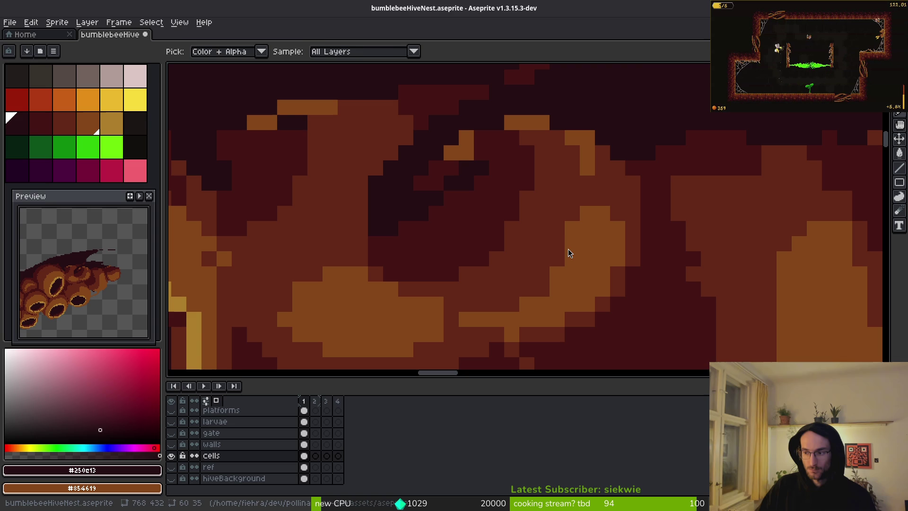
{"action": "key", "text": "alt+Tab"}
{"action": "key", "text": "alt+Tab"}
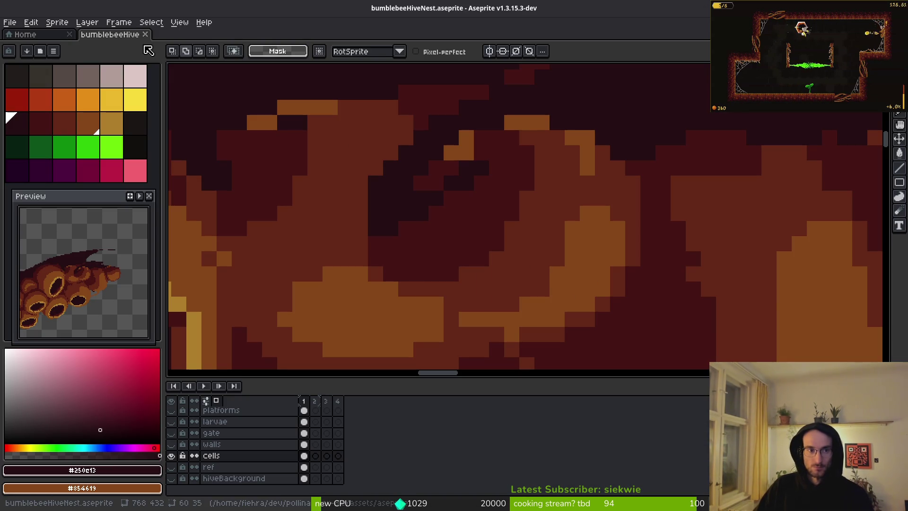
Step: Quit and relaunch Aseprite, reopening bumblebeeHiveNest.aseprite from the recent files
{"action": "left_click", "coordinate": [148, 34]}
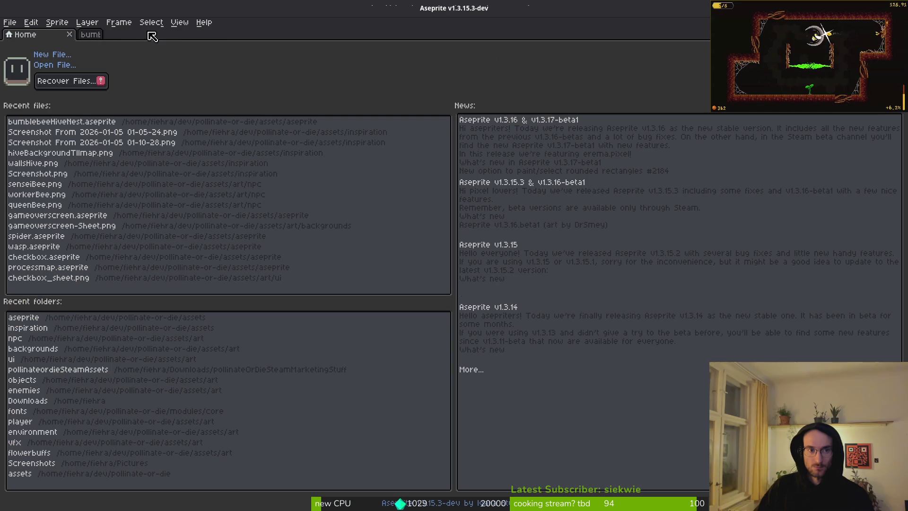
{"action": "key", "text": "ctrl+q"}
{"action": "key", "text": "super"}
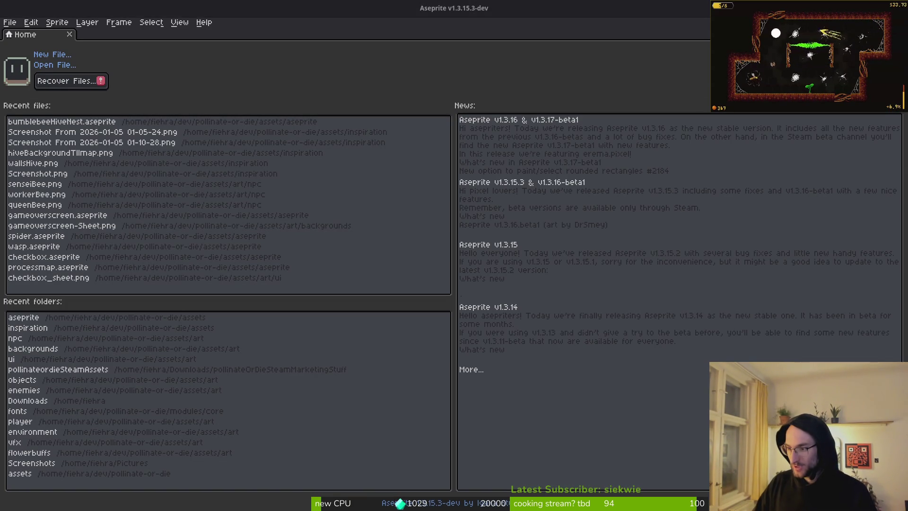
{"action": "left_click", "coordinate": [61, 122]}
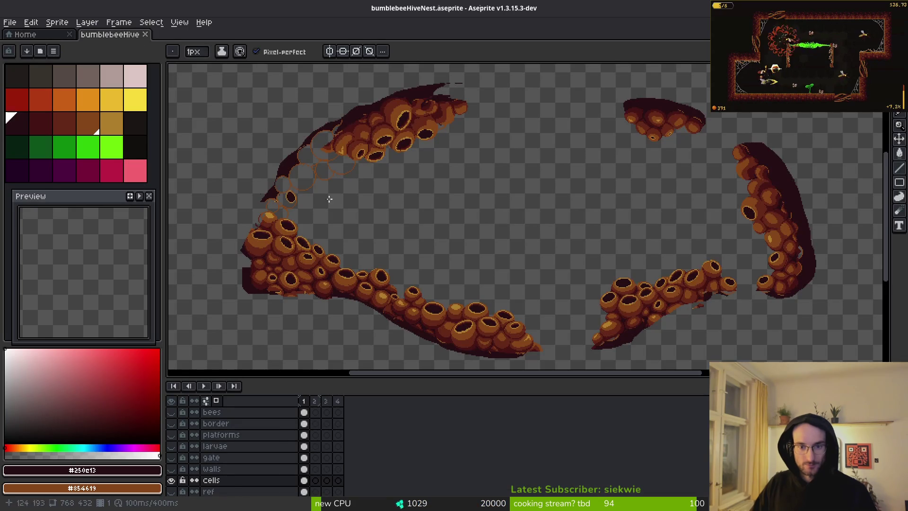
Step: Lasso the top honeycomb cell, shift it left and commit the move
{"action": "scroll", "coordinate": [439, 191], "scroll_direction": "up", "scroll_amount": 4}
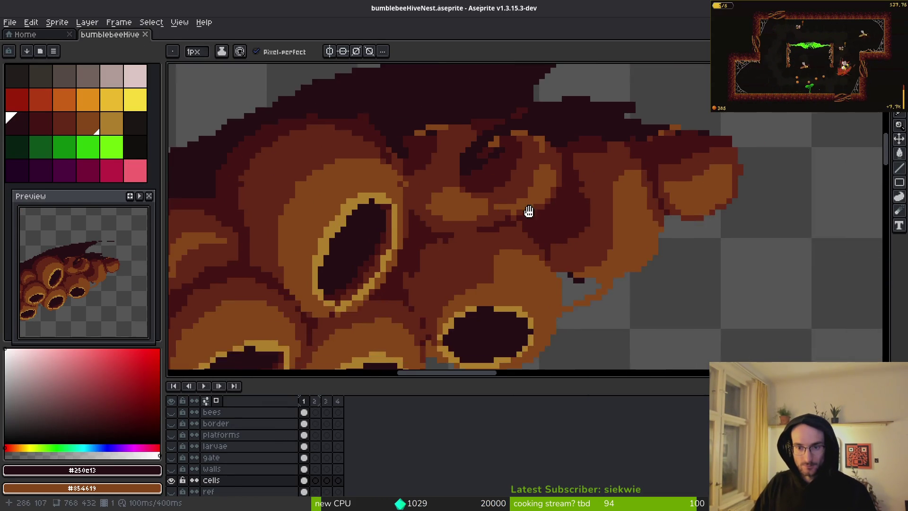
{"action": "scroll", "coordinate": [527, 209], "scroll_direction": "up", "scroll_amount": 2}
{"action": "key", "text": "q"}
{"action": "mouse_move", "coordinate": [534, 109]}
{"action": "left_mouse_down"}
{"action": "mouse_move", "coordinate": [365, 189]}
{"action": "mouse_move", "coordinate": [535, 251]}
{"action": "mouse_move", "coordinate": [551, 229]}
{"action": "left_mouse_up"}
{"action": "scroll", "coordinate": [604, 126], "scroll_direction": "up", "scroll_amount": 2}
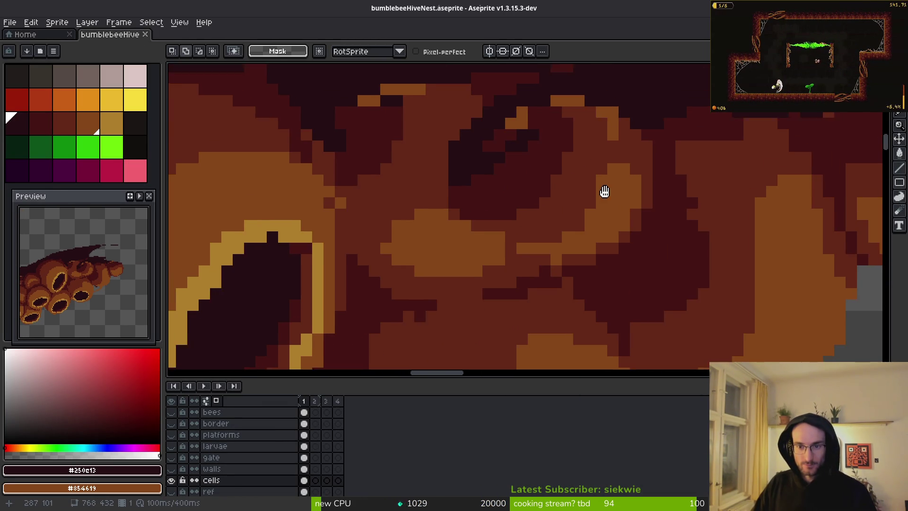
{"action": "mouse_move", "coordinate": [613, 105]}
{"action": "left_mouse_down"}
{"action": "mouse_move", "coordinate": [494, 105]}
{"action": "mouse_move", "coordinate": [454, 232]}
{"action": "left_mouse_up"}
{"action": "mouse_move", "coordinate": [601, 127]}
{"action": "left_mouse_down"}
{"action": "mouse_move", "coordinate": [470, 158]}
{"action": "mouse_move", "coordinate": [506, 254]}
{"action": "mouse_move", "coordinate": [612, 264]}
{"action": "mouse_move", "coordinate": [658, 156]}
{"action": "mouse_move", "coordinate": [613, 130]}
{"action": "left_mouse_up"}
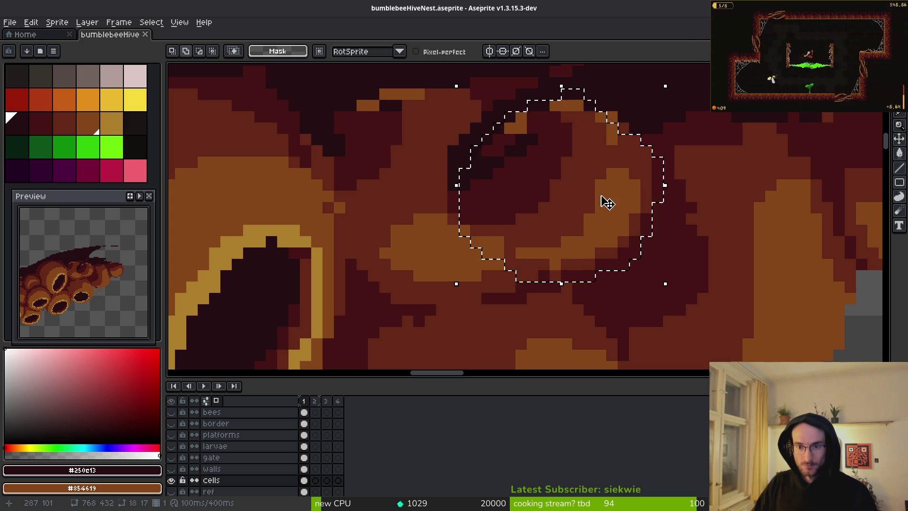
{"action": "left_click_drag", "start_coordinate": [604, 199], "coordinate": [501, 215]}
{"action": "key", "text": "Return"}
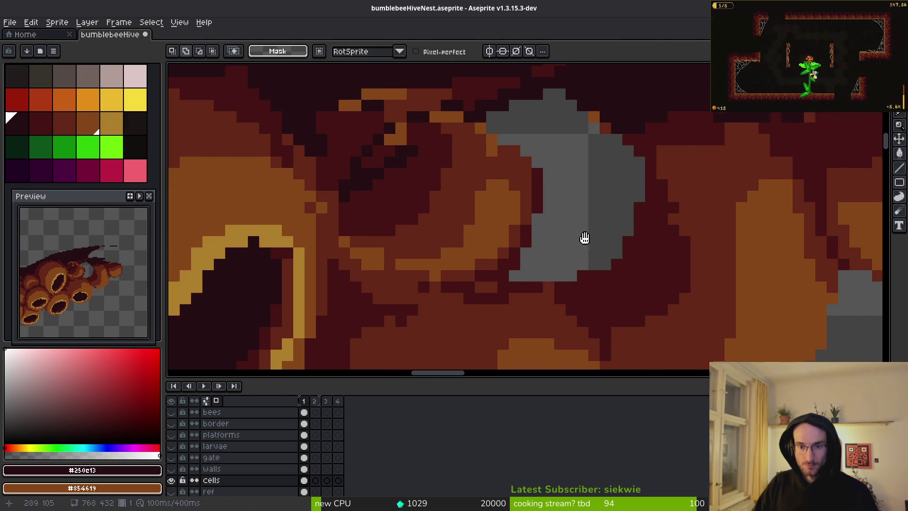
Step: Lasso the cell's dark shading and nudge it right and down
{"action": "scroll", "coordinate": [584, 237], "scroll_direction": "down", "scroll_amount": 1}
{"action": "key", "text": "g"}
{"action": "scroll", "coordinate": [561, 209], "scroll_direction": "down", "scroll_amount": 2}
{"action": "scroll", "coordinate": [549, 208], "scroll_direction": "up", "scroll_amount": 3}
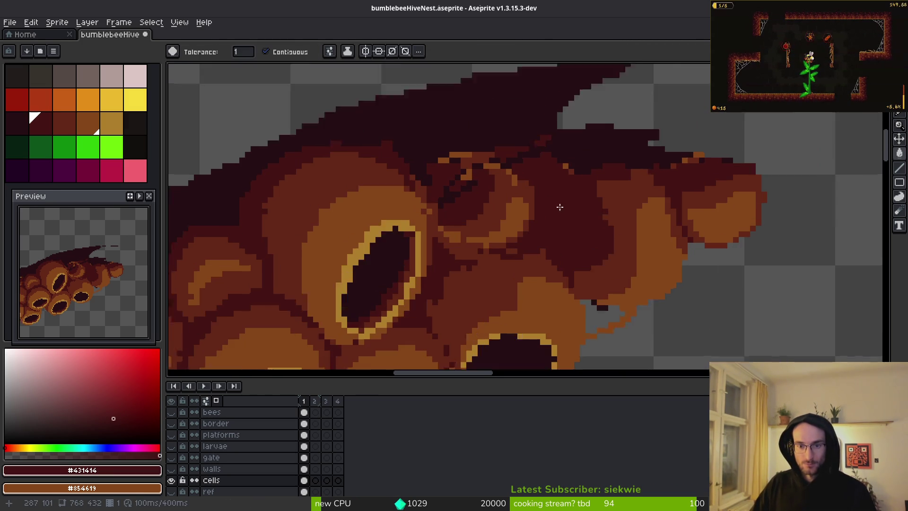
{"action": "key", "text": "q"}
{"action": "mouse_move", "coordinate": [494, 158]}
{"action": "left_mouse_down"}
{"action": "mouse_move", "coordinate": [401, 146]}
{"action": "mouse_move", "coordinate": [360, 265]}
{"action": "mouse_move", "coordinate": [481, 308]}
{"action": "mouse_move", "coordinate": [533, 246]}
{"action": "mouse_move", "coordinate": [520, 184]}
{"action": "mouse_move", "coordinate": [490, 237]}
{"action": "mouse_move", "coordinate": [500, 241]}
{"action": "left_mouse_up"}
{"action": "key", "text": "ctrl+d"}
{"action": "key", "text": "i"}
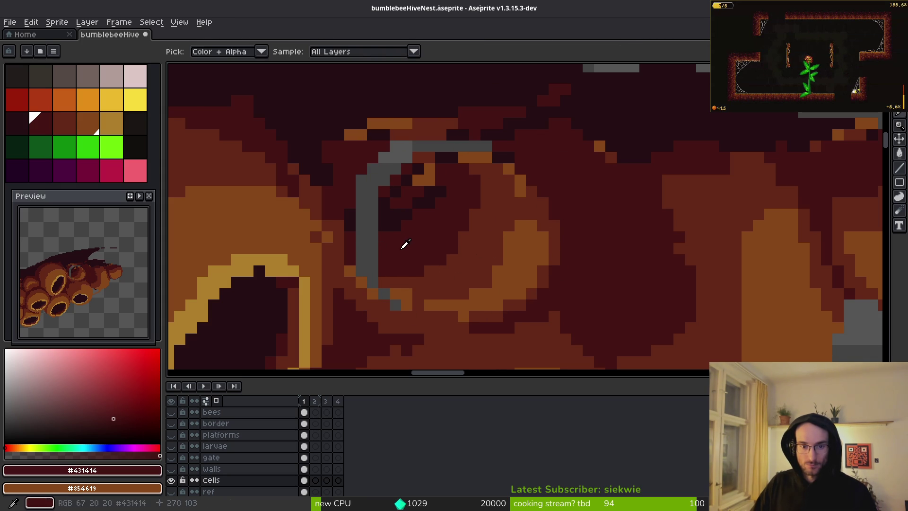
Step: Fill the grey gap with dark maroon and eyedrop the #632718 brown
{"action": "key", "text": "g"}
{"action": "left_click", "coordinate": [370, 209]}
{"action": "key", "text": "i"}
{"action": "left_click", "coordinate": [391, 299]}
{"action": "key", "text": "g"}
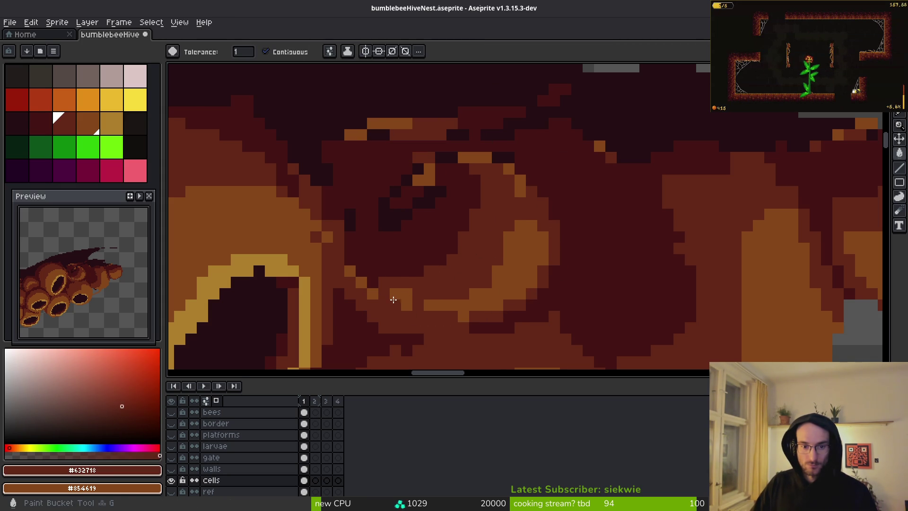
Step: Draw a row of orange #854619 pixels across the cell's shading
{"action": "scroll", "coordinate": [539, 241], "scroll_direction": "up", "scroll_amount": 1}
{"action": "key", "text": "b"}
{"action": "scroll", "coordinate": [543, 289], "scroll_direction": "down", "scroll_amount": 1}
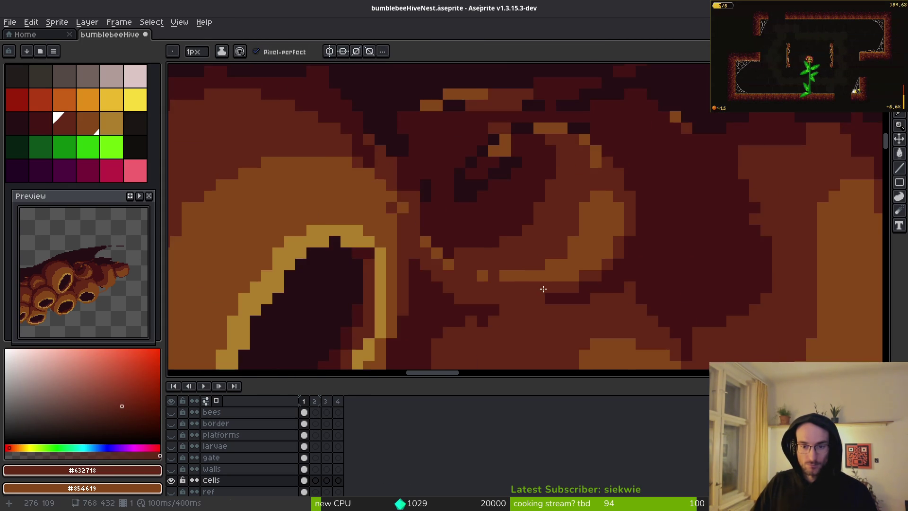
{"action": "scroll", "coordinate": [543, 289], "scroll_direction": "up", "scroll_amount": 1}
{"action": "left_click", "coordinate": [554, 271], "text": "alt"}
{"action": "left_click_drag", "start_coordinate": [544, 287], "coordinate": [490, 290]}
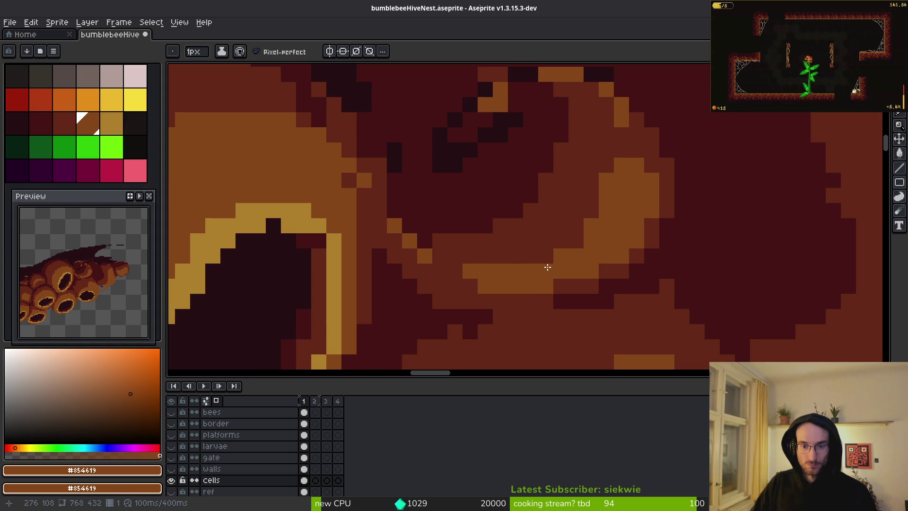
{"action": "scroll", "coordinate": [586, 306], "scroll_direction": "down", "scroll_amount": 1}
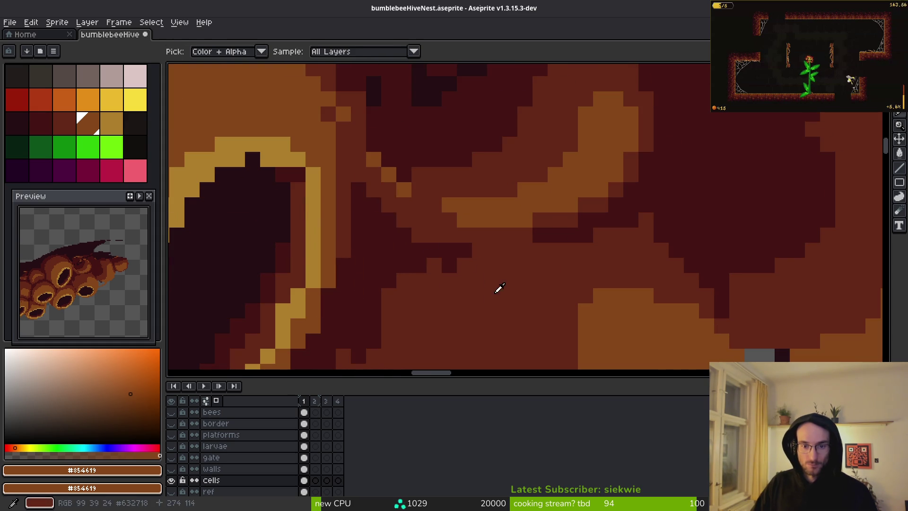
{"action": "scroll", "coordinate": [496, 288], "scroll_direction": "down", "scroll_amount": 2}
{"action": "scroll", "coordinate": [516, 280], "scroll_direction": "up", "scroll_amount": 2}
Step: Recolour a dark #431414 pixel in #632718 brown
{"action": "left_click", "coordinate": [452, 291], "text": "alt"}
{"action": "scroll", "coordinate": [523, 225], "scroll_direction": "up", "scroll_amount": 1}
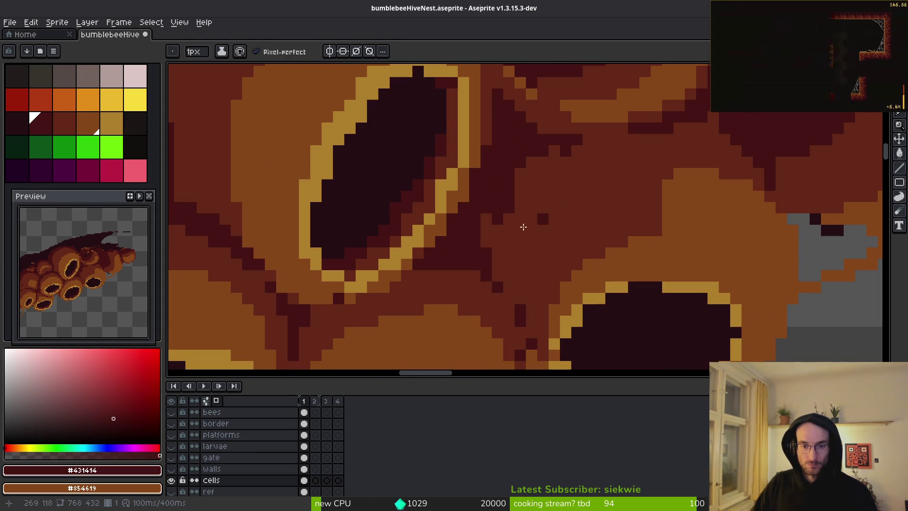
{"action": "scroll", "coordinate": [538, 173], "scroll_direction": "down", "scroll_amount": 1}
{"action": "left_click", "coordinate": [538, 173], "text": "alt"}
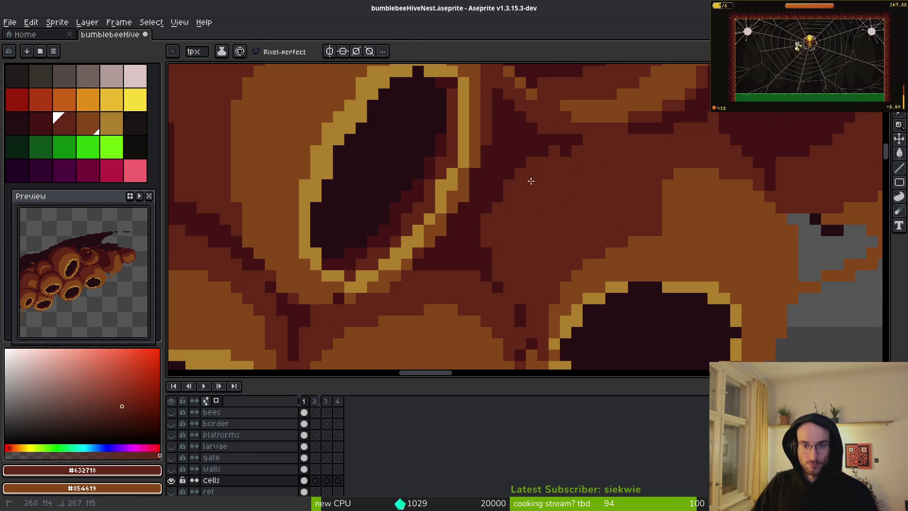
{"action": "left_click", "coordinate": [564, 151]}
{"action": "scroll", "coordinate": [544, 283], "scroll_direction": "down", "scroll_amount": 3}
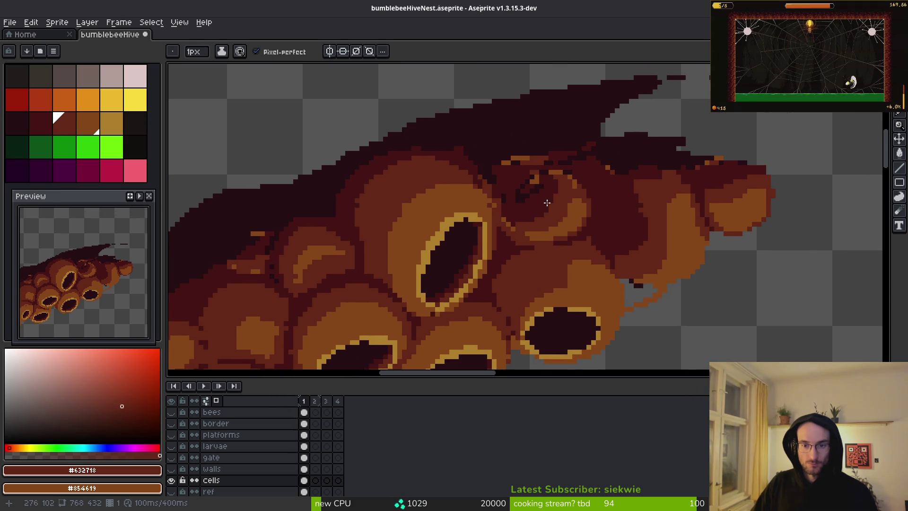
{"action": "scroll", "coordinate": [544, 290], "scroll_direction": "up", "scroll_amount": 2}
{"action": "scroll", "coordinate": [680, 298], "scroll_direction": "down", "scroll_amount": 2}
{"action": "scroll", "coordinate": [679, 298], "scroll_direction": "up", "scroll_amount": 2}
Step: Erase two stray dark pixels at the cluster edge and eyedrop orange #854619
{"action": "key", "text": "e"}
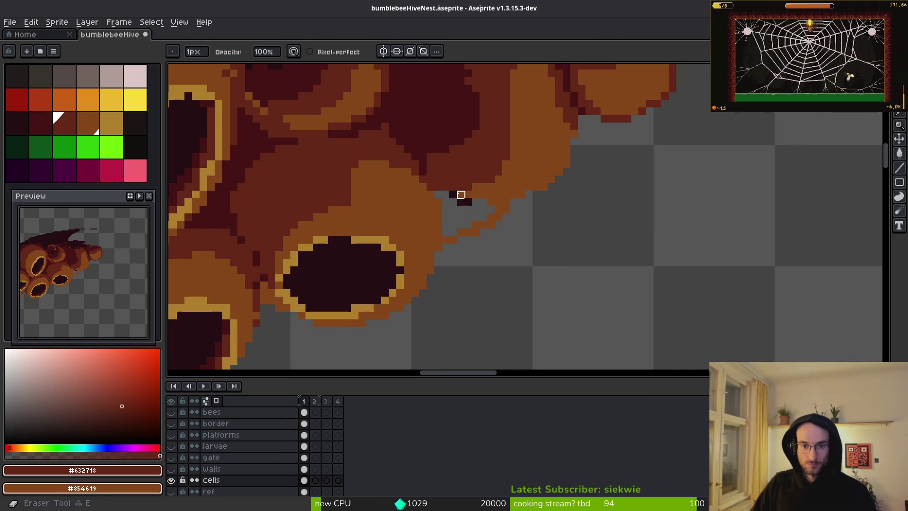
{"action": "scroll", "coordinate": [504, 217], "scroll_direction": "up", "scroll_amount": 2}
{"action": "left_click_drag", "start_coordinate": [367, 150], "coordinate": [526, 196]}
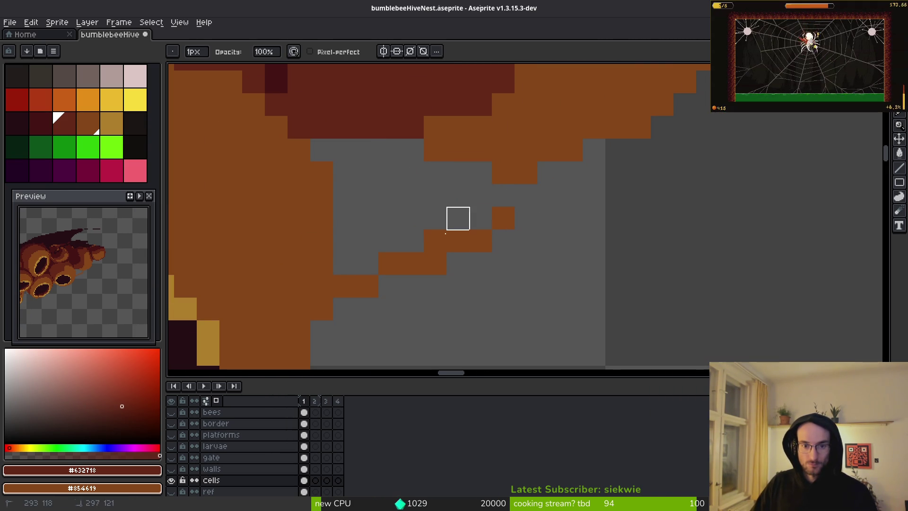
{"action": "scroll", "coordinate": [435, 263], "scroll_direction": "up", "scroll_amount": 2}
{"action": "key", "text": "i"}
{"action": "left_click", "coordinate": [492, 232]}
{"action": "key", "text": "b"}
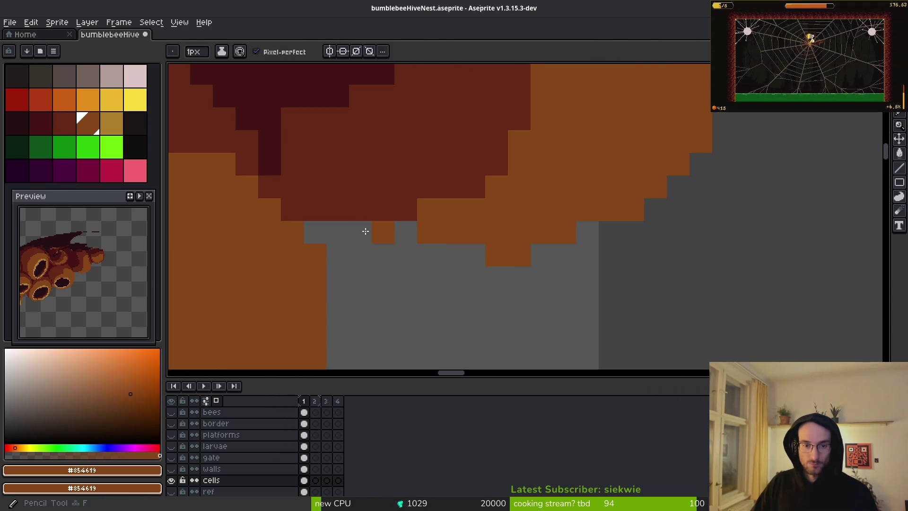
Step: Paint the cluster's lower edge pixels orange and remove stray dark-red ones
{"action": "key", "text": "e"}
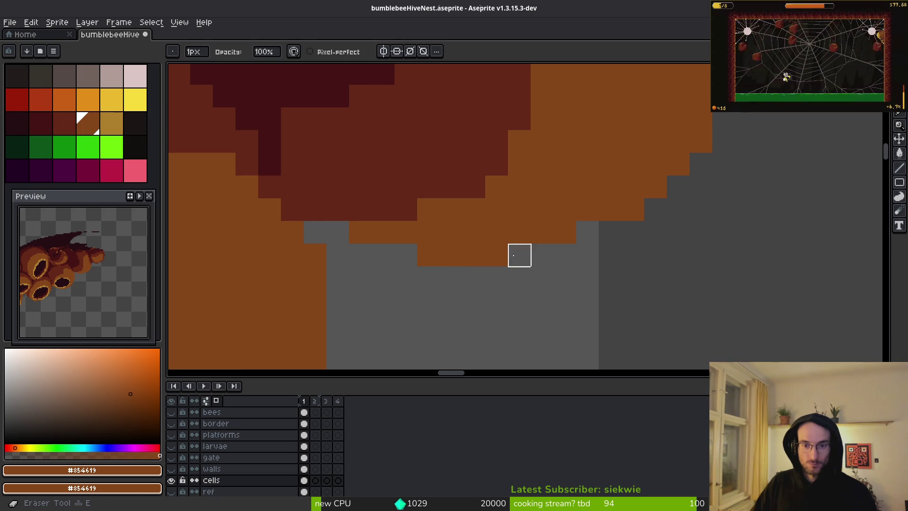
{"action": "scroll", "coordinate": [602, 298], "scroll_direction": "down", "scroll_amount": 2}
{"action": "scroll", "coordinate": [585, 229], "scroll_direction": "up", "scroll_amount": 1}
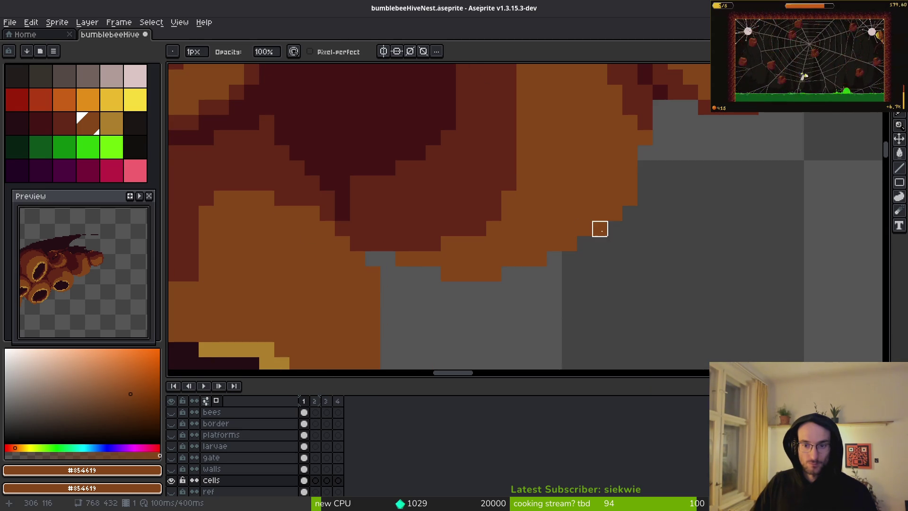
{"action": "left_click_drag", "start_coordinate": [616, 197], "coordinate": [610, 265]}
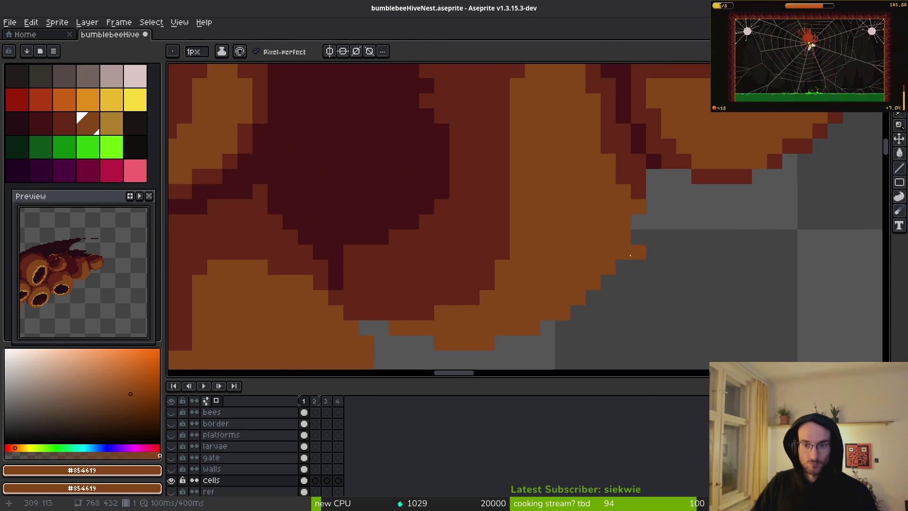
{"action": "scroll", "coordinate": [668, 236], "scroll_direction": "down", "scroll_amount": 2}
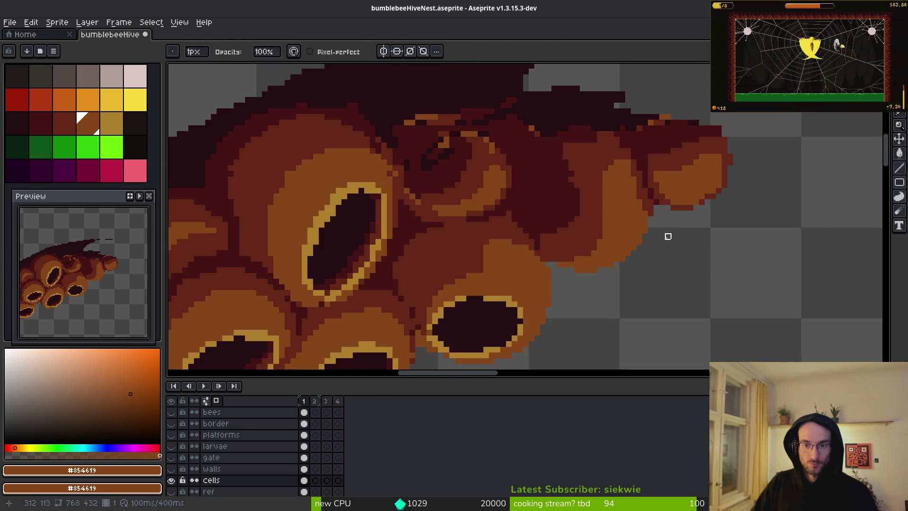
{"action": "scroll", "coordinate": [724, 220], "scroll_direction": "up", "scroll_amount": 2}
{"action": "key", "text": "f"}
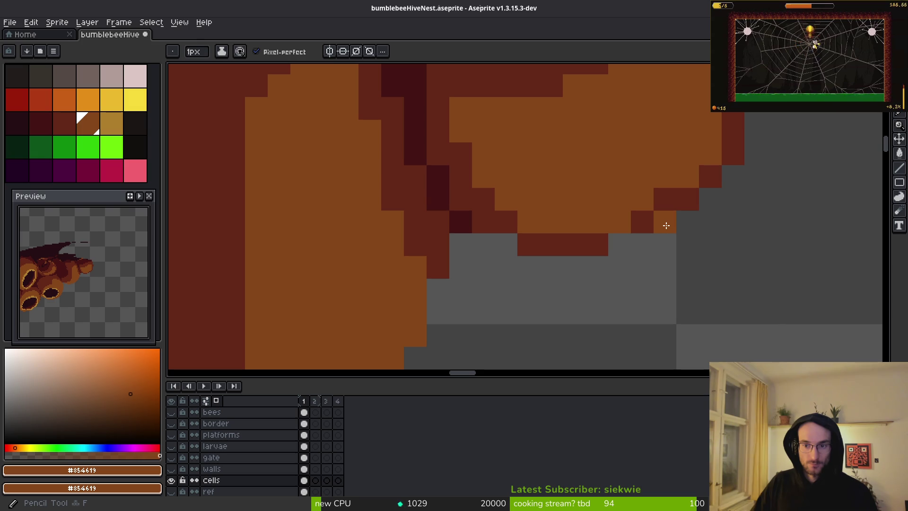
{"action": "left_click", "coordinate": [644, 219], "text": "alt"}
{"action": "left_click", "coordinate": [624, 192], "text": "alt"}
{"action": "mouse_move", "coordinate": [665, 222]}
{"action": "left_mouse_down"}
{"action": "mouse_move", "coordinate": [669, 200]}
{"action": "mouse_move", "coordinate": [697, 174]}
{"action": "left_mouse_up"}
{"action": "left_click", "coordinate": [582, 248]}
Step: Paint two orange pixels on the cluster's right edge
{"action": "left_click_drag", "start_coordinate": [601, 224], "coordinate": [507, 274]}
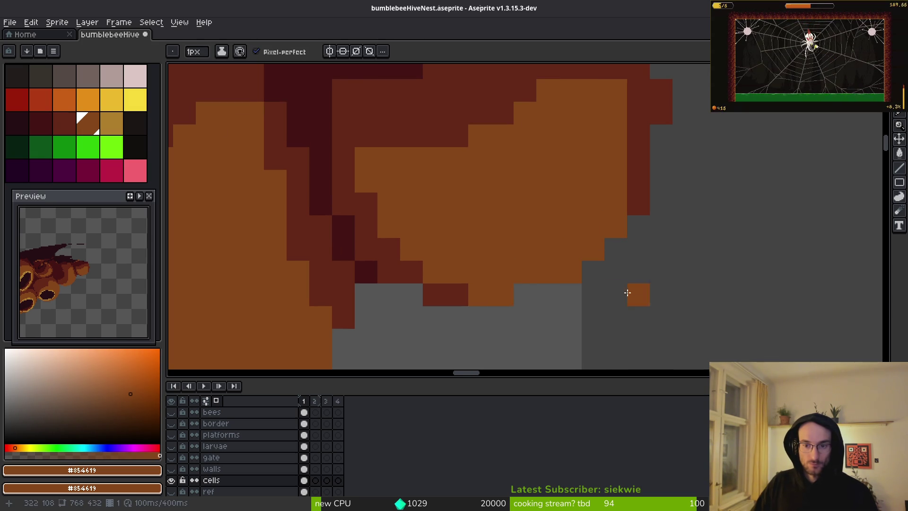
{"action": "key", "text": "e"}
{"action": "left_click_drag", "start_coordinate": [684, 204], "coordinate": [659, 253]}
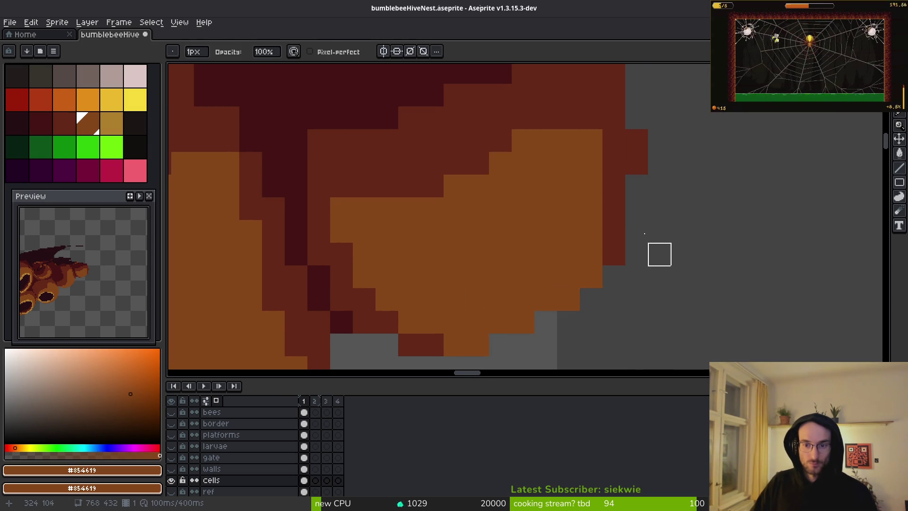
{"action": "key", "text": "b"}
{"action": "left_click_drag", "start_coordinate": [636, 206], "coordinate": [636, 189]}
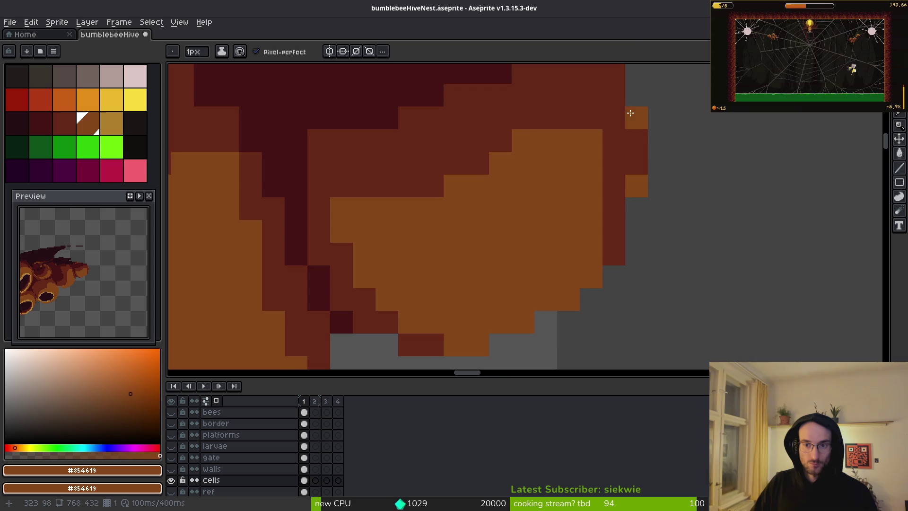
{"action": "scroll", "coordinate": [671, 157], "scroll_direction": "down", "scroll_amount": 2}
{"action": "scroll", "coordinate": [658, 168], "scroll_direction": "up", "scroll_amount": 2}
Step: Save bumblebeeHiveNest.aseprite
{"action": "key", "text": "e"}
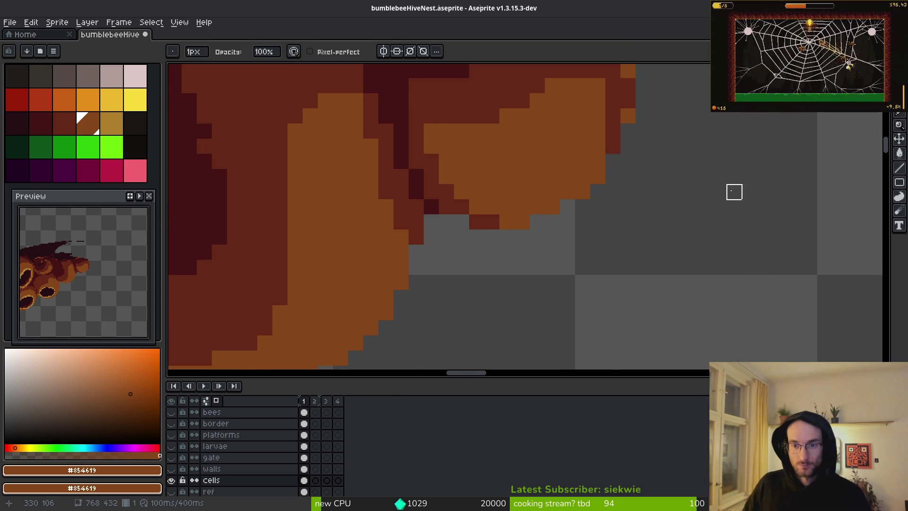
{"action": "scroll", "coordinate": [733, 193], "scroll_direction": "down", "scroll_amount": 2}
{"action": "scroll", "coordinate": [629, 233], "scroll_direction": "down", "scroll_amount": 3}
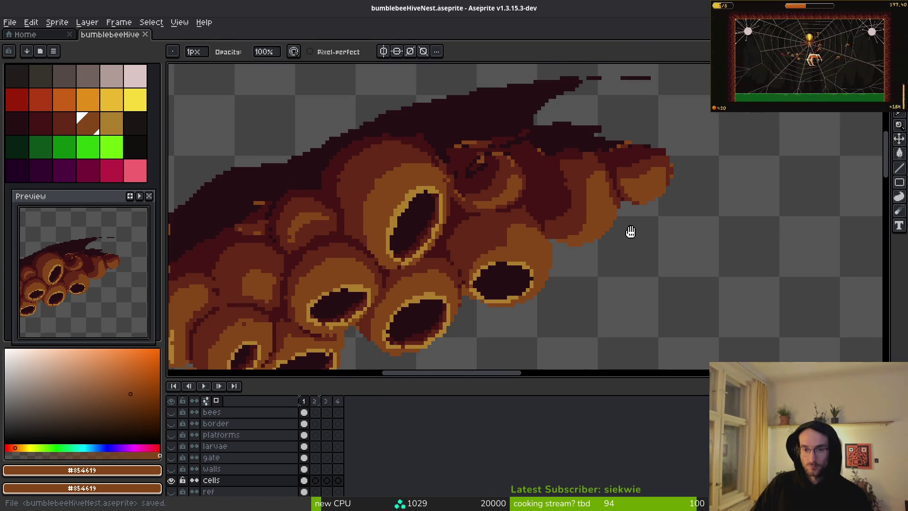
{"action": "key", "text": "ctrl+s"}
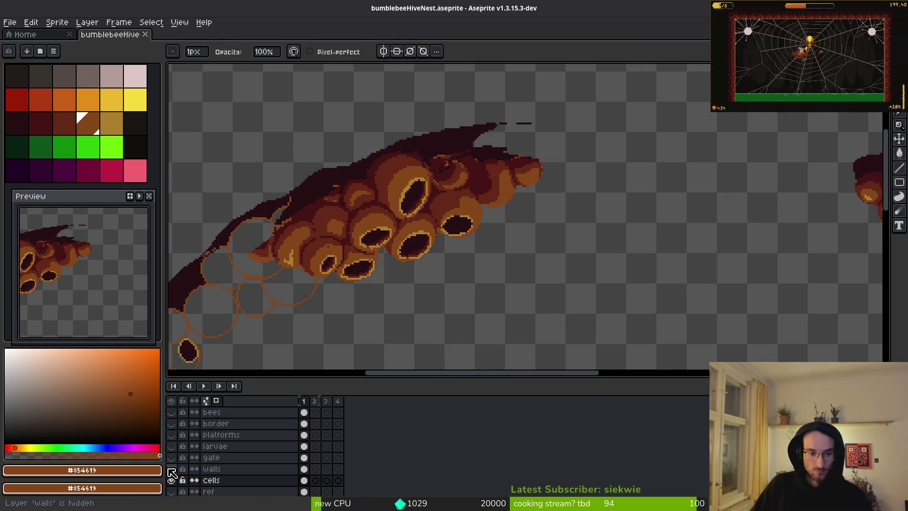
Step: Make the walls layer visible and zoom in on the gold-rimmed cell
{"action": "left_click", "coordinate": [171, 469]}
{"action": "scroll", "coordinate": [485, 245], "scroll_direction": "down", "scroll_amount": 5}
{"action": "scroll", "coordinate": [485, 245], "scroll_direction": "left", "scroll_amount": 5}
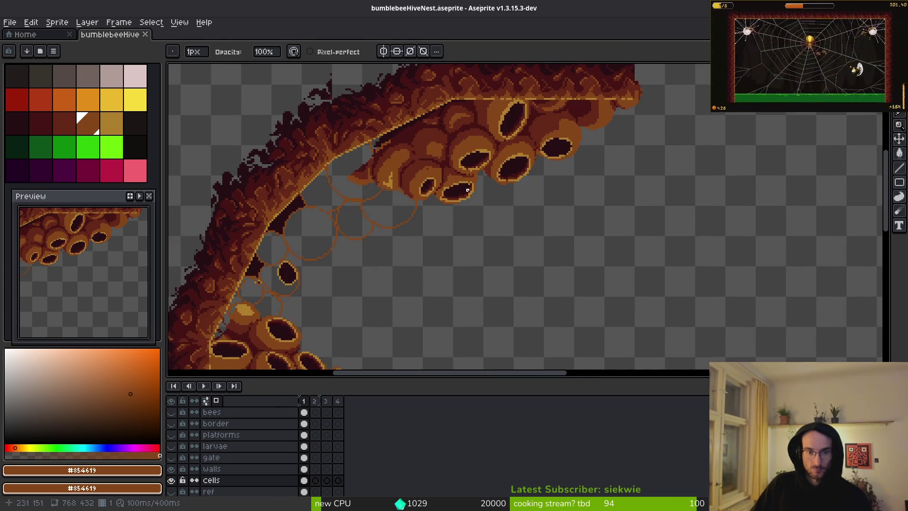
{"action": "scroll", "coordinate": [474, 221], "scroll_direction": "up", "scroll_amount": 4}
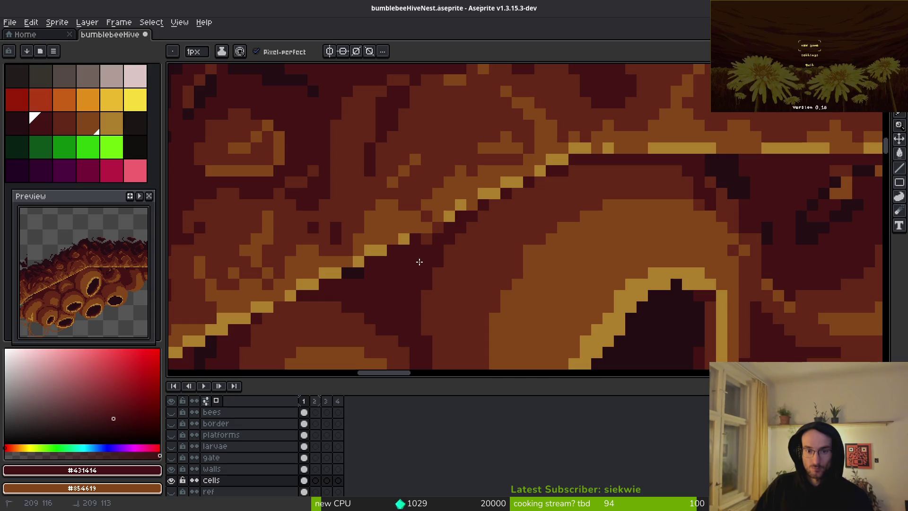
{"action": "scroll", "coordinate": [531, 192], "scroll_direction": "up", "scroll_amount": 2}
Step: Repaint dark #431414 shading by the cell rim, then add #632718 brown touch-ups
{"action": "left_click_drag", "start_coordinate": [539, 200], "coordinate": [488, 172]}
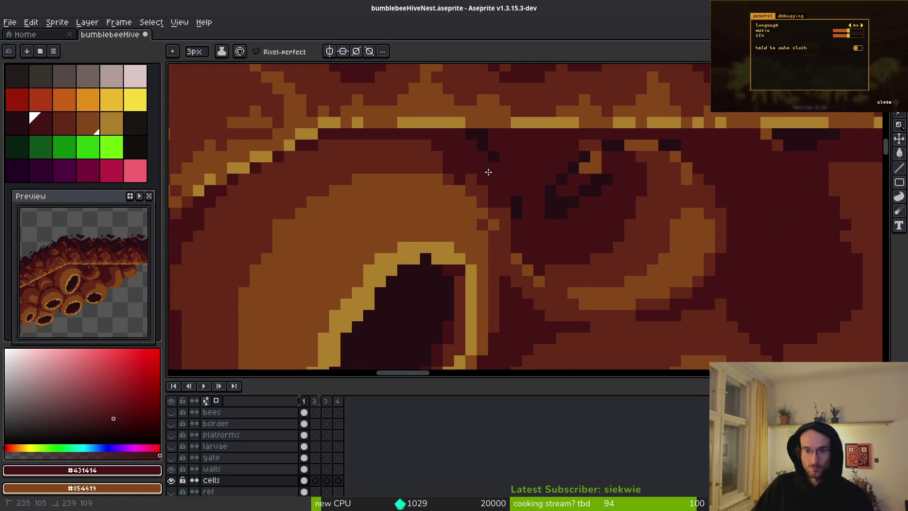
{"action": "left_click", "coordinate": [500, 241], "text": "alt"}
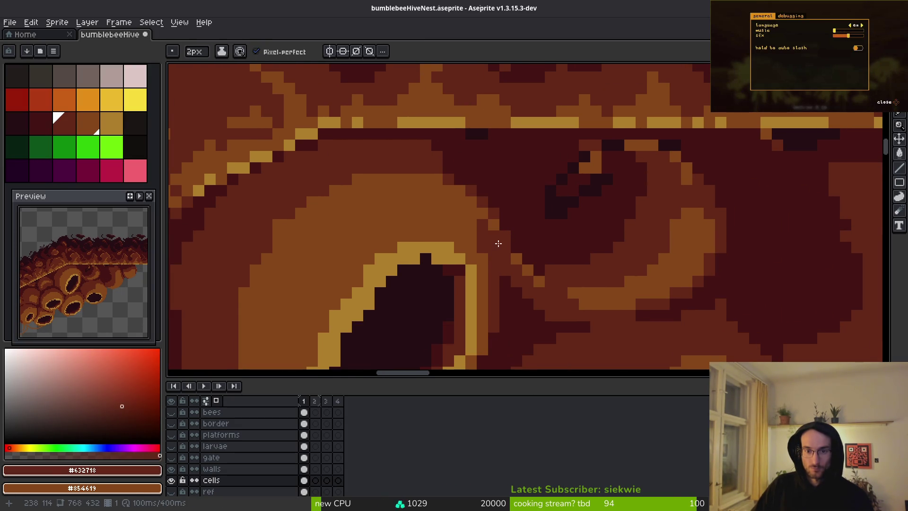
{"action": "left_click_drag", "start_coordinate": [496, 236], "coordinate": [428, 157]}
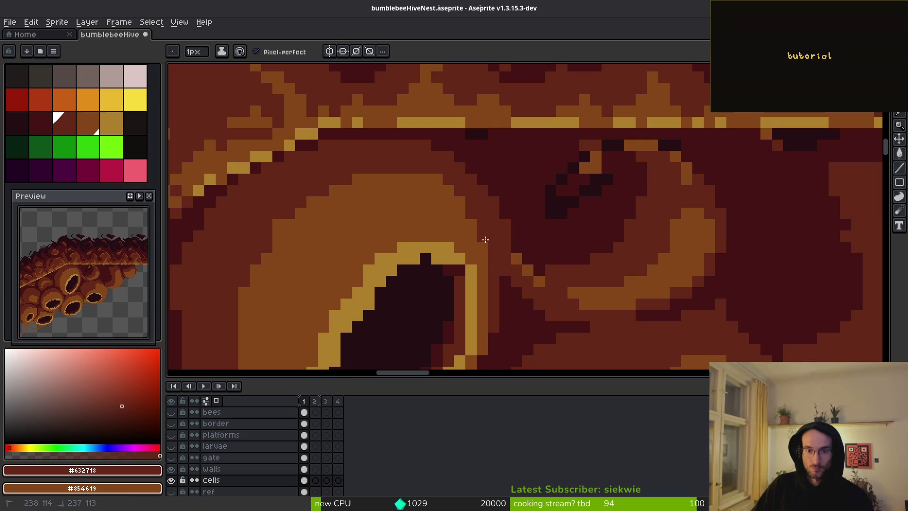
{"action": "scroll", "coordinate": [486, 240], "scroll_direction": "down", "scroll_amount": 2}
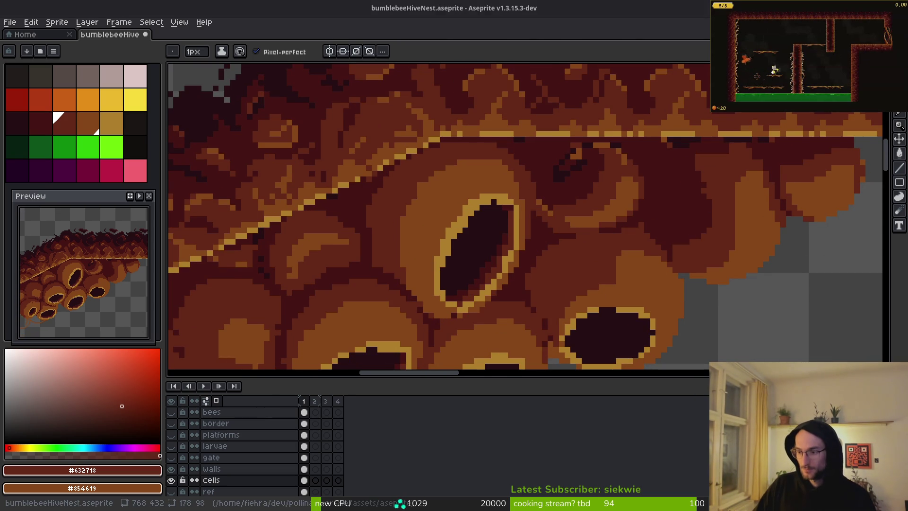
Step: Pan to bring the hive's lower-slope cells to the centre
{"action": "scroll", "coordinate": [691, 221], "scroll_direction": "down", "scroll_amount": 2}
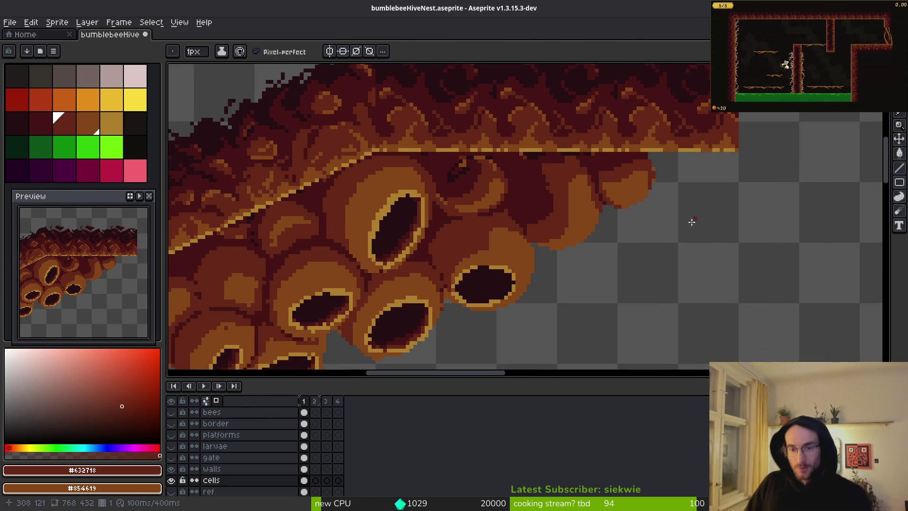
{"action": "scroll", "coordinate": [624, 245], "scroll_direction": "down", "scroll_amount": 1}
{"action": "scroll", "coordinate": [330, 222], "scroll_direction": "up", "scroll_amount": 1}
{"action": "left_click_drag", "start_coordinate": [329, 222], "coordinate": [540, 215]}
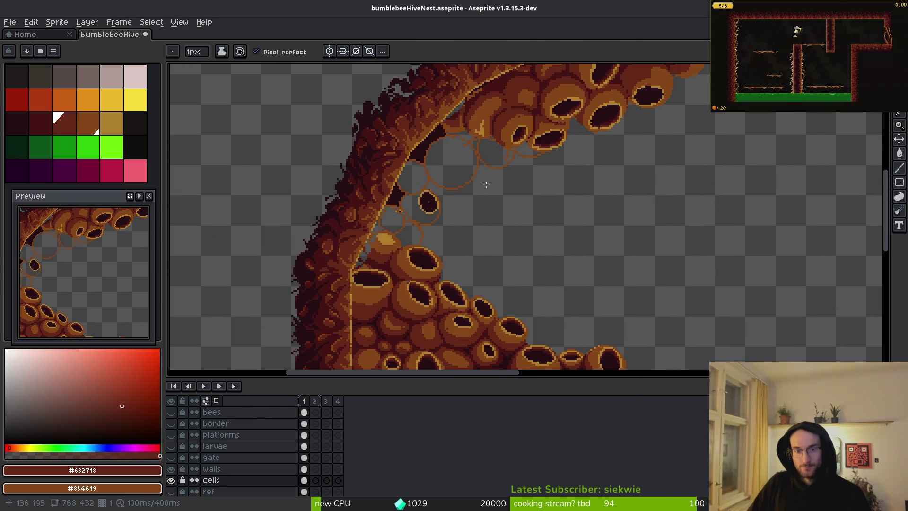
{"action": "scroll", "coordinate": [486, 184], "scroll_direction": "down", "scroll_amount": 3}
{"action": "scroll", "coordinate": [519, 197], "scroll_direction": "up", "scroll_amount": 3}
Step: Begin a lasso outline around a diagonal strip of pots on the slope
{"action": "key", "text": "shift+w"}
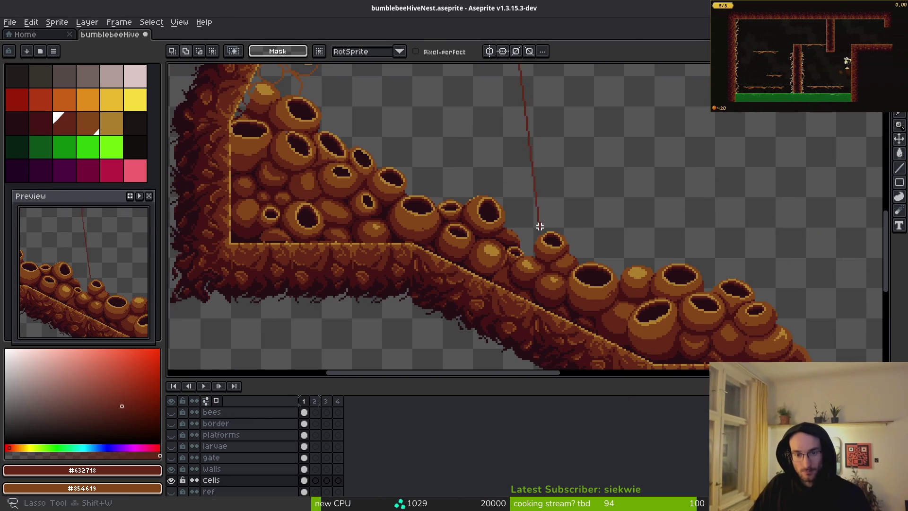
{"action": "key", "text": "Escape"}
{"action": "scroll", "coordinate": [521, 270], "scroll_direction": "down", "scroll_amount": 2}
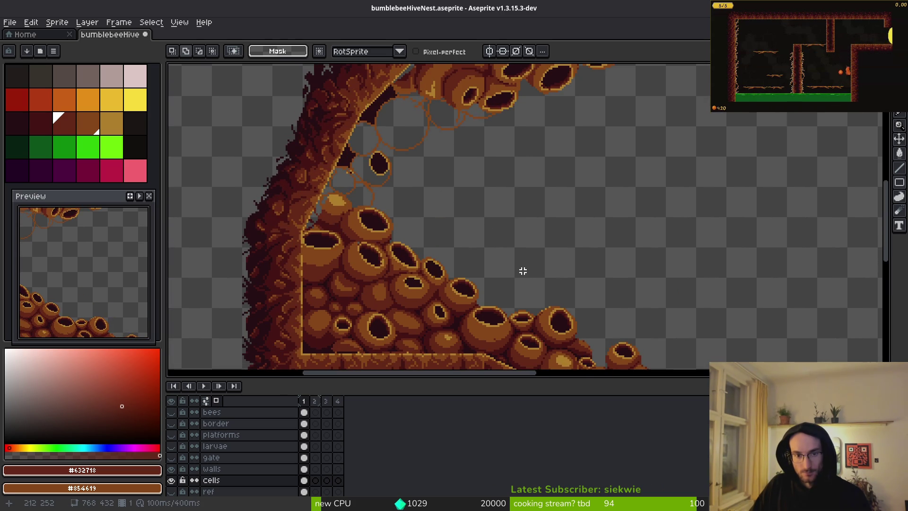
{"action": "scroll", "coordinate": [427, 201], "scroll_direction": "down", "scroll_amount": 1}
{"action": "left_click_drag", "start_coordinate": [427, 201], "coordinate": [436, 214]}
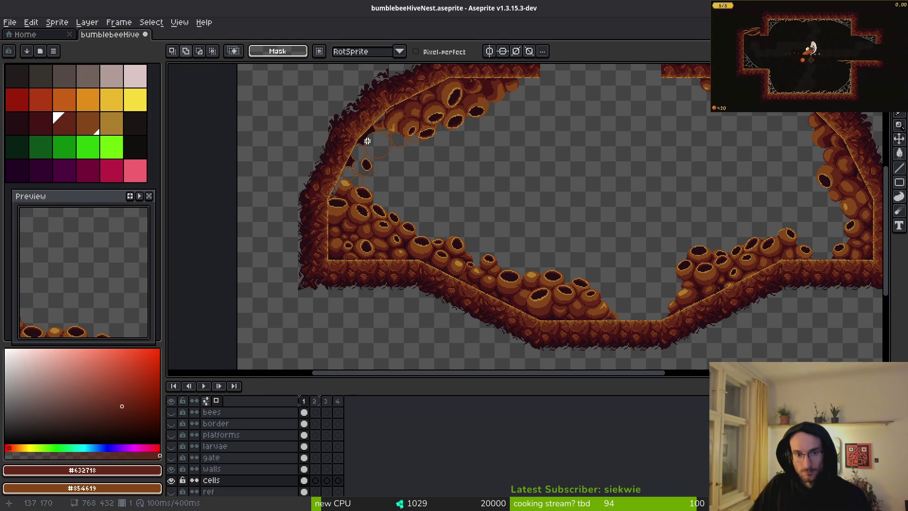
{"action": "scroll", "coordinate": [478, 235], "scroll_direction": "up", "scroll_amount": 2}
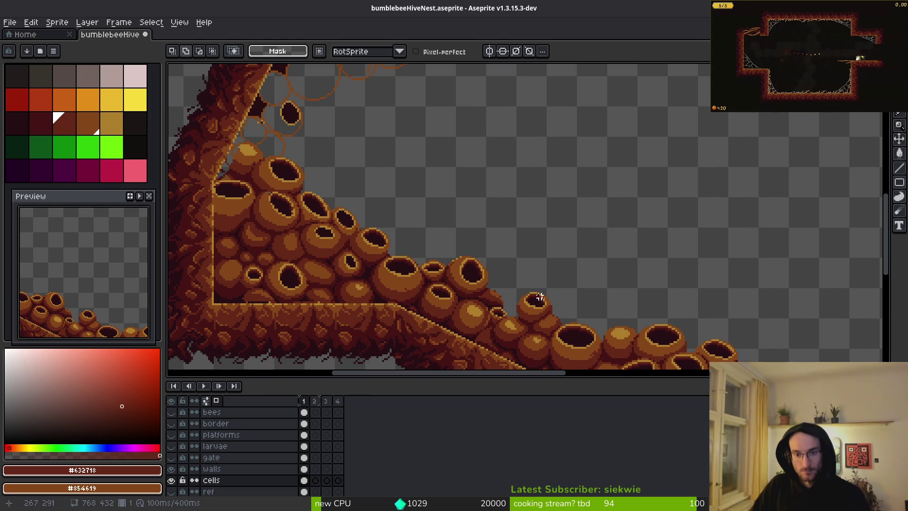
{"action": "mouse_move", "coordinate": [537, 298]}
{"action": "left_mouse_down"}
{"action": "mouse_move", "coordinate": [487, 257]}
{"action": "mouse_move", "coordinate": [551, 303]}
{"action": "mouse_move", "coordinate": [476, 252]}
{"action": "mouse_move", "coordinate": [441, 272]}
{"action": "mouse_move", "coordinate": [478, 290]}
{"action": "left_mouse_up"}
{"action": "scroll", "coordinate": [478, 290], "scroll_direction": "up", "scroll_amount": 3}
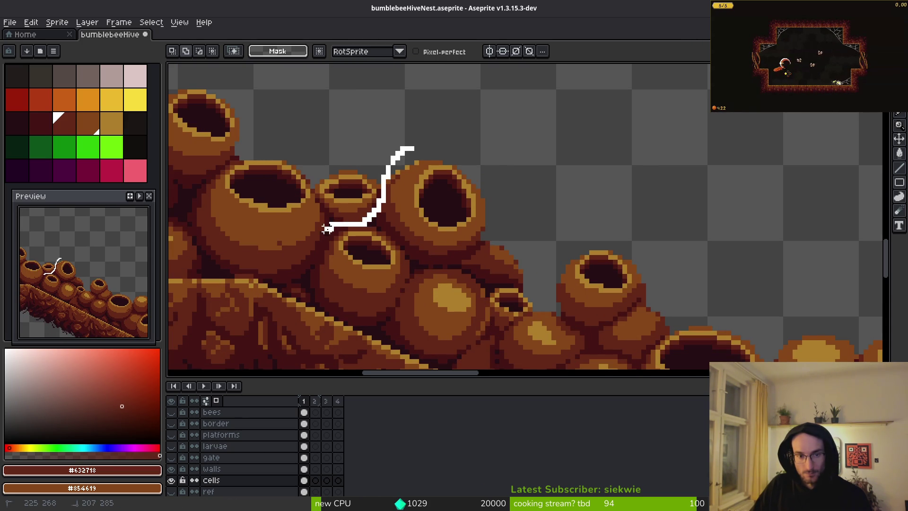
Step: Close a lasso selection around the lower-slope pot cluster
{"action": "scroll", "coordinate": [375, 359], "scroll_direction": "down", "scroll_amount": 1}
{"action": "left_click_drag", "start_coordinate": [374, 357], "coordinate": [381, 364]}
{"action": "scroll", "coordinate": [438, 200], "scroll_direction": "down", "scroll_amount": 1}
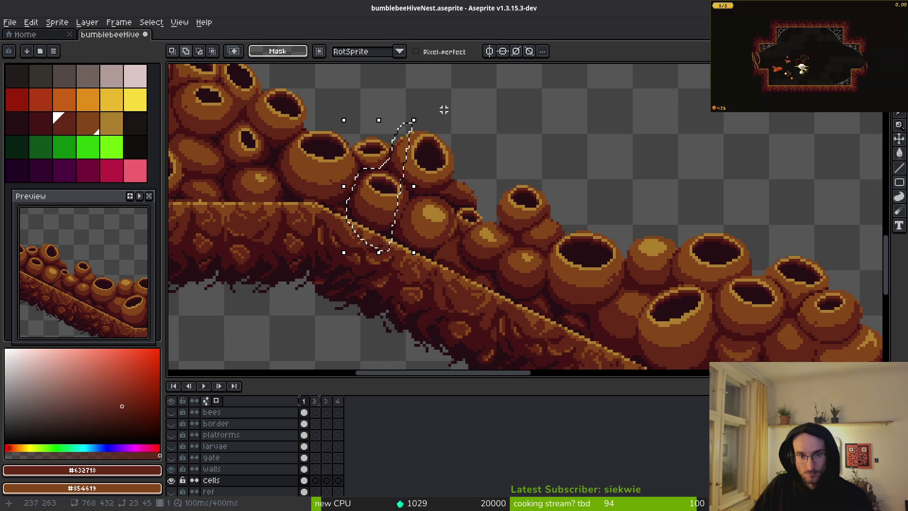
{"action": "left_click_drag", "start_coordinate": [444, 109], "coordinate": [408, 127]}
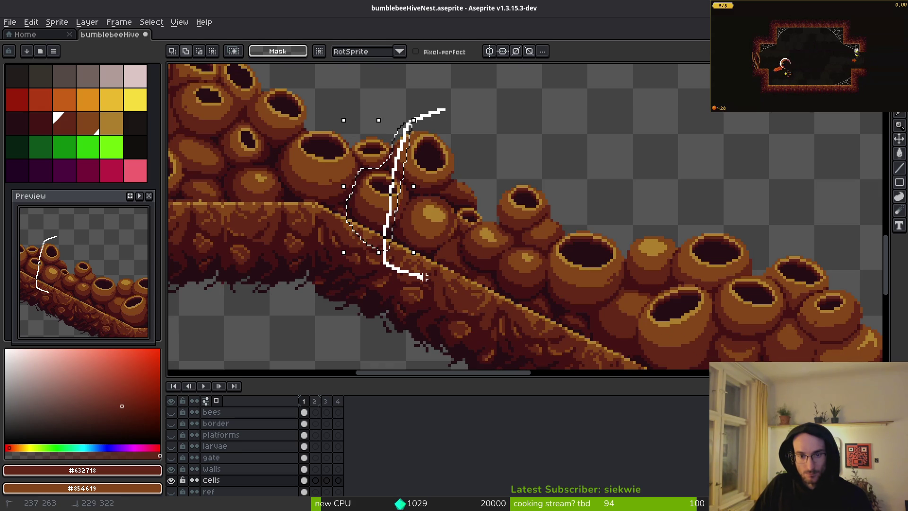
{"action": "left_click_drag", "start_coordinate": [543, 287], "coordinate": [542, 257]}
{"action": "left_click_drag", "start_coordinate": [571, 217], "coordinate": [427, 96]}
Step: Lift the 80×74 px pot clump up and right to position 207,184
{"action": "left_click", "coordinate": [463, 277]}
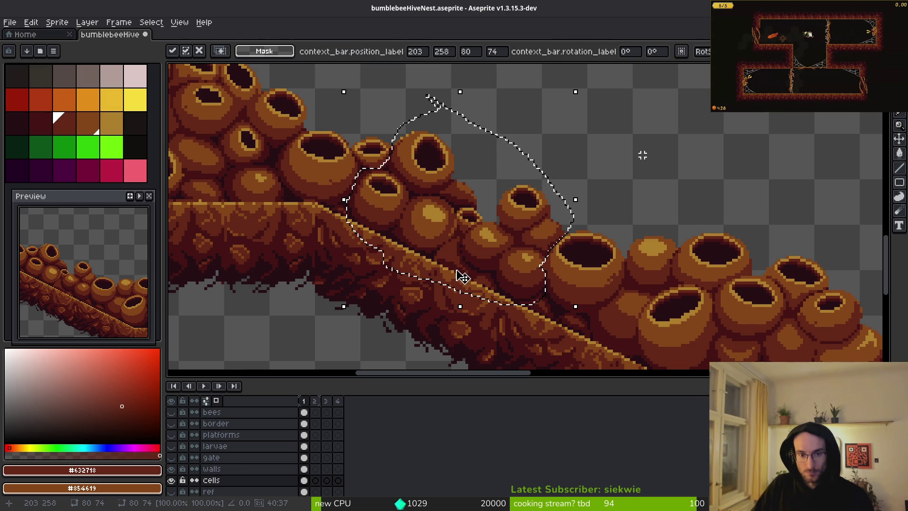
{"action": "scroll", "coordinate": [459, 278], "scroll_direction": "down", "scroll_amount": 2}
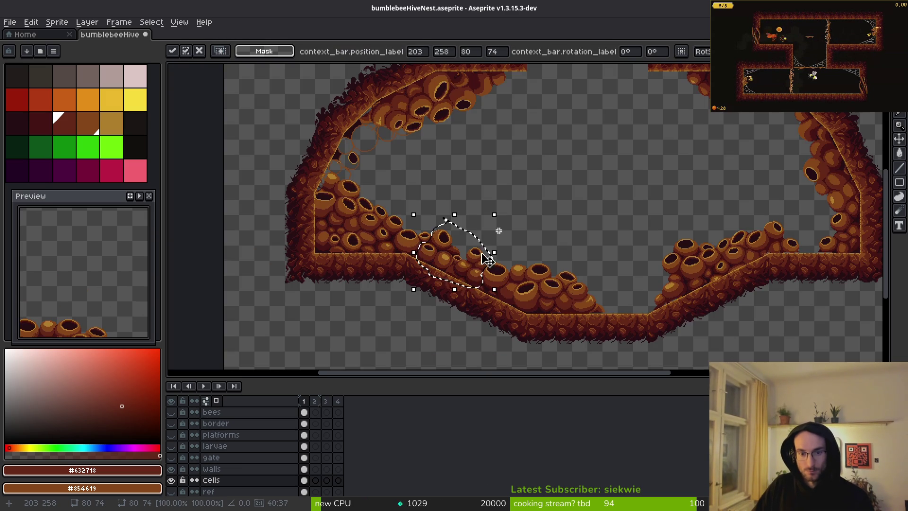
{"action": "mouse_move", "coordinate": [487, 259]}
{"action": "left_mouse_down"}
{"action": "mouse_move", "coordinate": [475, 183]}
{"action": "mouse_move", "coordinate": [475, 219]}
{"action": "left_mouse_up"}
{"action": "scroll", "coordinate": [543, 214], "scroll_direction": "up", "scroll_amount": 5}
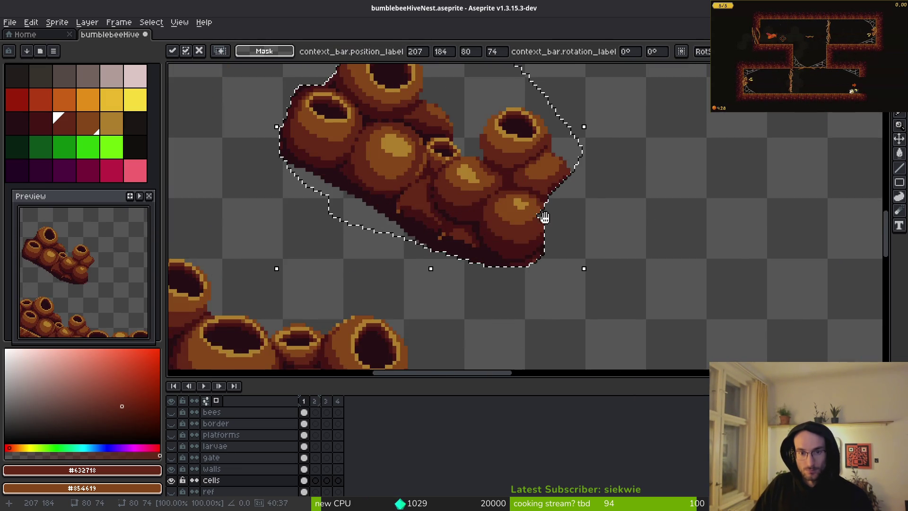
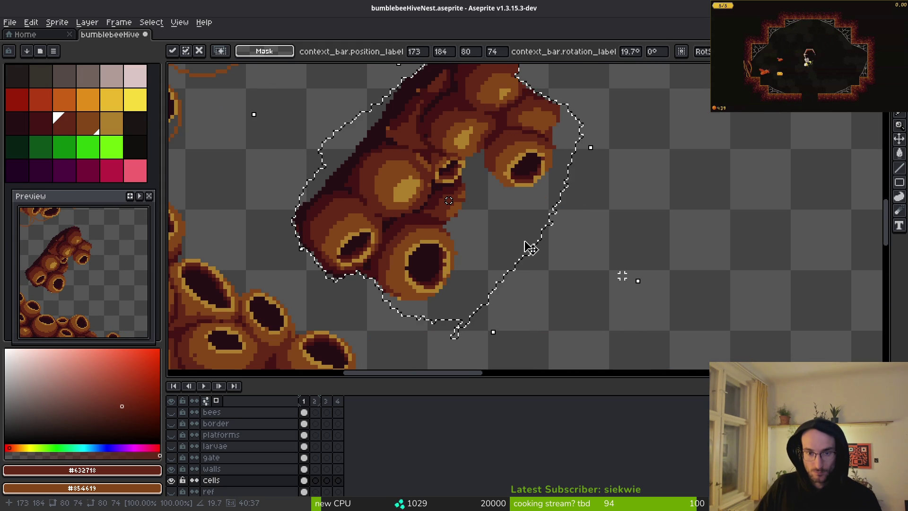
Step: Rotate the floating honeycomb cell cluster to 28° and commit it
{"action": "scroll", "coordinate": [530, 247], "scroll_direction": "left", "scroll_amount": 3}
{"action": "scroll", "coordinate": [530, 247], "scroll_direction": "up", "scroll_amount": 3}
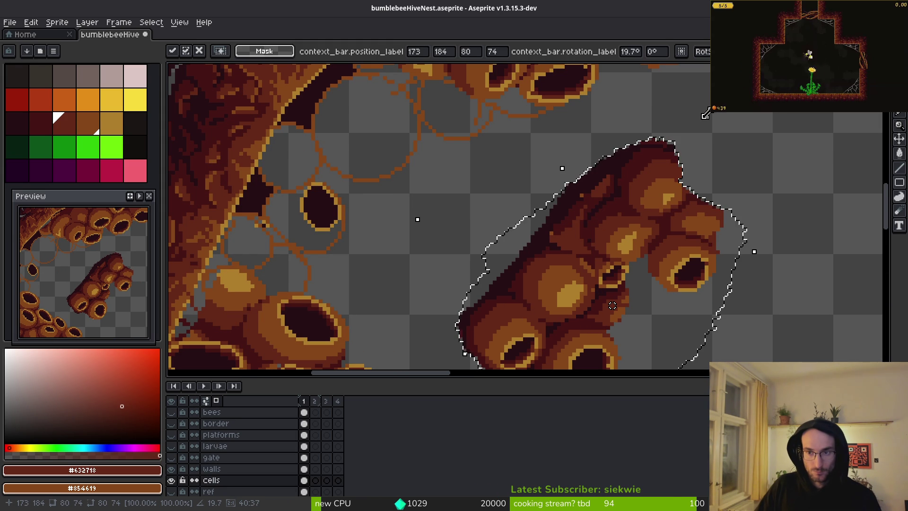
{"action": "left_click_drag", "start_coordinate": [705, 112], "coordinate": [683, 107]}
{"action": "key", "text": "Escape"}
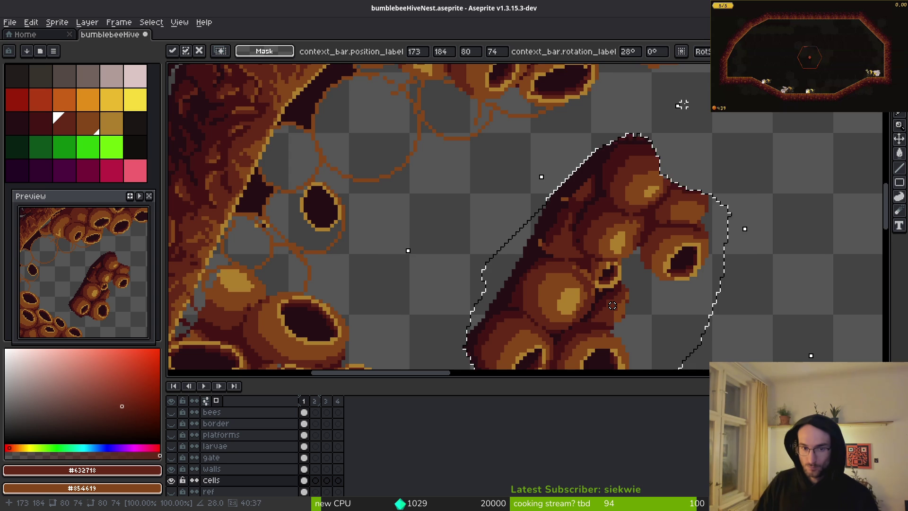
{"action": "scroll", "coordinate": [695, 269], "scroll_direction": "down", "scroll_amount": 2}
{"action": "key", "text": "Return"}
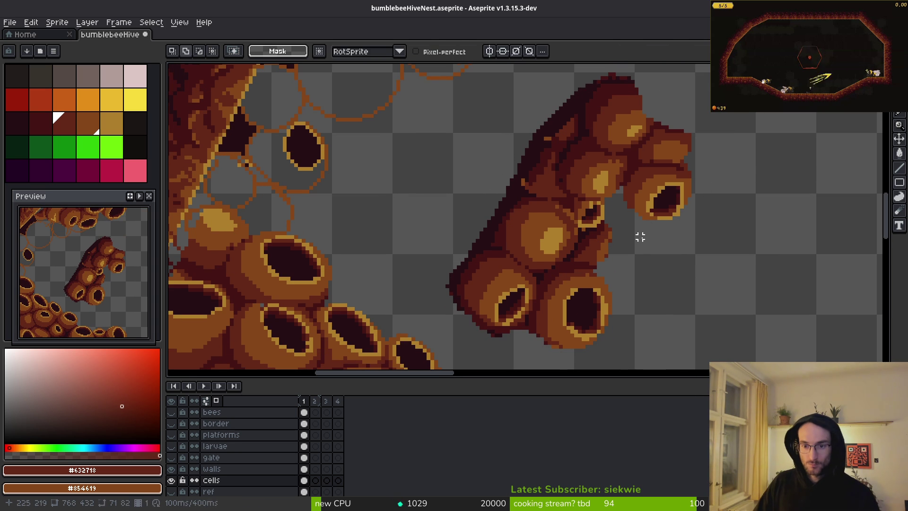
Step: Lasso the tilted cell cluster and flip it horizontally and vertically
{"action": "key", "text": "shift+w"}
{"action": "scroll", "coordinate": [615, 109], "scroll_direction": "down", "scroll_amount": 2}
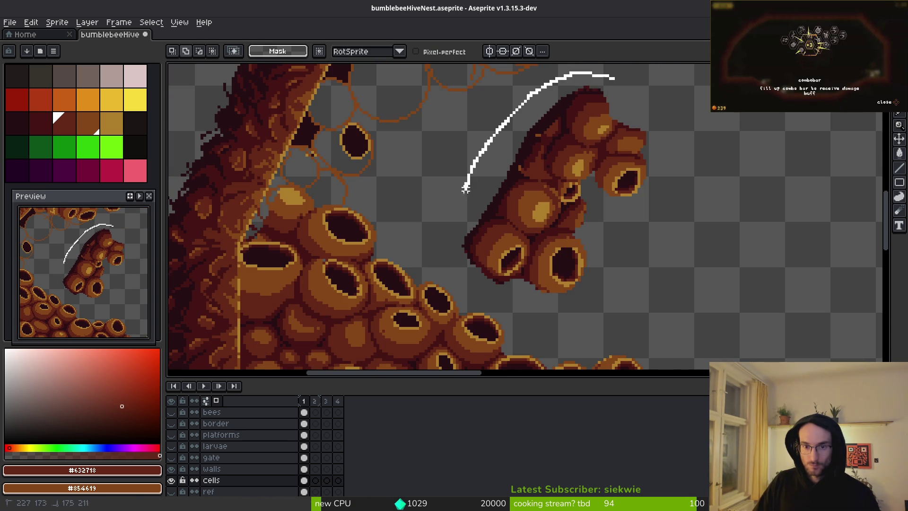
{"action": "mouse_move", "coordinate": [466, 188]}
{"action": "left_mouse_down"}
{"action": "mouse_move", "coordinate": [492, 300]}
{"action": "mouse_move", "coordinate": [671, 192]}
{"action": "mouse_move", "coordinate": [617, 78]}
{"action": "left_mouse_up"}
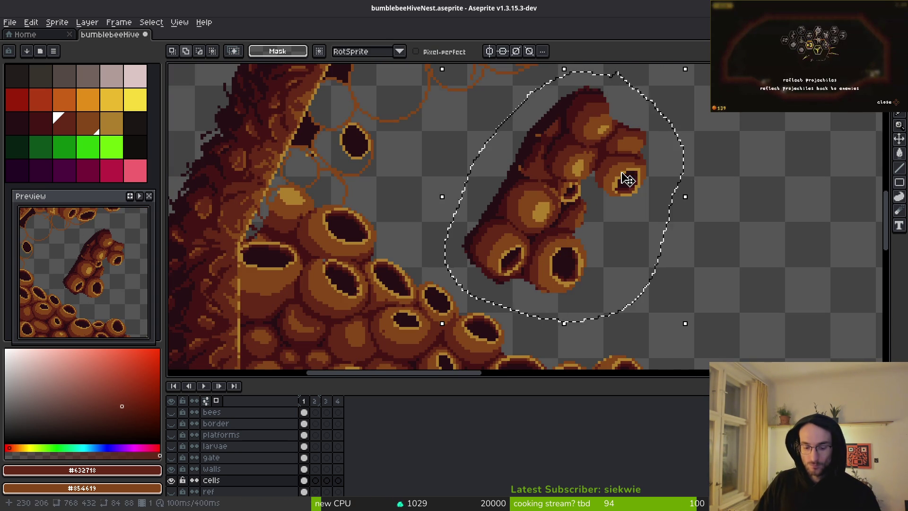
{"action": "key", "text": "shift+v"}
{"action": "key", "text": "shift+h"}
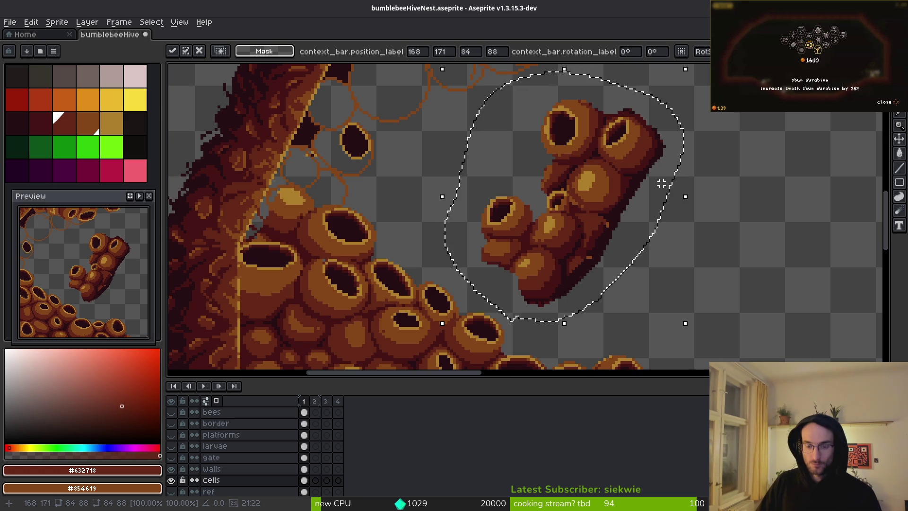
{"action": "key", "text": "shift+h"}
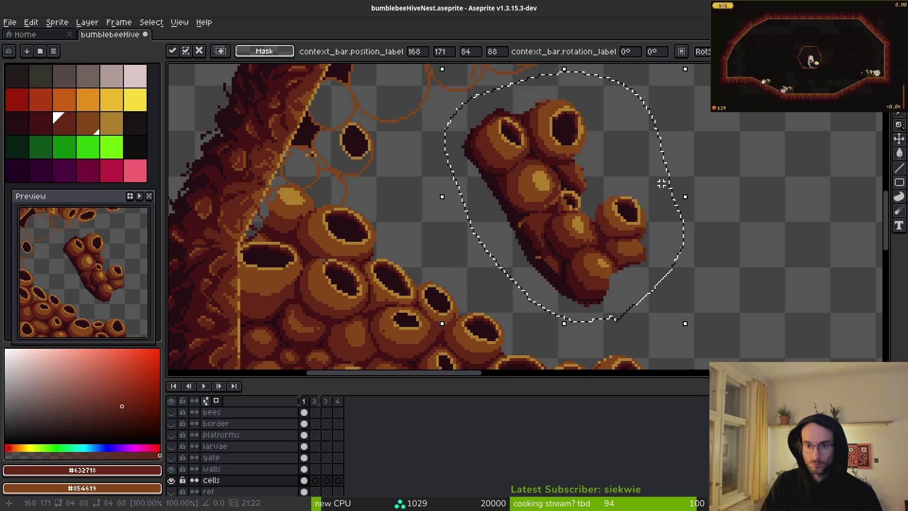
{"action": "key", "text": "shift+h"}
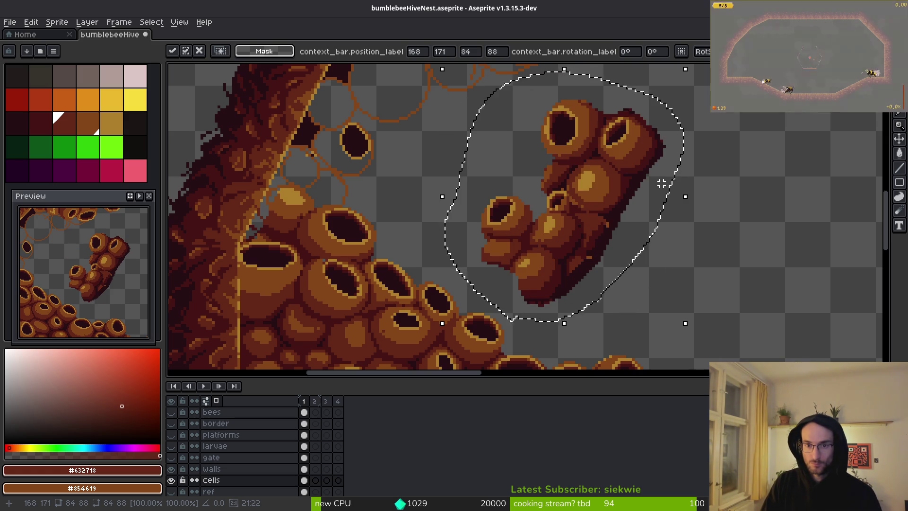
{"action": "key", "text": "shift+v"}
{"action": "key", "text": "shift+h"}
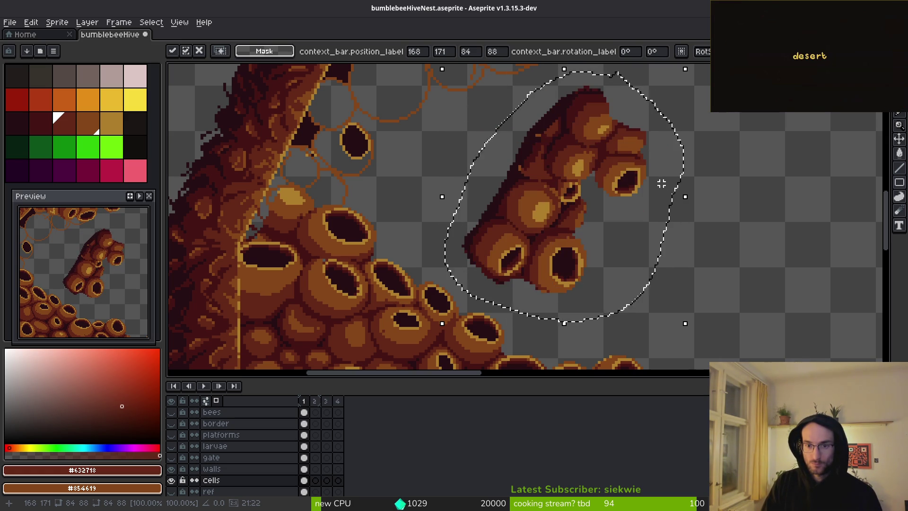
{"action": "scroll", "coordinate": [593, 197], "scroll_direction": "down", "scroll_amount": 2}
Step: Drag the cluster near the curved hive wall, flipping it end-over-end again
{"action": "mouse_move", "coordinate": [610, 241]}
{"action": "left_mouse_down"}
{"action": "mouse_move", "coordinate": [476, 187]}
{"action": "mouse_move", "coordinate": [456, 200]}
{"action": "mouse_move", "coordinate": [648, 209]}
{"action": "mouse_move", "coordinate": [661, 227]}
{"action": "mouse_move", "coordinate": [679, 226]}
{"action": "left_mouse_up"}
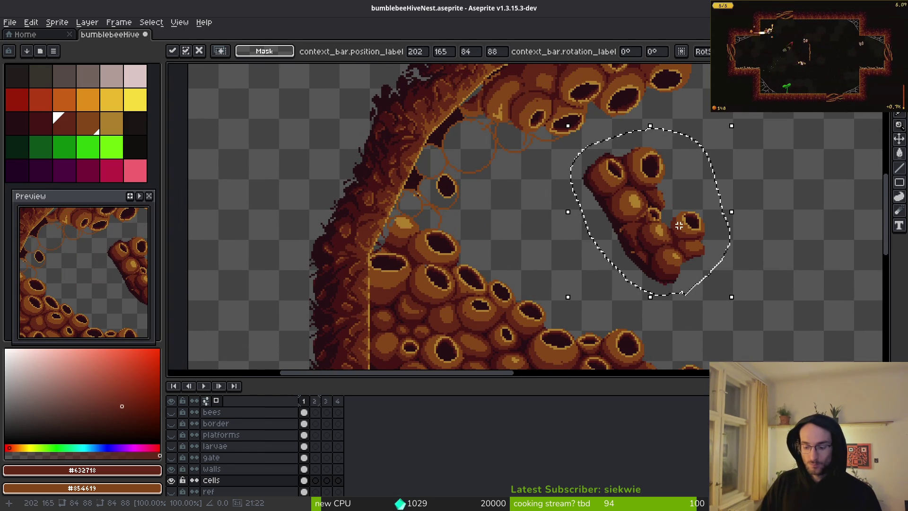
{"action": "key", "text": "shift+h"}
{"action": "key", "text": "shift+v"}
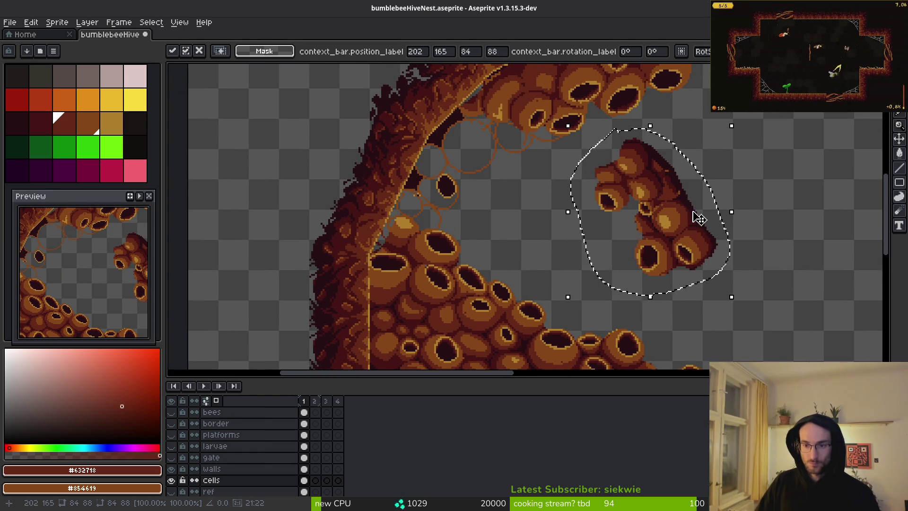
{"action": "scroll", "coordinate": [688, 234], "scroll_direction": "up", "scroll_amount": 1}
{"action": "scroll", "coordinate": [690, 244], "scroll_direction": "down", "scroll_amount": 1}
{"action": "left_click_drag", "start_coordinate": [691, 244], "coordinate": [603, 237]}
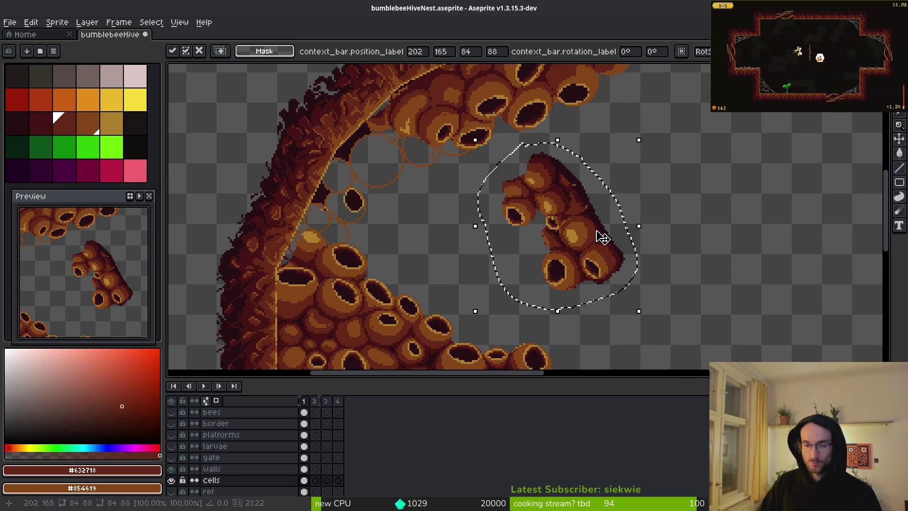
{"action": "key", "text": "shift+h"}
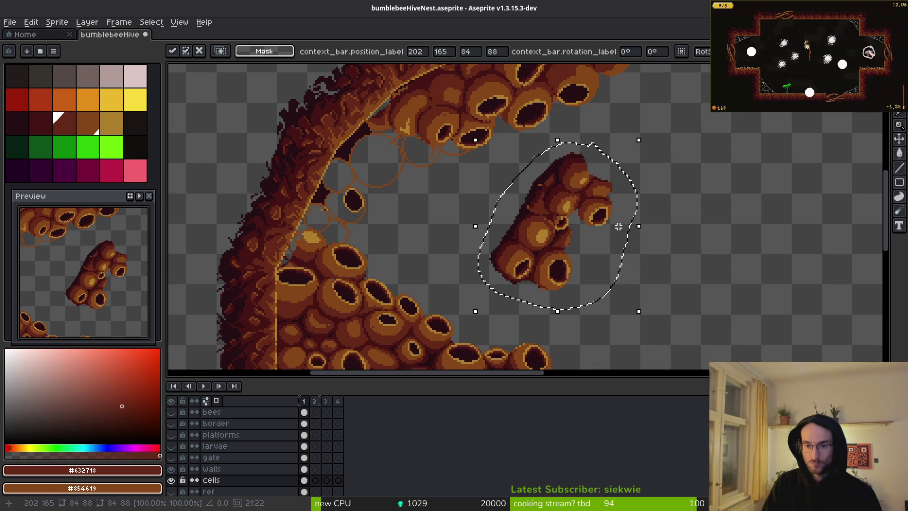
{"action": "key", "text": "shift+v"}
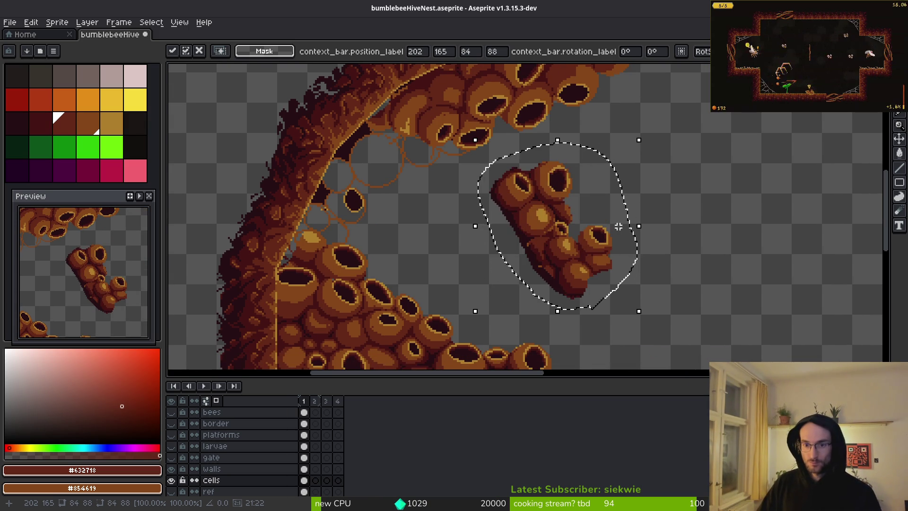
Step: Rotate the cluster 90°, move it up-left, tilt it to about -74.5° and deselect
{"action": "left_click", "coordinate": [31, 23]}
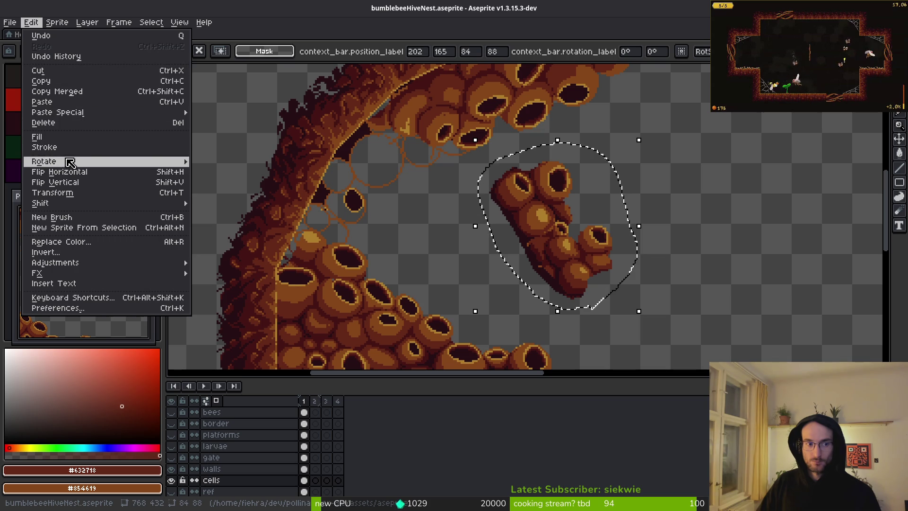
{"action": "mouse_move", "coordinate": [70, 162]}
{"action": "left_click", "coordinate": [208, 171]}
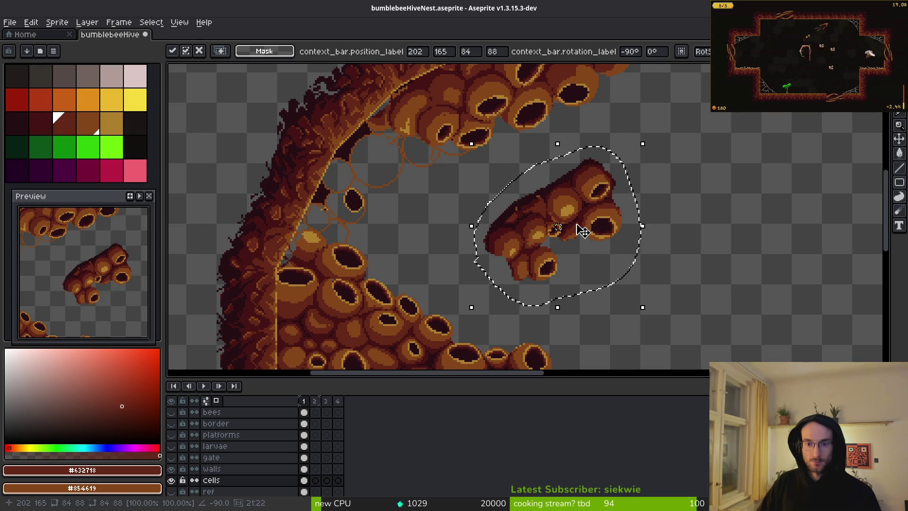
{"action": "mouse_move", "coordinate": [582, 231]}
{"action": "left_mouse_down"}
{"action": "mouse_move", "coordinate": [361, 197]}
{"action": "mouse_move", "coordinate": [361, 158]}
{"action": "mouse_move", "coordinate": [444, 219]}
{"action": "mouse_move", "coordinate": [528, 247]}
{"action": "left_mouse_up"}
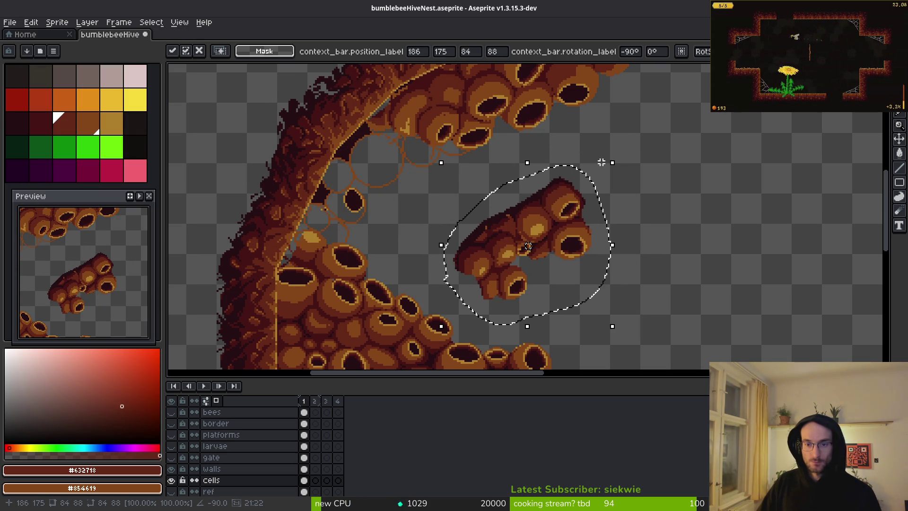
{"action": "mouse_move", "coordinate": [620, 154]}
{"action": "left_mouse_down"}
{"action": "mouse_move", "coordinate": [594, 142]}
{"action": "mouse_move", "coordinate": [467, 197]}
{"action": "mouse_move", "coordinate": [523, 316]}
{"action": "mouse_move", "coordinate": [603, 265]}
{"action": "left_mouse_up"}
{"action": "key", "text": "ctrl+d"}
Step: Shift the honeycomb piece up-left and move its upper cells apart, committing each move
{"action": "mouse_move", "coordinate": [551, 237]}
{"action": "left_mouse_down"}
{"action": "mouse_move", "coordinate": [377, 176]}
{"action": "mouse_move", "coordinate": [391, 156]}
{"action": "mouse_move", "coordinate": [374, 184]}
{"action": "mouse_move", "coordinate": [361, 177]}
{"action": "mouse_move", "coordinate": [432, 138]}
{"action": "mouse_move", "coordinate": [327, 156]}
{"action": "mouse_move", "coordinate": [470, 203]}
{"action": "mouse_move", "coordinate": [547, 208]}
{"action": "left_mouse_up"}
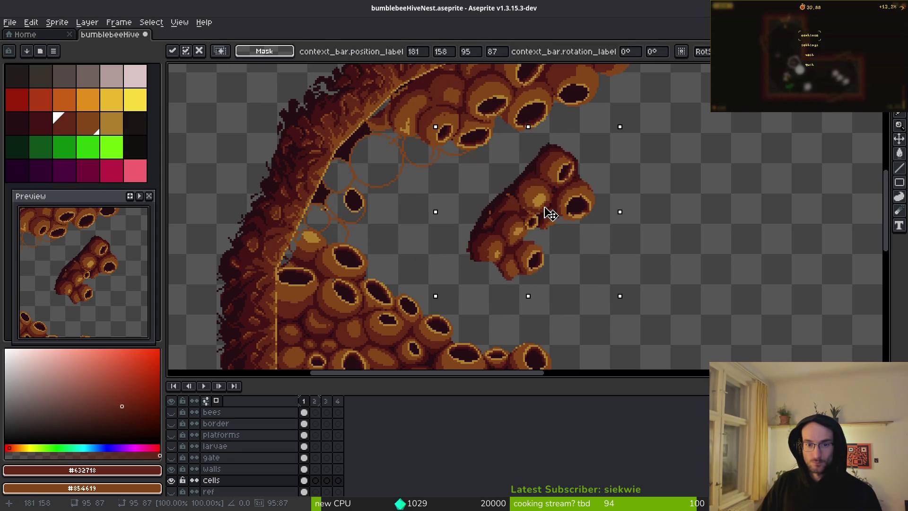
{"action": "scroll", "coordinate": [575, 204], "scroll_direction": "up", "scroll_amount": 1}
{"action": "key", "text": "Return"}
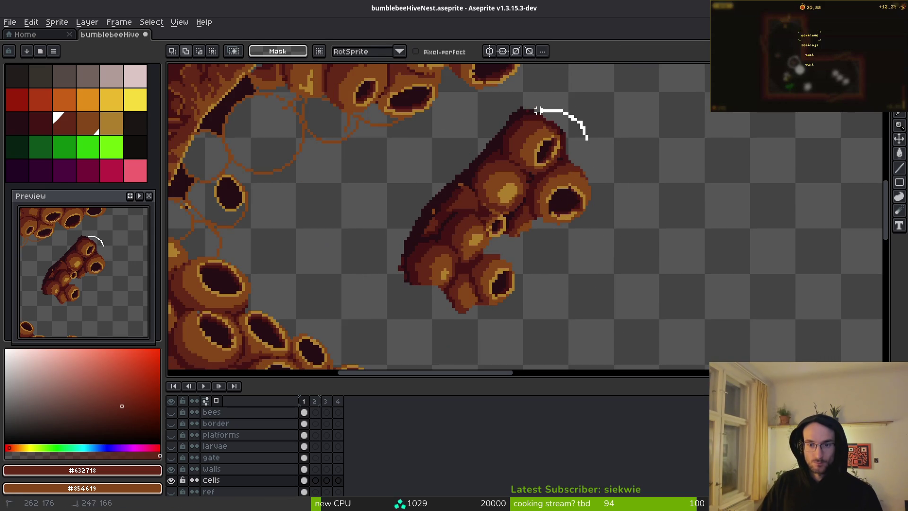
{"action": "left_click_drag", "start_coordinate": [558, 110], "coordinate": [559, 111]}
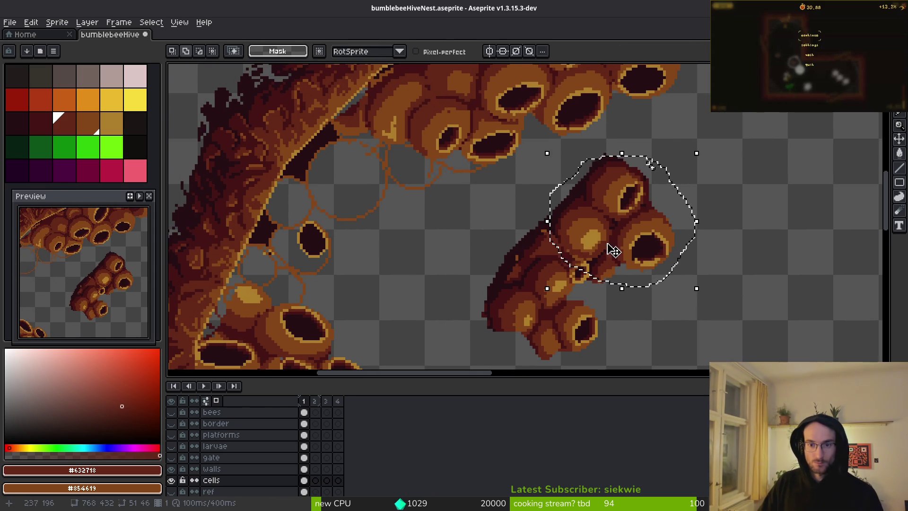
{"action": "mouse_move", "coordinate": [608, 247]}
{"action": "left_mouse_down"}
{"action": "mouse_move", "coordinate": [352, 192]}
{"action": "mouse_move", "coordinate": [361, 172]}
{"action": "mouse_move", "coordinate": [377, 170]}
{"action": "mouse_move", "coordinate": [648, 236]}
{"action": "left_mouse_up"}
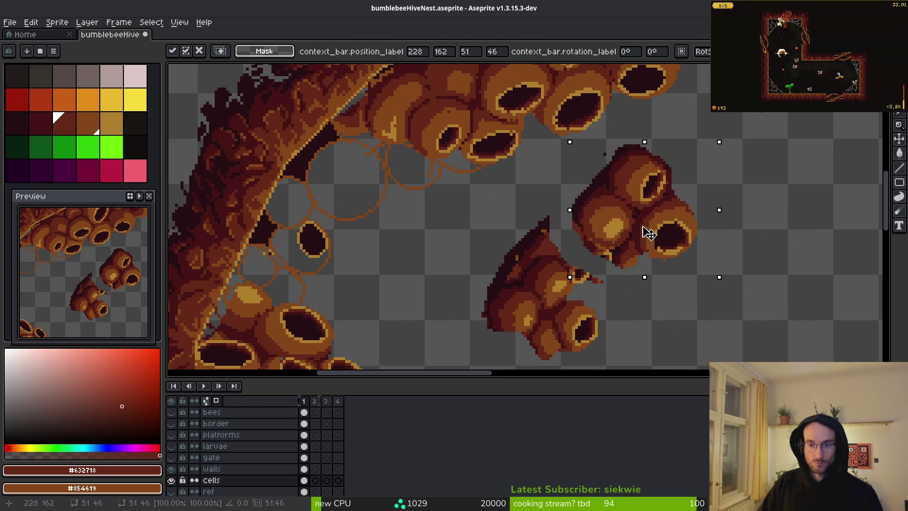
{"action": "key", "text": "Return"}
Step: Lasso the floating cell clusters and delete them from the cells layer
{"action": "scroll", "coordinate": [637, 251], "scroll_direction": "down", "scroll_amount": 1}
{"action": "scroll", "coordinate": [579, 216], "scroll_direction": "up", "scroll_amount": 2}
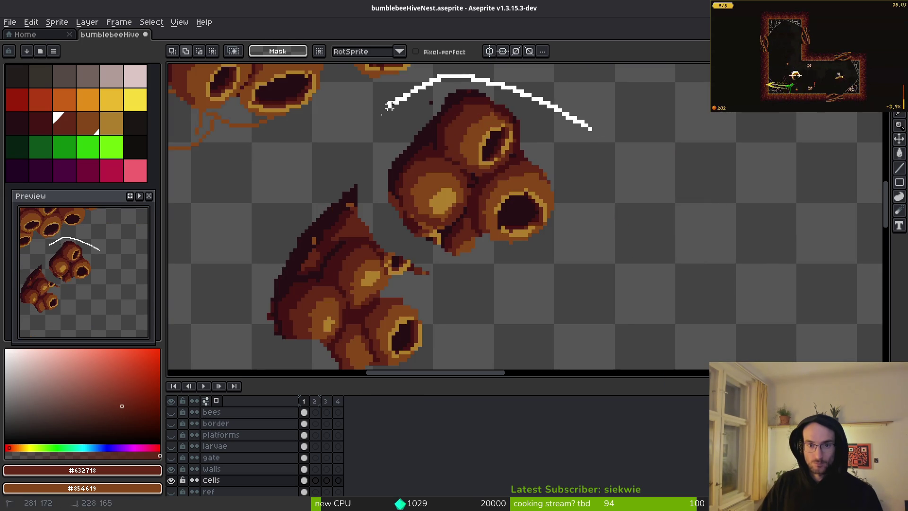
{"action": "scroll", "coordinate": [424, 277], "scroll_direction": "down", "scroll_amount": 3}
{"action": "scroll", "coordinate": [424, 276], "scroll_direction": "up", "scroll_amount": 4}
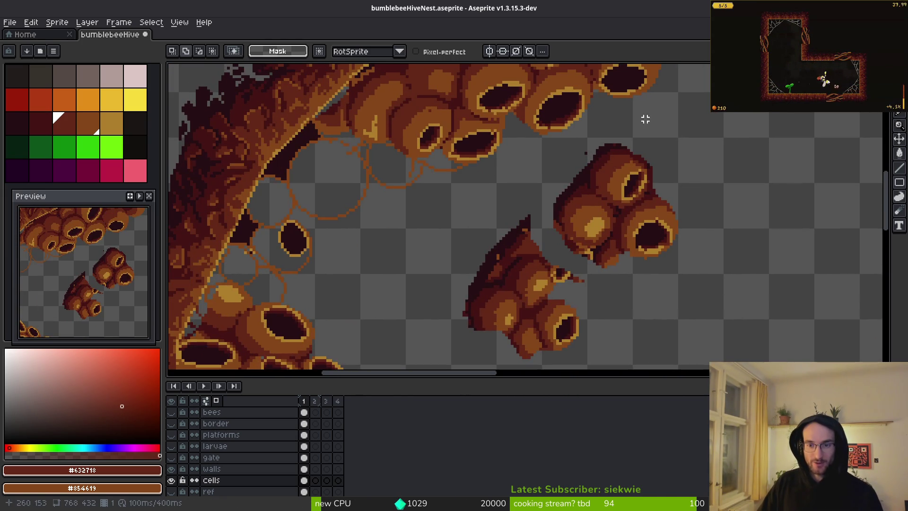
{"action": "mouse_move", "coordinate": [634, 115]}
{"action": "left_mouse_down"}
{"action": "mouse_move", "coordinate": [444, 268]}
{"action": "mouse_move", "coordinate": [557, 351]}
{"action": "left_mouse_up"}
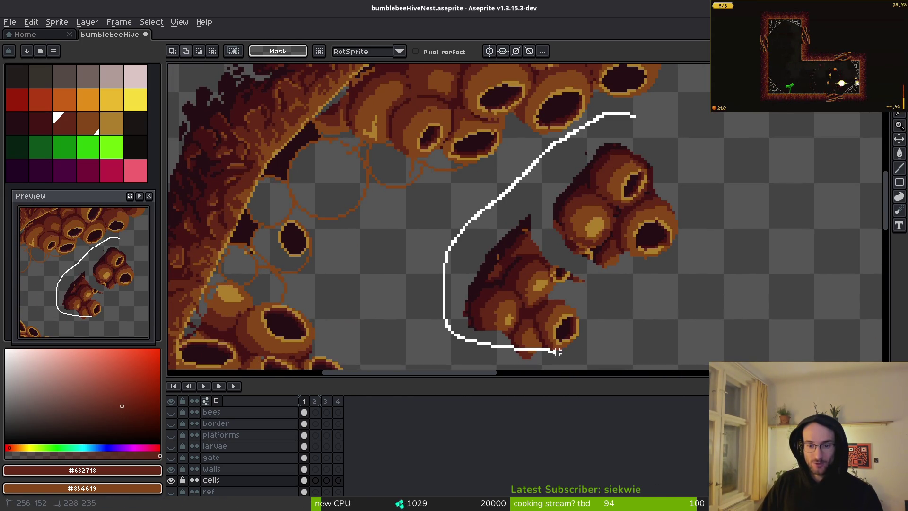
{"action": "left_click_drag", "start_coordinate": [670, 141], "coordinate": [635, 122]}
{"action": "key", "text": "Delete"}
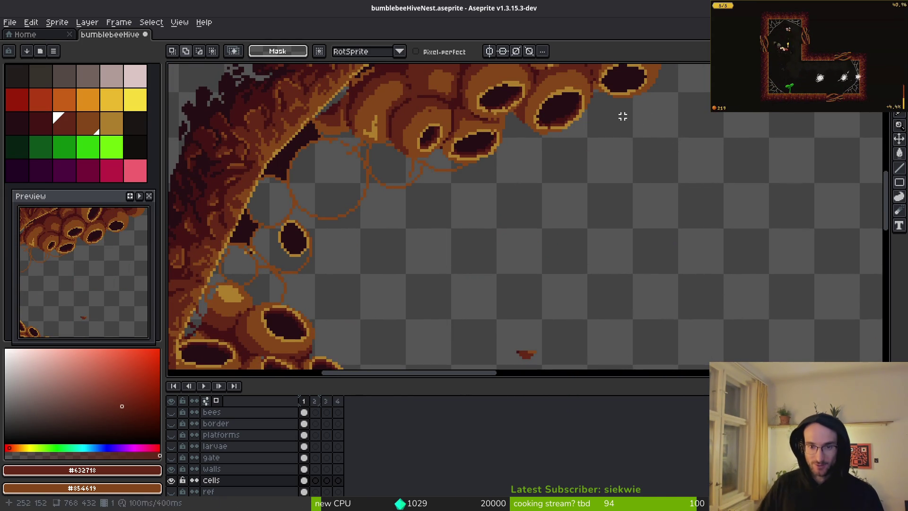
Step: Erase the small red speck below the cells and save the hive nest file
{"action": "left_click_drag", "start_coordinate": [508, 238], "coordinate": [514, 219]}
{"action": "left_click_drag", "start_coordinate": [506, 284], "coordinate": [497, 267]}
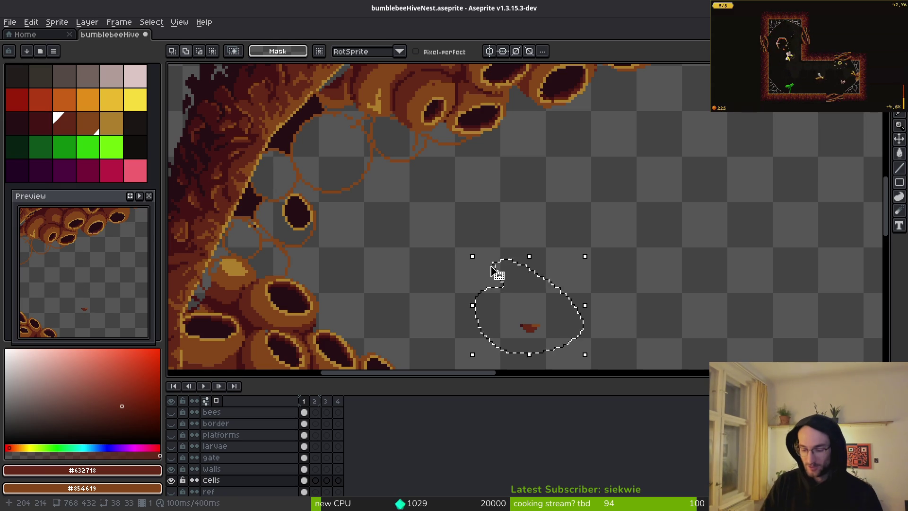
{"action": "key", "text": "Delete"}
{"action": "key", "text": "ctrl+s"}
{"action": "scroll", "coordinate": [466, 300], "scroll_direction": "down", "scroll_amount": 3}
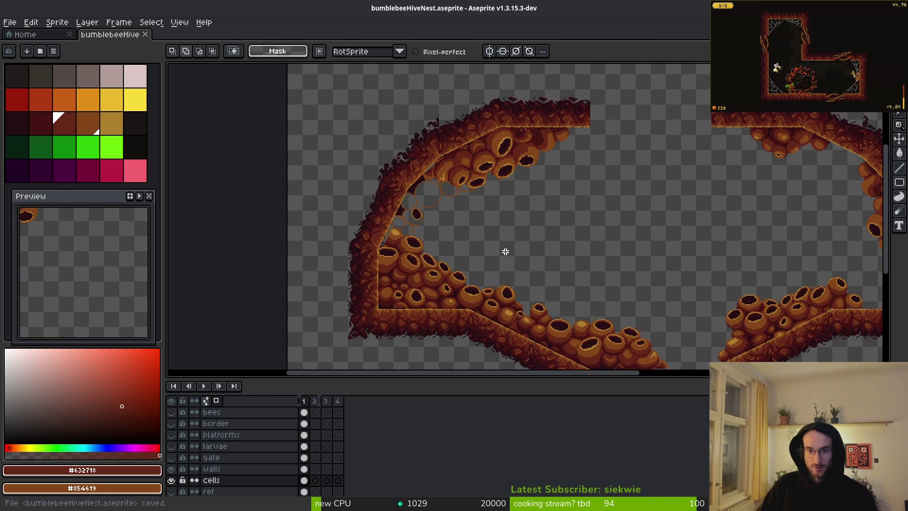
{"action": "left_click_drag", "start_coordinate": [715, 253], "coordinate": [557, 252]}
{"action": "scroll", "coordinate": [618, 207], "scroll_direction": "up", "scroll_amount": 1}
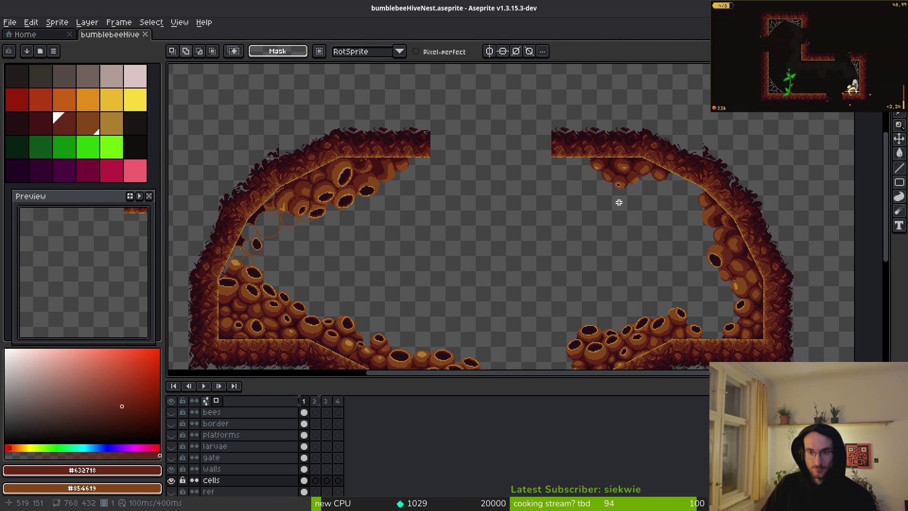
{"action": "scroll", "coordinate": [531, 219], "scroll_direction": "down", "scroll_amount": 2}
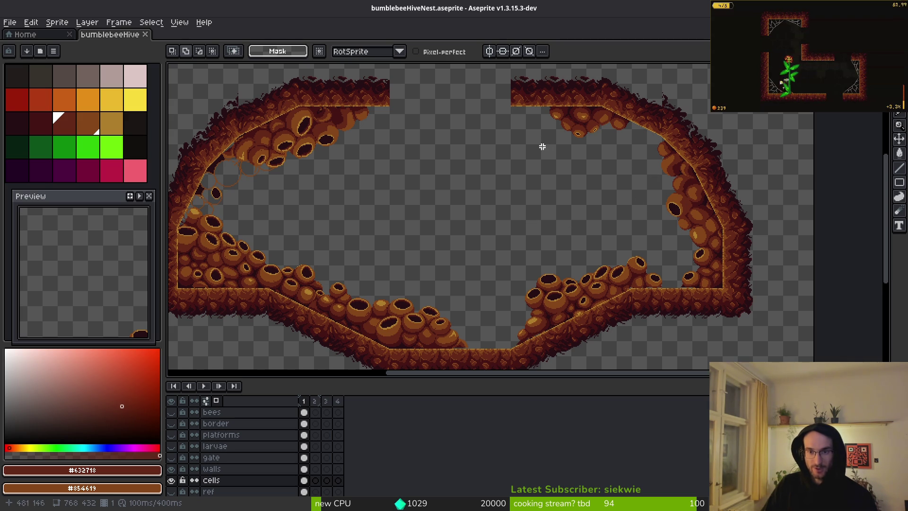
{"action": "scroll", "coordinate": [544, 165], "scroll_direction": "left", "scroll_amount": 2}
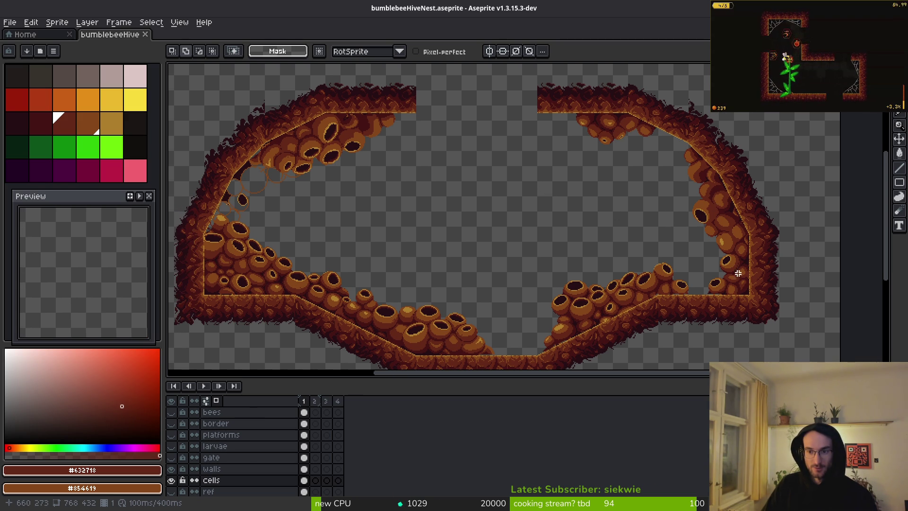
{"action": "scroll", "coordinate": [746, 265], "scroll_direction": "up", "scroll_amount": 2}
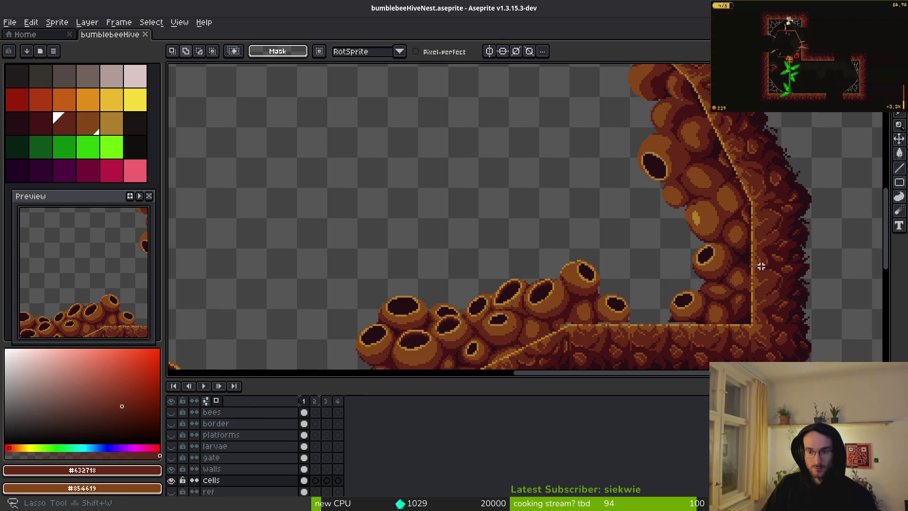
{"action": "scroll", "coordinate": [686, 284], "scroll_direction": "up", "scroll_amount": 4}
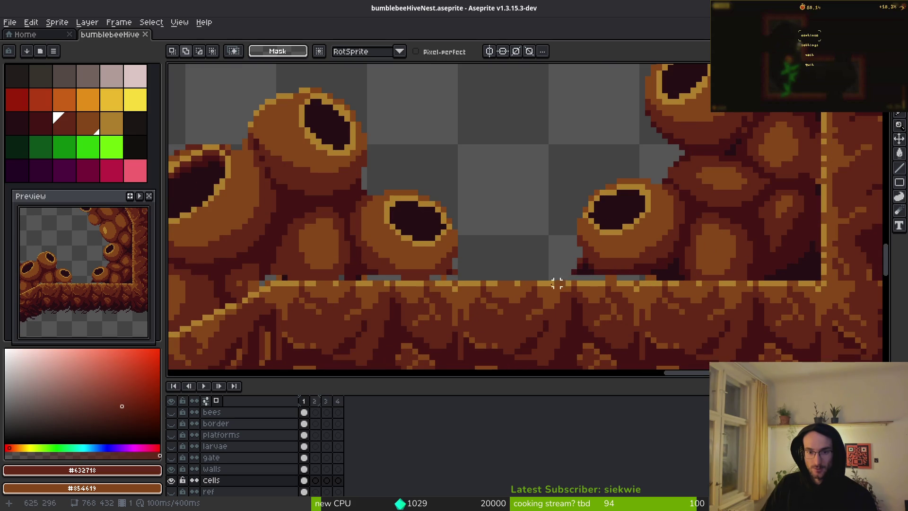
{"action": "scroll", "coordinate": [608, 272], "scroll_direction": "up", "scroll_amount": 3}
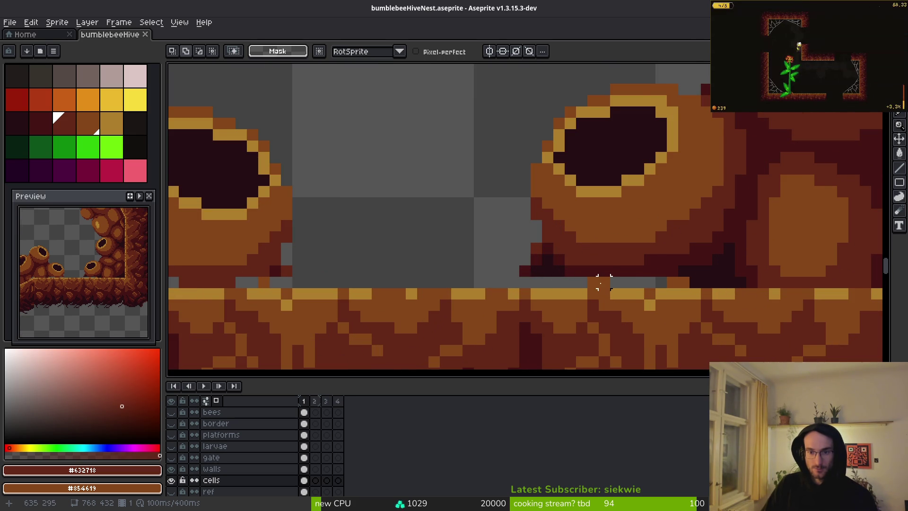
{"action": "scroll", "coordinate": [602, 286], "scroll_direction": "down", "scroll_amount": 2}
{"action": "scroll", "coordinate": [545, 281], "scroll_direction": "down", "scroll_amount": 5}
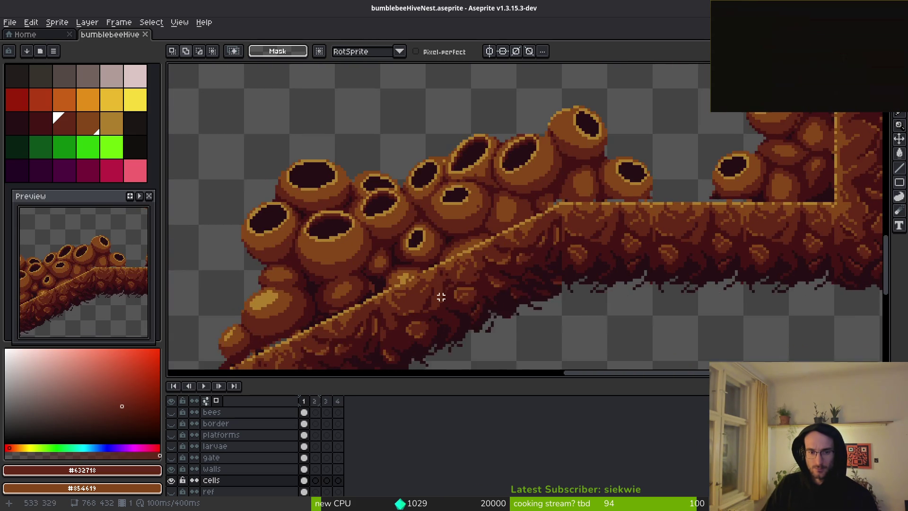
{"action": "scroll", "coordinate": [705, 296], "scroll_direction": "right", "scroll_amount": 3}
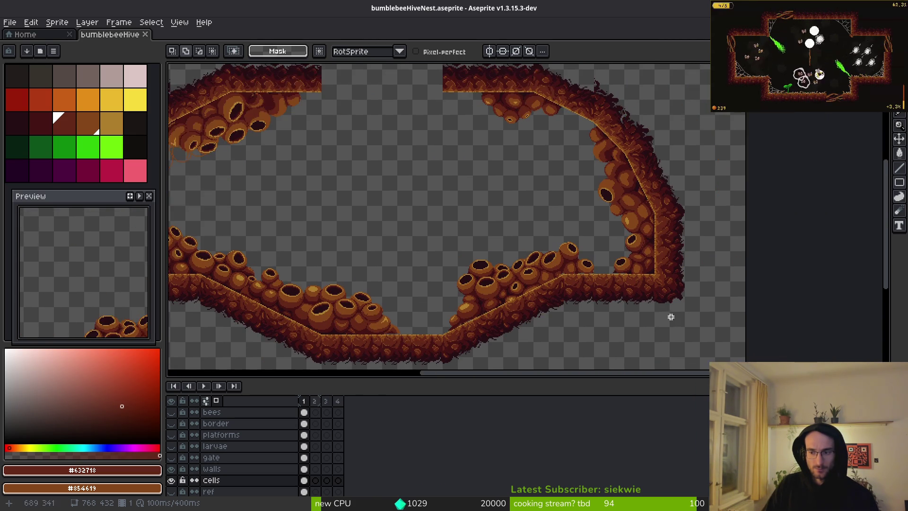
{"action": "scroll", "coordinate": [259, 331], "scroll_direction": "up", "scroll_amount": 4}
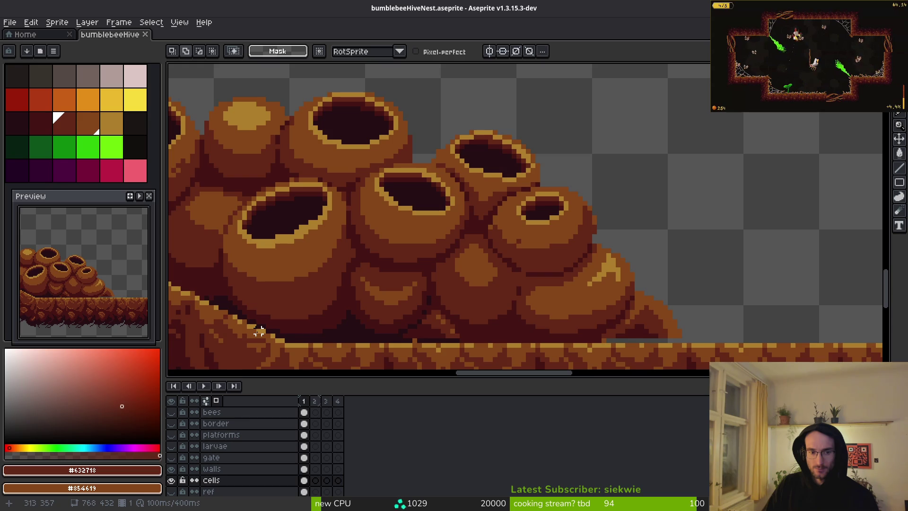
{"action": "mouse_move", "coordinate": [260, 331]}
{"action": "left_mouse_down"}
{"action": "mouse_move", "coordinate": [521, 333]}
{"action": "mouse_move", "coordinate": [430, 296]}
{"action": "mouse_move", "coordinate": [537, 326]}
{"action": "left_mouse_up"}
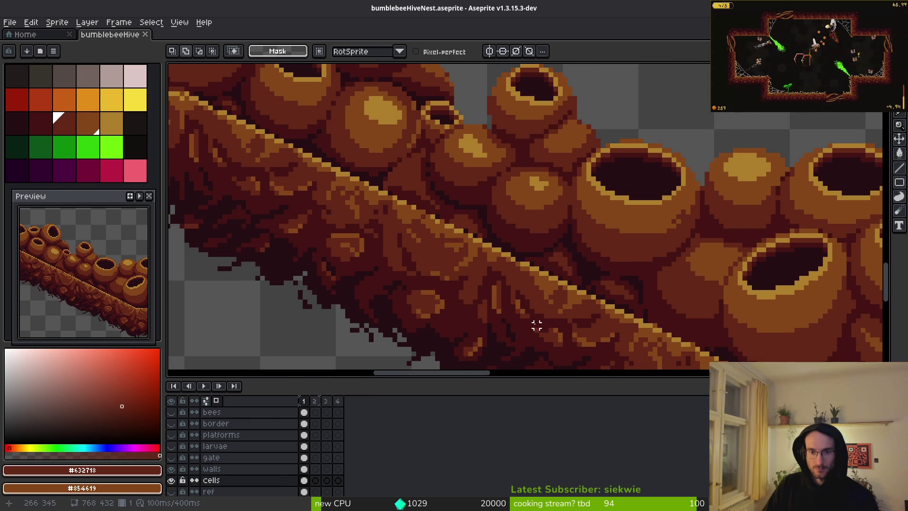
{"action": "scroll", "coordinate": [522, 306], "scroll_direction": "down", "scroll_amount": 2}
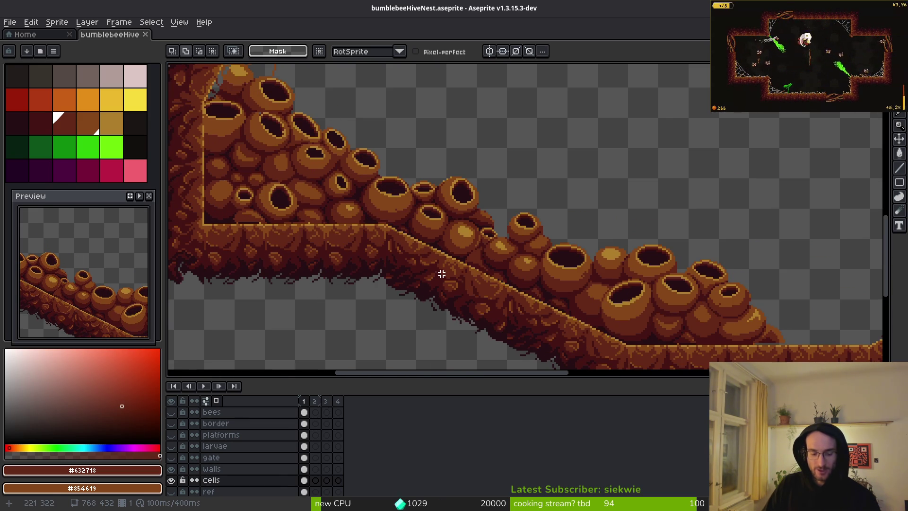
{"action": "key", "text": "ctrl+z"}
{"action": "key", "text": "ctrl+z"}
{"action": "key", "text": "ctrl+z"}
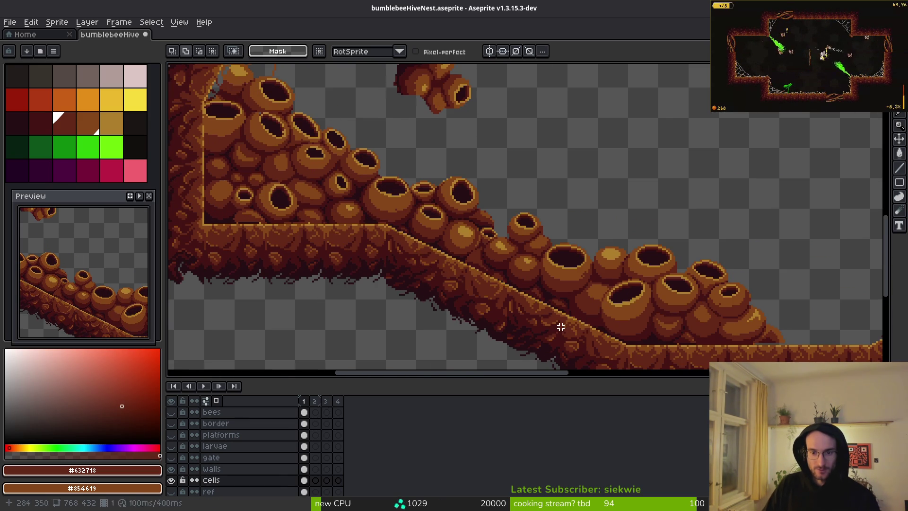
{"action": "key", "text": "ctrl+z"}
{"action": "key", "text": "ctrl+z"}
{"action": "key", "text": "ctrl+z"}
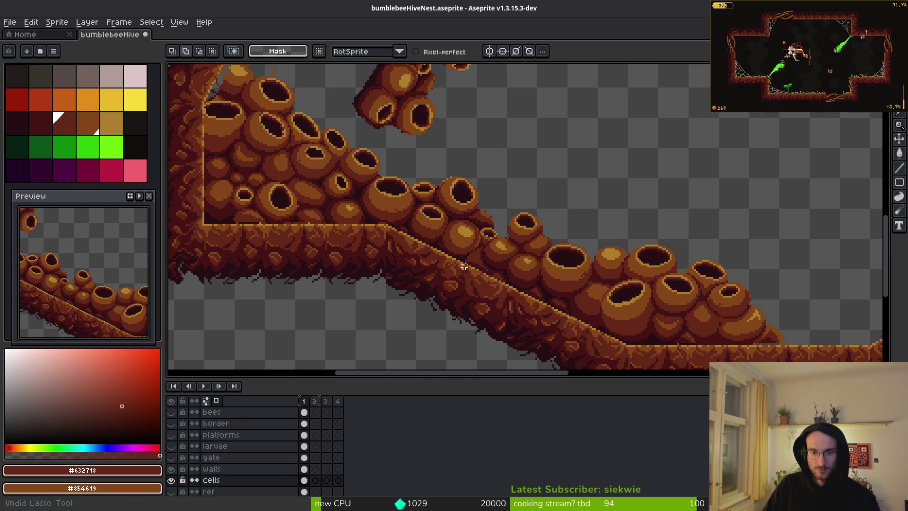
{"action": "key", "text": "ctrl+z"}
{"action": "key", "text": "ctrl+z"}
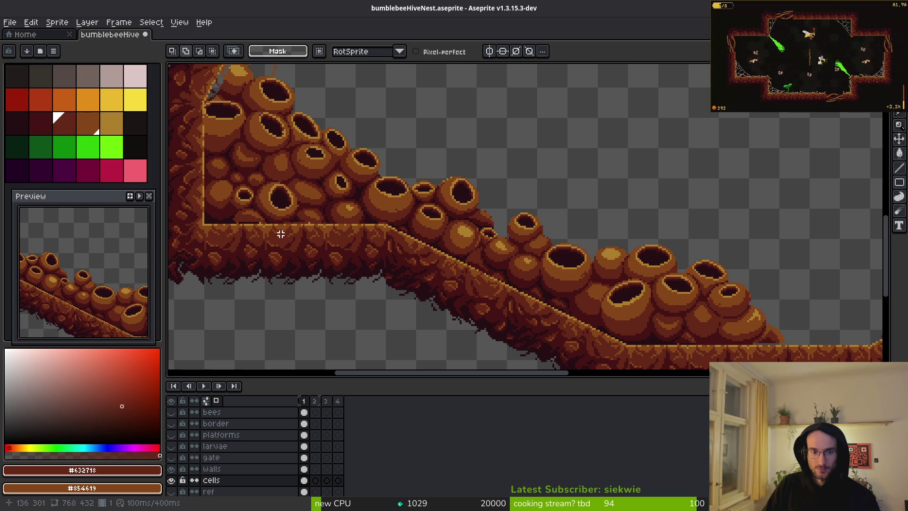
{"action": "scroll", "coordinate": [431, 266], "scroll_direction": "down", "scroll_amount": 5}
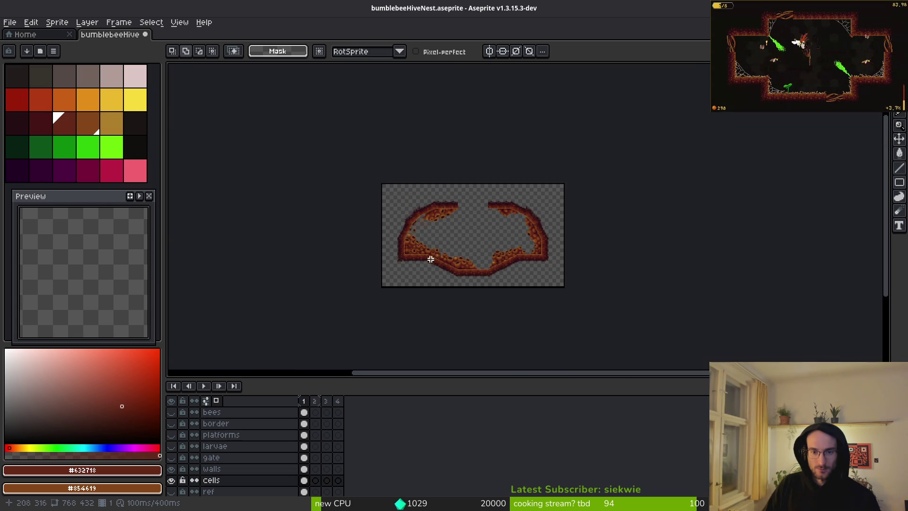
{"action": "scroll", "coordinate": [430, 260], "scroll_direction": "up", "scroll_amount": 5}
{"action": "scroll", "coordinate": [411, 142], "scroll_direction": "down", "scroll_amount": 2}
{"action": "scroll", "coordinate": [476, 252], "scroll_direction": "up", "scroll_amount": 2}
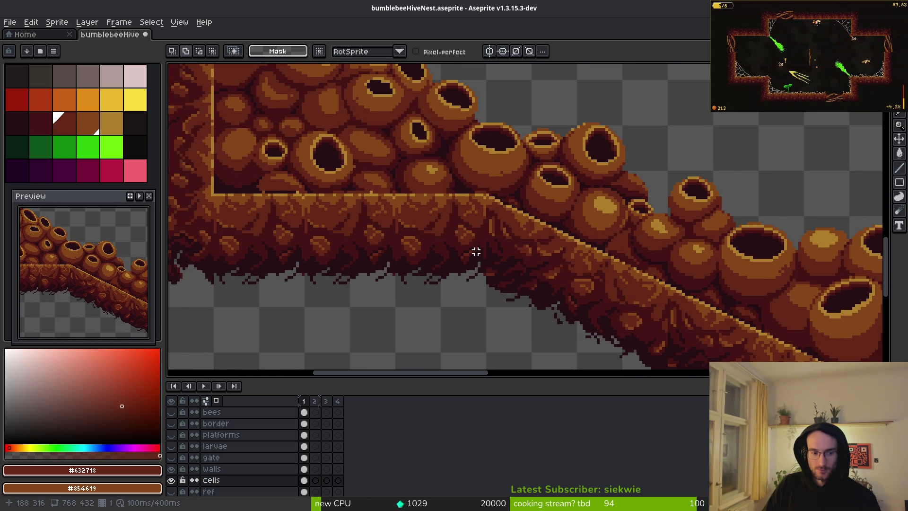
{"action": "scroll", "coordinate": [524, 266], "scroll_direction": "down", "scroll_amount": 3}
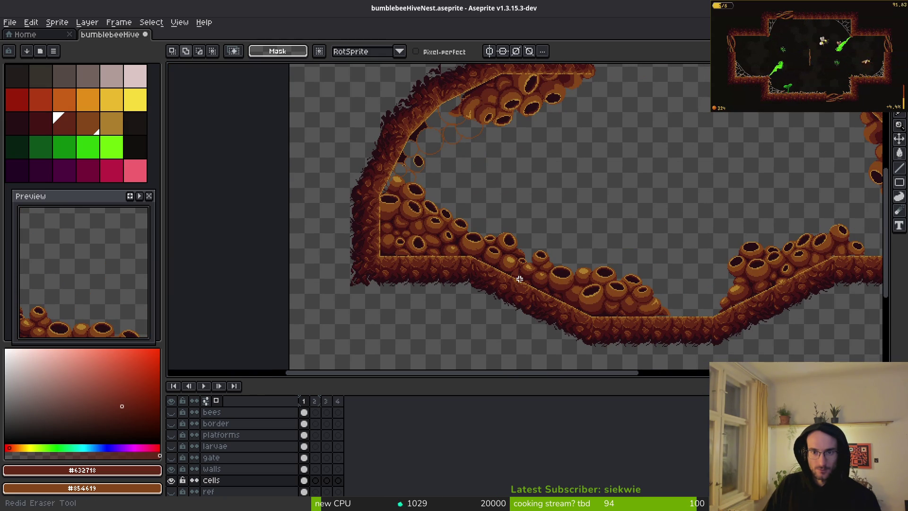
{"action": "key", "text": "ctrl+y"}
{"action": "key", "text": "ctrl+y"}
{"action": "key", "text": "ctrl+y"}
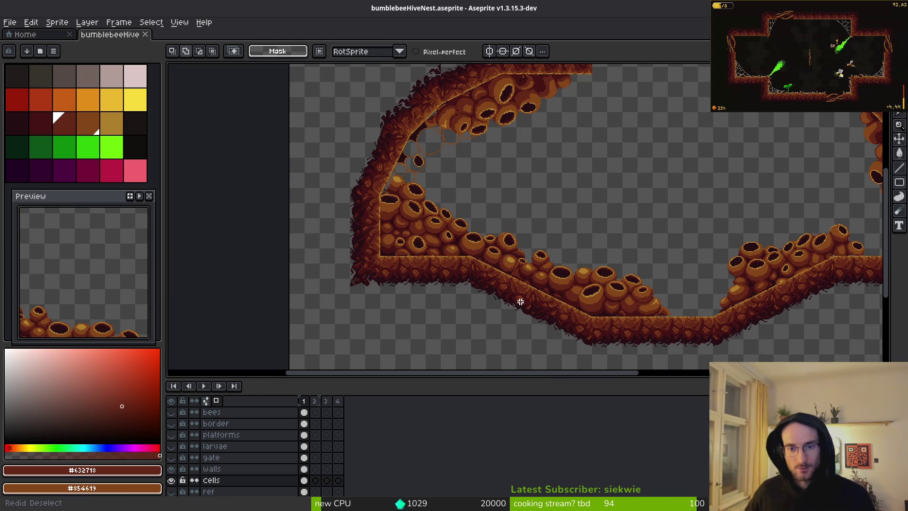
{"action": "key", "text": "ctrl+s"}
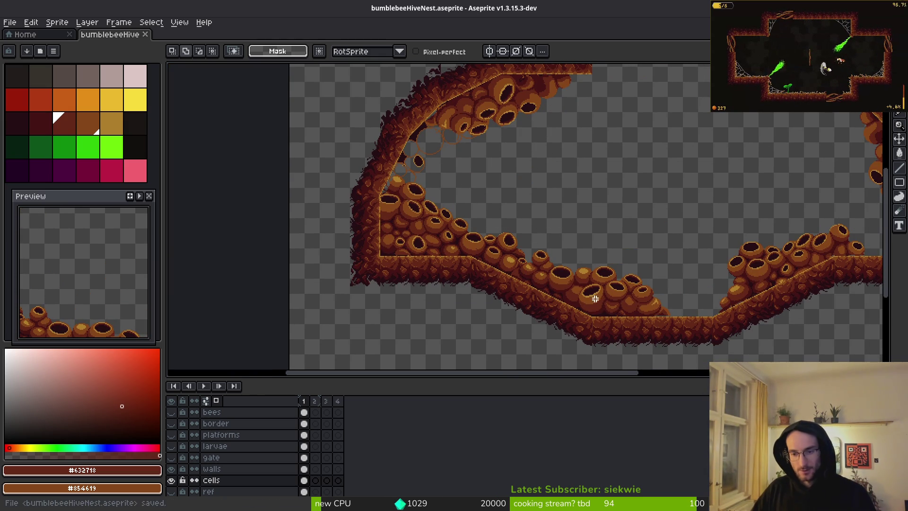
{"action": "scroll", "coordinate": [591, 270], "scroll_direction": "up", "scroll_amount": 4}
{"action": "scroll", "coordinate": [625, 262], "scroll_direction": "down", "scroll_amount": 3}
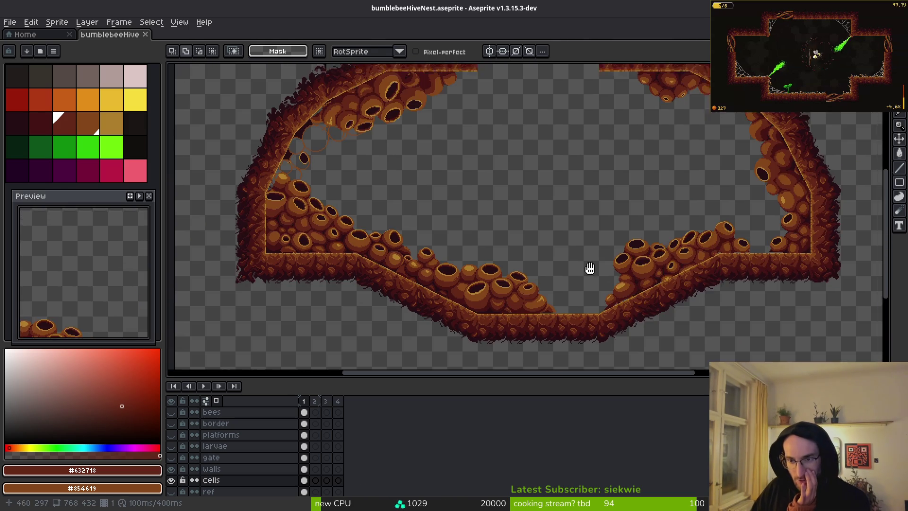
{"action": "scroll", "coordinate": [588, 268], "scroll_direction": "up", "scroll_amount": 1}
{"action": "scroll", "coordinate": [555, 274], "scroll_direction": "down", "scroll_amount": 2}
{"action": "scroll", "coordinate": [594, 186], "scroll_direction": "up", "scroll_amount": 6}
{"action": "scroll", "coordinate": [570, 177], "scroll_direction": "down", "scroll_amount": 5}
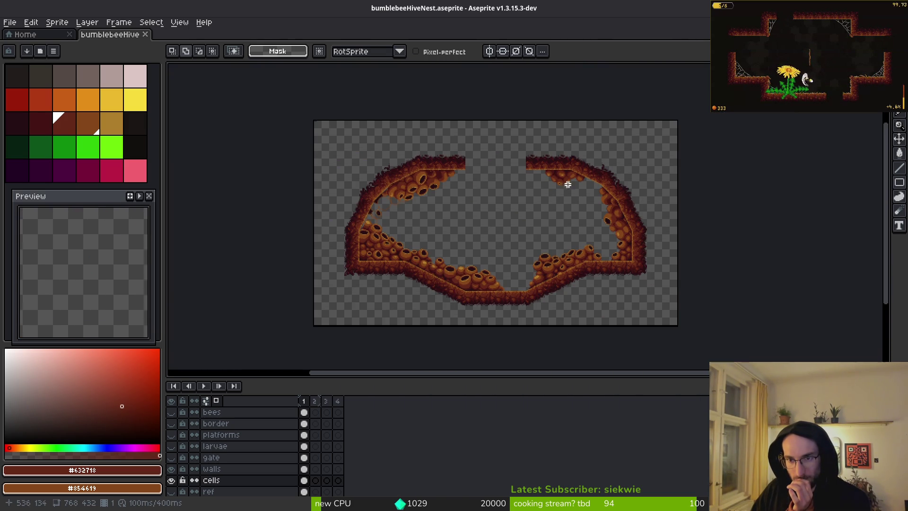
{"action": "key", "text": "m"}
Step: Select the entire canvas contents and nudge the artwork down one pixel
{"action": "mouse_move", "coordinate": [351, 129]}
{"action": "left_mouse_down"}
{"action": "mouse_move", "coordinate": [582, 295]}
{"action": "mouse_move", "coordinate": [730, 348]}
{"action": "left_mouse_up"}
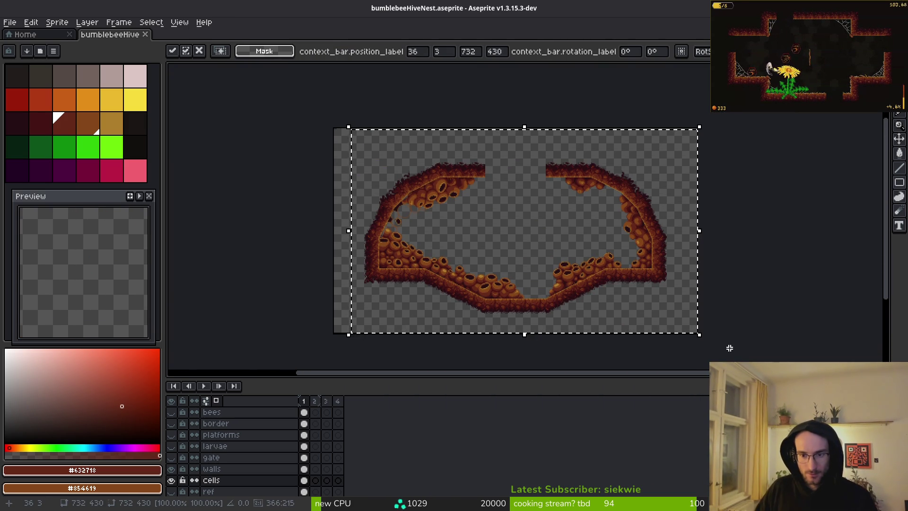
{"action": "scroll", "coordinate": [652, 263], "scroll_direction": "up", "scroll_amount": 7}
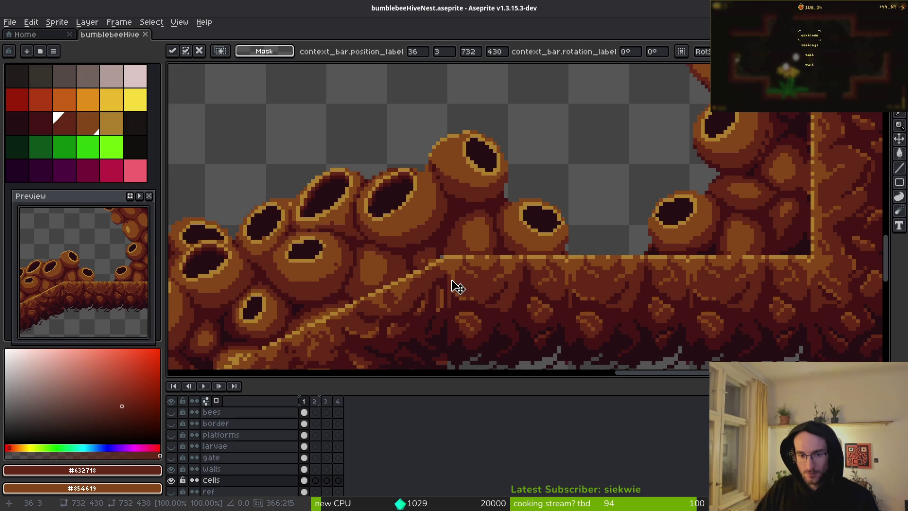
{"action": "key", "text": "Down"}
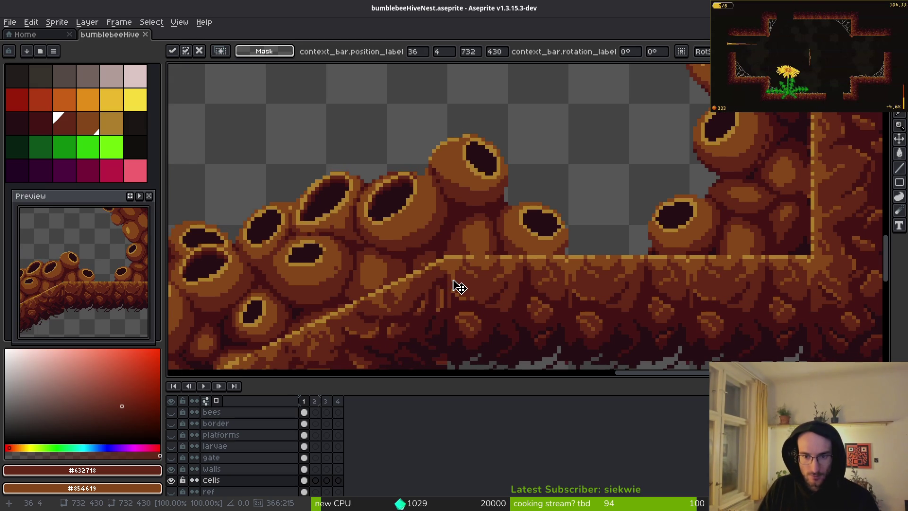
{"action": "scroll", "coordinate": [571, 232], "scroll_direction": "up", "scroll_amount": 10}
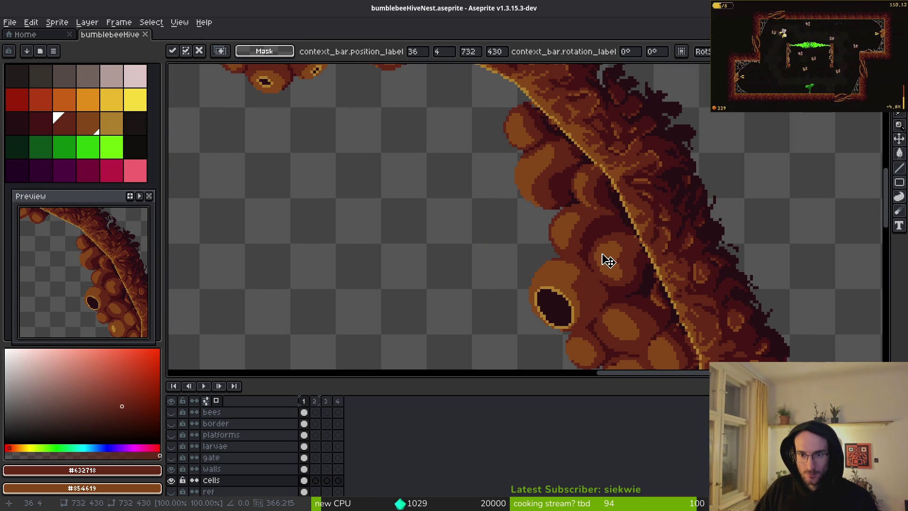
{"action": "scroll", "coordinate": [659, 303], "scroll_direction": "up", "scroll_amount": 2}
{"action": "scroll", "coordinate": [610, 258], "scroll_direction": "up", "scroll_amount": 6}
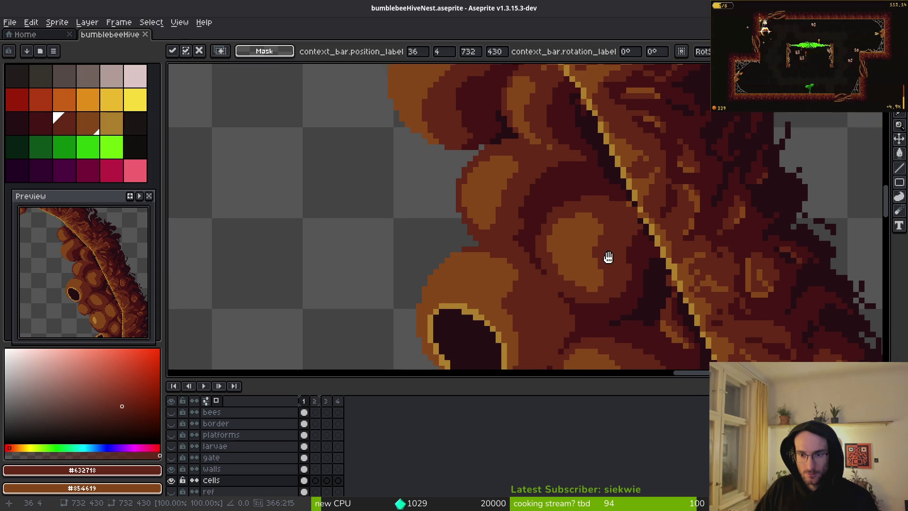
{"action": "scroll", "coordinate": [534, 252], "scroll_direction": "up", "scroll_amount": 10}
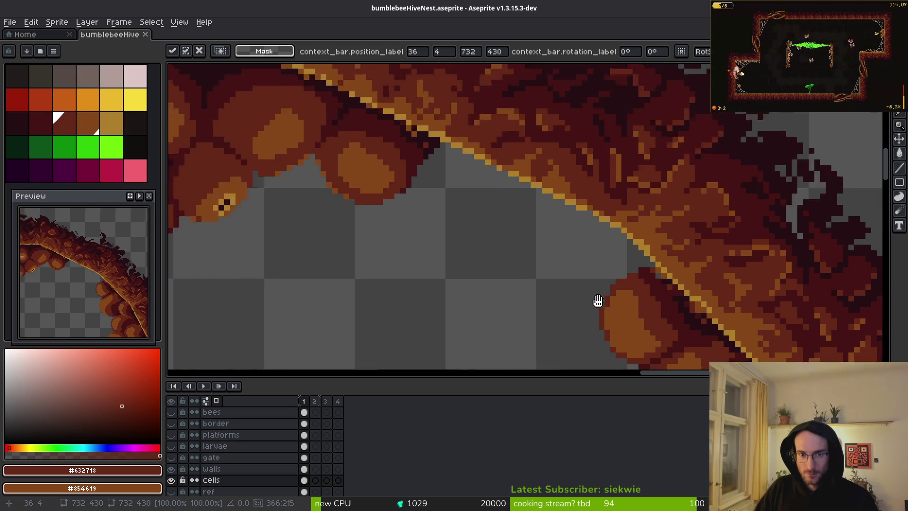
{"action": "scroll", "coordinate": [586, 241], "scroll_direction": "up", "scroll_amount": 8}
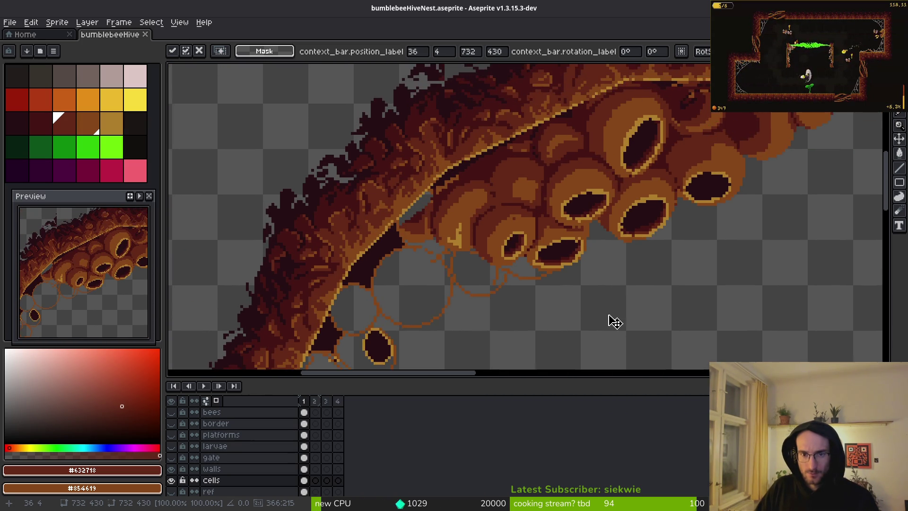
{"action": "scroll", "coordinate": [610, 317], "scroll_direction": "down", "scroll_amount": 10}
Step: Cancel the pending cell move and undo twice to restore the full selection
{"action": "key", "text": "Escape"}
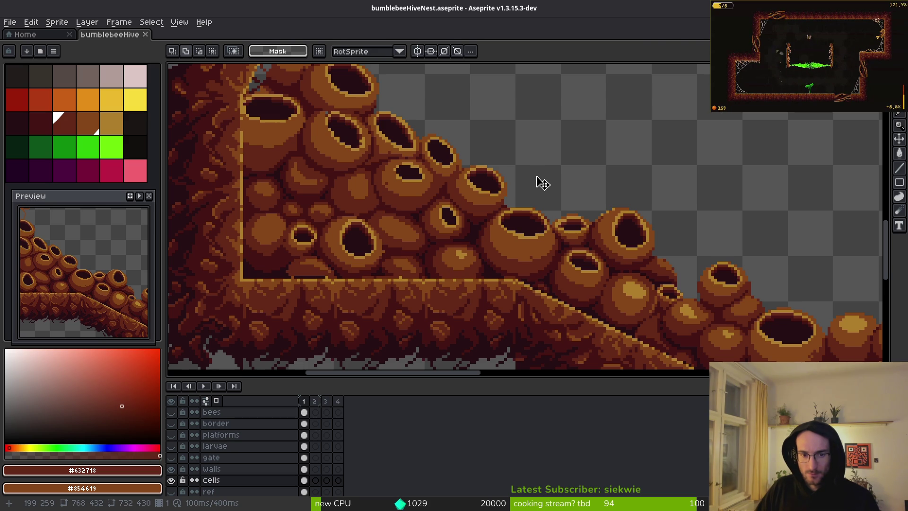
{"action": "key", "text": "ctrl+z"}
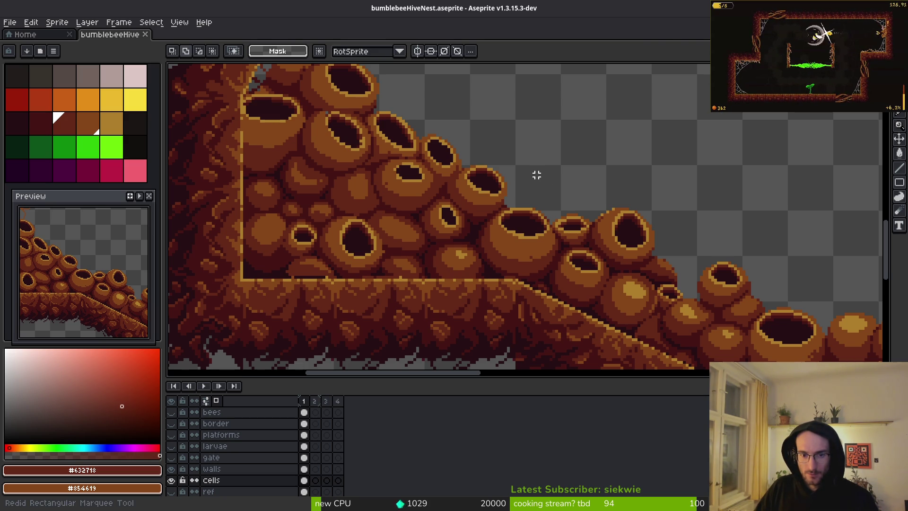
{"action": "scroll", "coordinate": [537, 175], "scroll_direction": "down", "scroll_amount": 5}
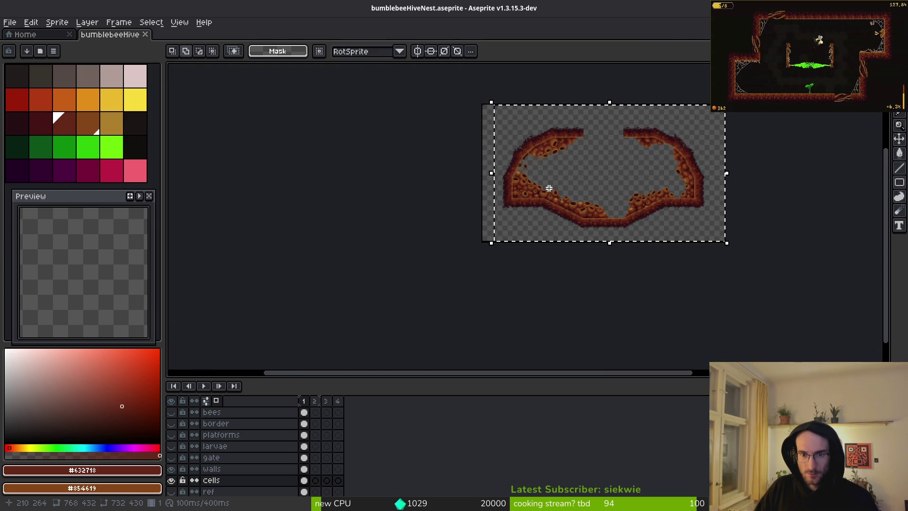
{"action": "scroll", "coordinate": [537, 156], "scroll_direction": "up", "scroll_amount": 6}
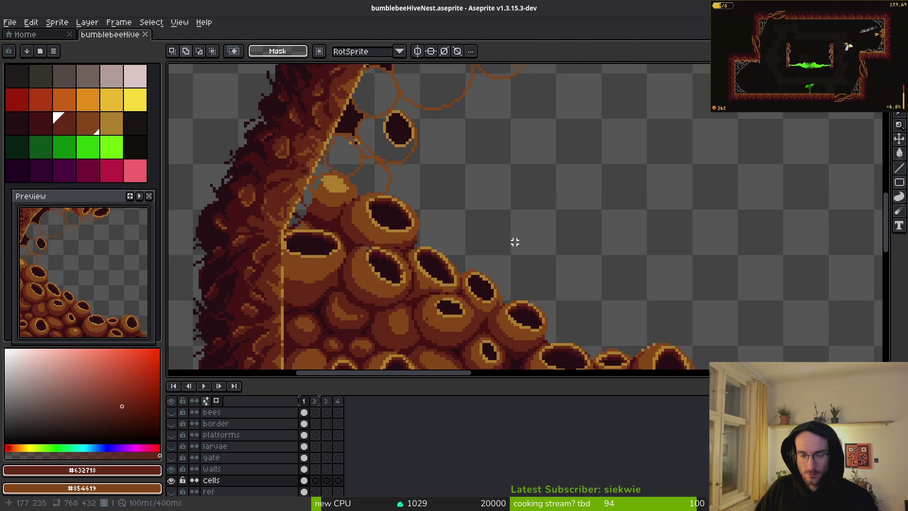
{"action": "key", "text": "ctrl+z"}
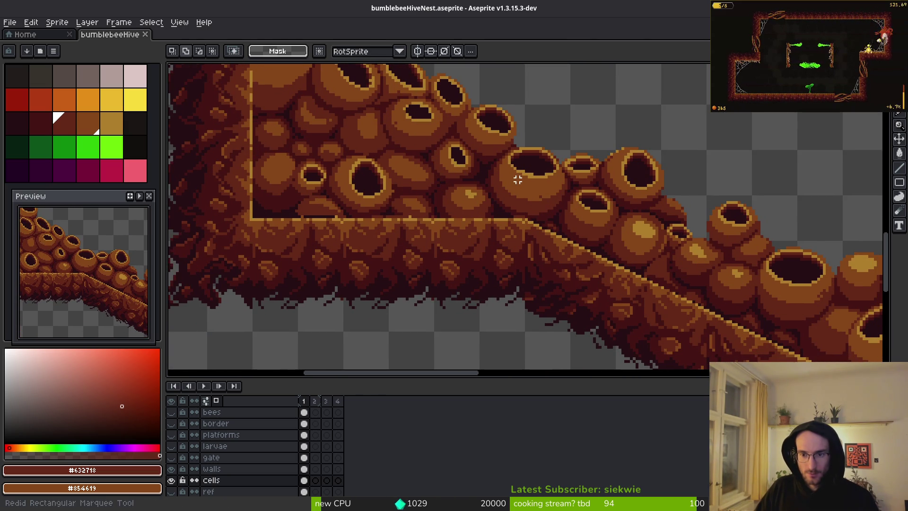
{"action": "scroll", "coordinate": [524, 187], "scroll_direction": "down", "scroll_amount": 5}
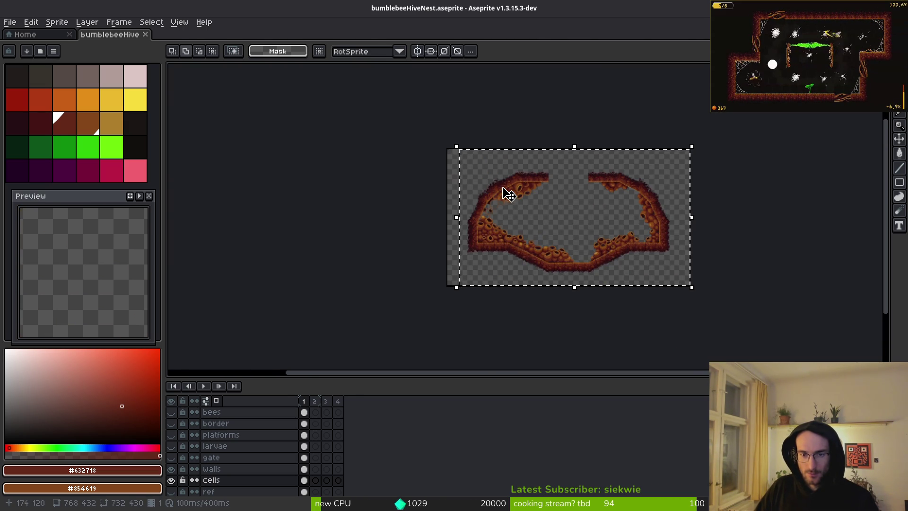
{"action": "scroll", "coordinate": [623, 268], "scroll_direction": "up", "scroll_amount": 5}
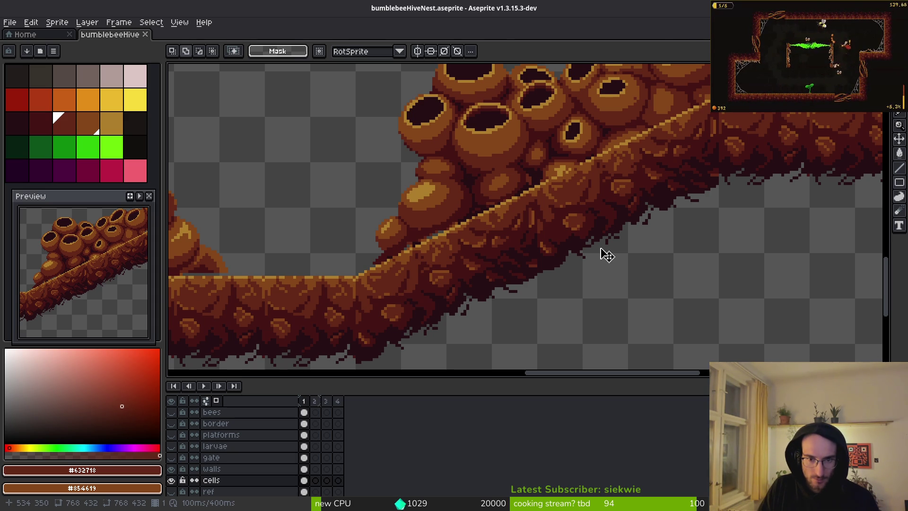
Step: Nudge the whole selected cells layer 1 px to the right and apply the shift
{"action": "left_click", "coordinate": [606, 255]}
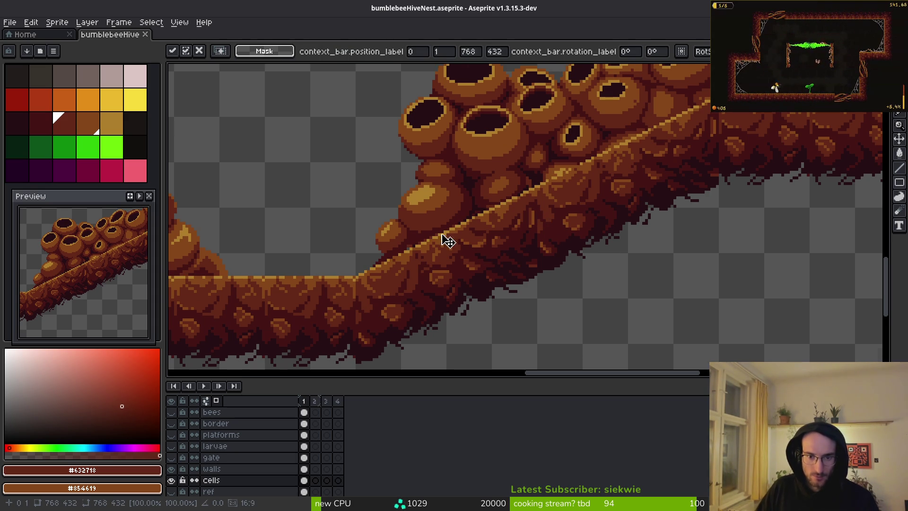
{"action": "scroll", "coordinate": [447, 241], "scroll_direction": "up", "scroll_amount": 2}
{"action": "left_click_drag", "start_coordinate": [340, 301], "coordinate": [418, 287]}
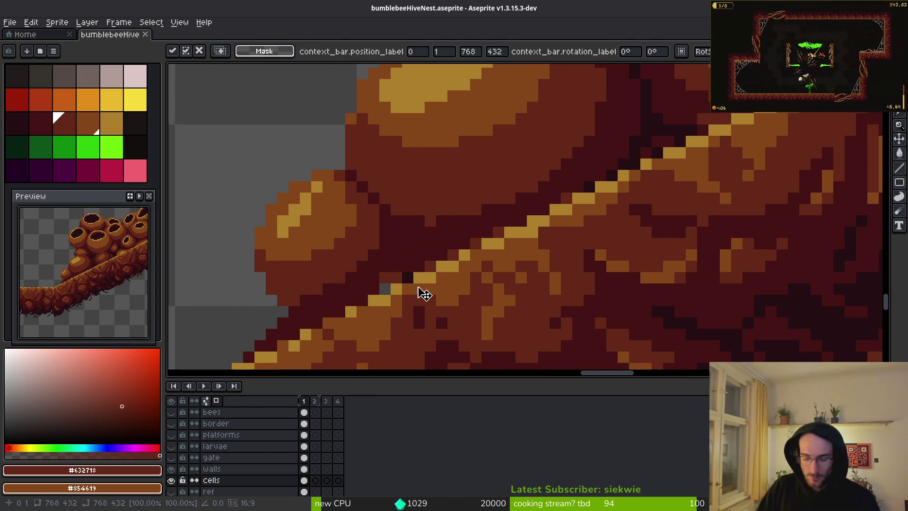
{"action": "key", "text": "Right"}
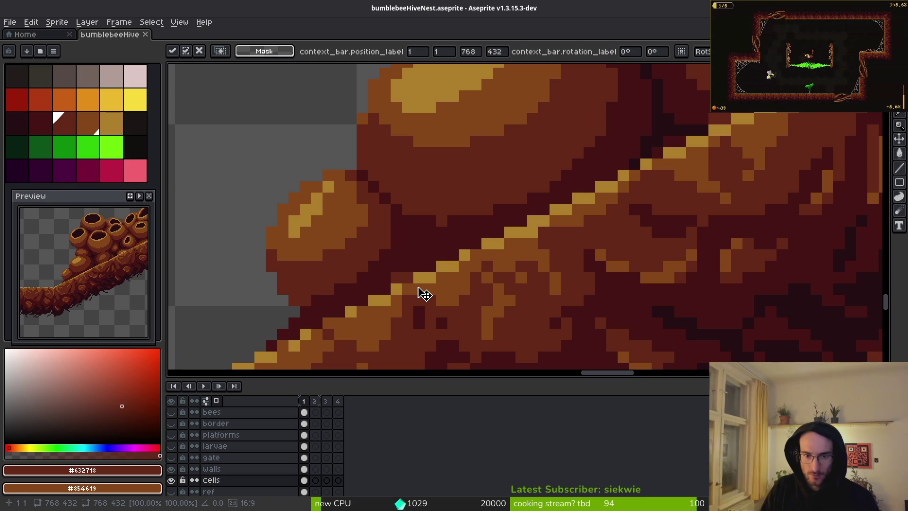
{"action": "scroll", "coordinate": [445, 286], "scroll_direction": "down", "scroll_amount": 3}
{"action": "mouse_move", "coordinate": [511, 258]}
{"action": "left_mouse_down"}
{"action": "mouse_move", "coordinate": [441, 260]}
{"action": "mouse_move", "coordinate": [511, 254]}
{"action": "mouse_move", "coordinate": [650, 323]}
{"action": "mouse_move", "coordinate": [527, 274]}
{"action": "left_mouse_up"}
{"action": "scroll", "coordinate": [420, 256], "scroll_direction": "up", "scroll_amount": 2}
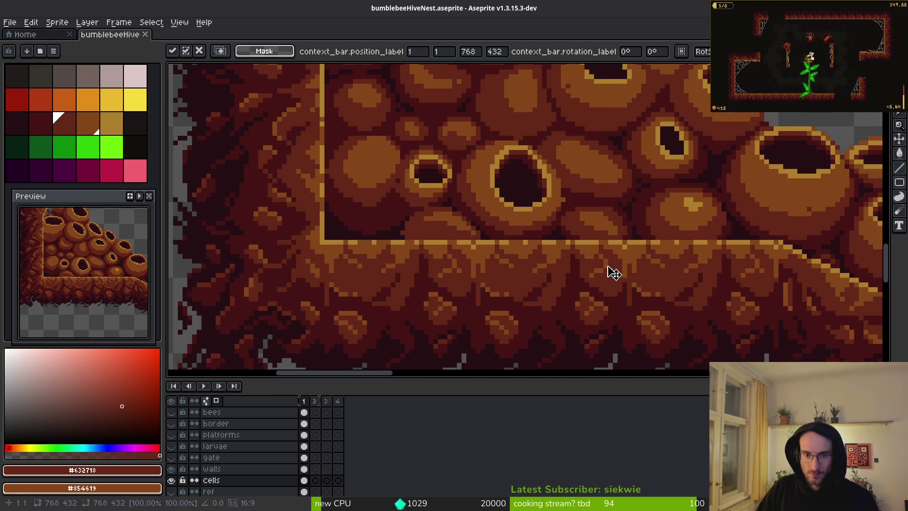
{"action": "scroll", "coordinate": [614, 273], "scroll_direction": "down", "scroll_amount": 2}
{"action": "mouse_move", "coordinate": [577, 296]}
{"action": "left_mouse_down"}
{"action": "mouse_move", "coordinate": [477, 265]}
{"action": "mouse_move", "coordinate": [451, 231]}
{"action": "mouse_move", "coordinate": [463, 263]}
{"action": "mouse_move", "coordinate": [541, 204]}
{"action": "mouse_move", "coordinate": [549, 211]}
{"action": "mouse_move", "coordinate": [423, 296]}
{"action": "mouse_move", "coordinate": [428, 248]}
{"action": "mouse_move", "coordinate": [628, 260]}
{"action": "mouse_move", "coordinate": [396, 255]}
{"action": "mouse_move", "coordinate": [598, 232]}
{"action": "mouse_move", "coordinate": [577, 229]}
{"action": "mouse_move", "coordinate": [541, 168]}
{"action": "left_mouse_up"}
{"action": "key", "text": "Return"}
{"action": "scroll", "coordinate": [425, 213], "scroll_direction": "down", "scroll_amount": 2}
{"action": "scroll", "coordinate": [482, 190], "scroll_direction": "up", "scroll_amount": 1}
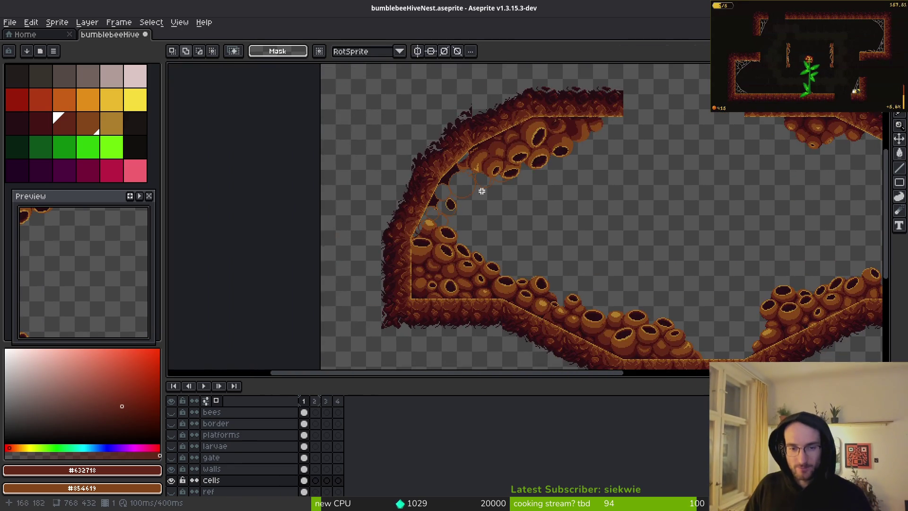
{"action": "scroll", "coordinate": [487, 196], "scroll_direction": "up", "scroll_amount": 2}
{"action": "scroll", "coordinate": [600, 195], "scroll_direction": "up", "scroll_amount": 1}
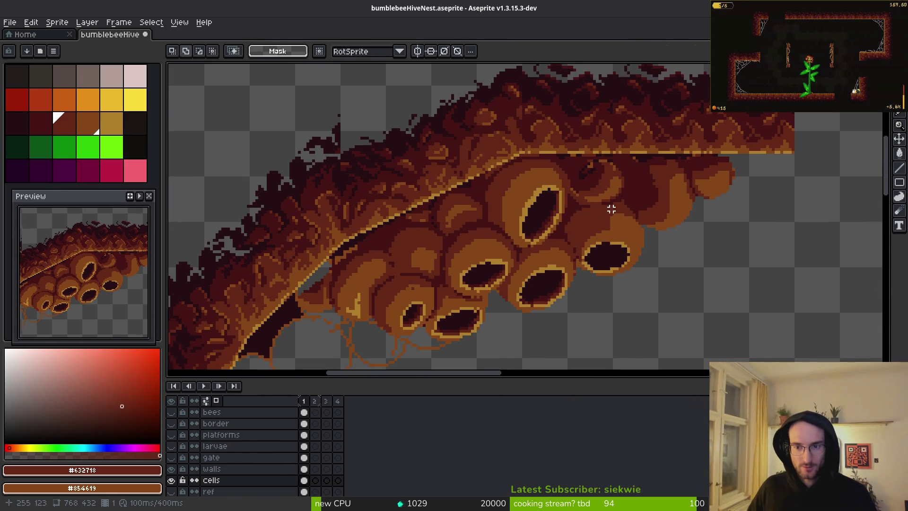
Step: Lasso the cell cluster under the upper-left wall, nudge it up, and save bumblebeeHiveNest.aseprite
{"action": "key", "text": "shift+w"}
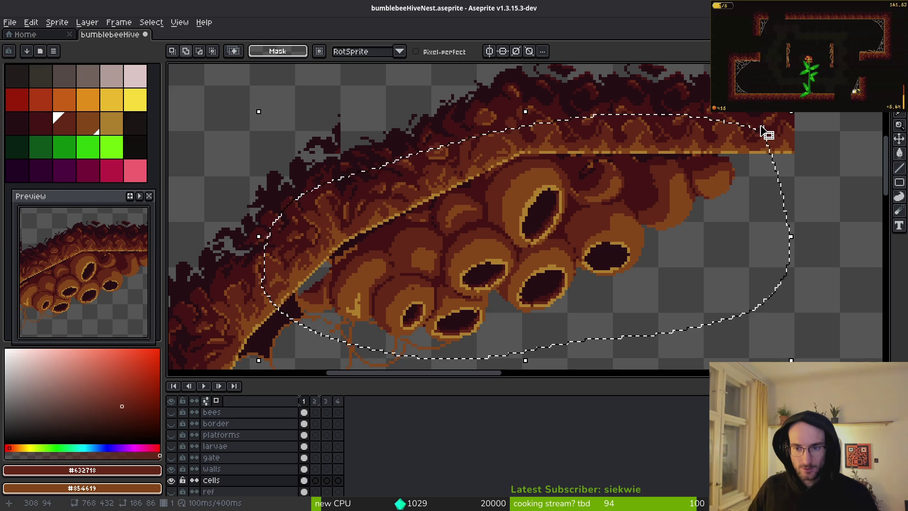
{"action": "left_click_drag", "start_coordinate": [766, 134], "coordinate": [759, 126]}
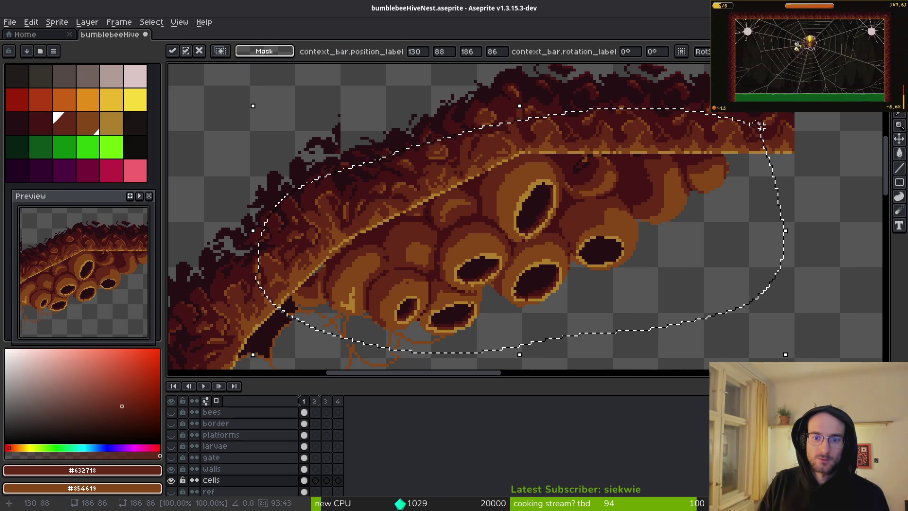
{"action": "key", "text": "ctrl+d"}
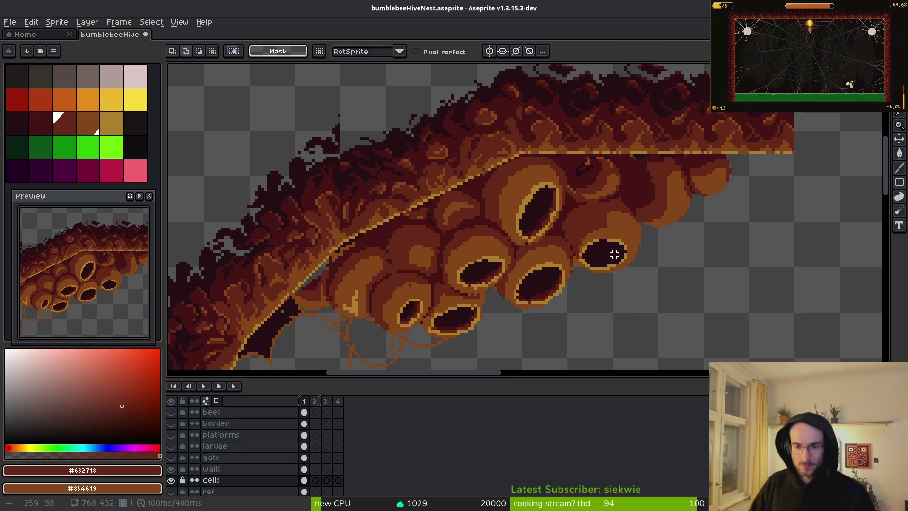
{"action": "scroll", "coordinate": [614, 255], "scroll_direction": "down", "scroll_amount": 5}
{"action": "key", "text": "ctrl+s"}
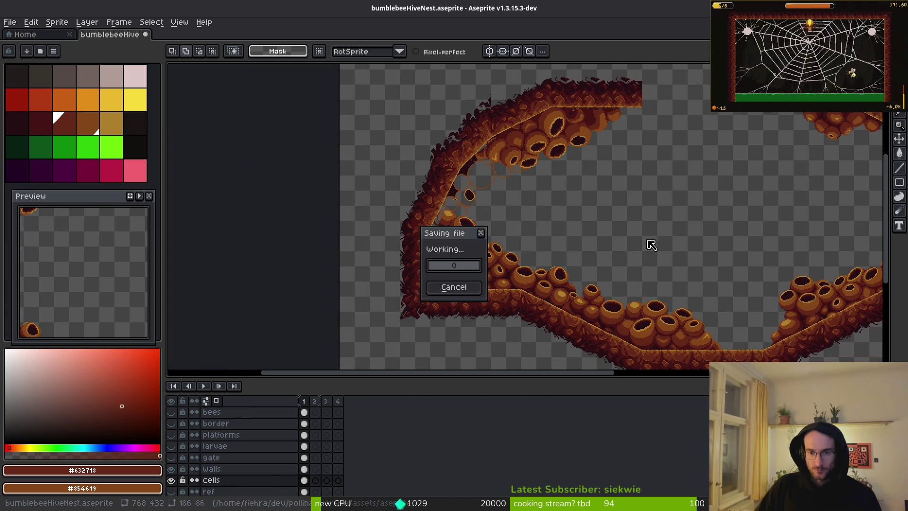
{"action": "left_click_drag", "start_coordinate": [652, 245], "coordinate": [517, 251]}
{"action": "scroll", "coordinate": [662, 258], "scroll_direction": "up", "scroll_amount": 4}
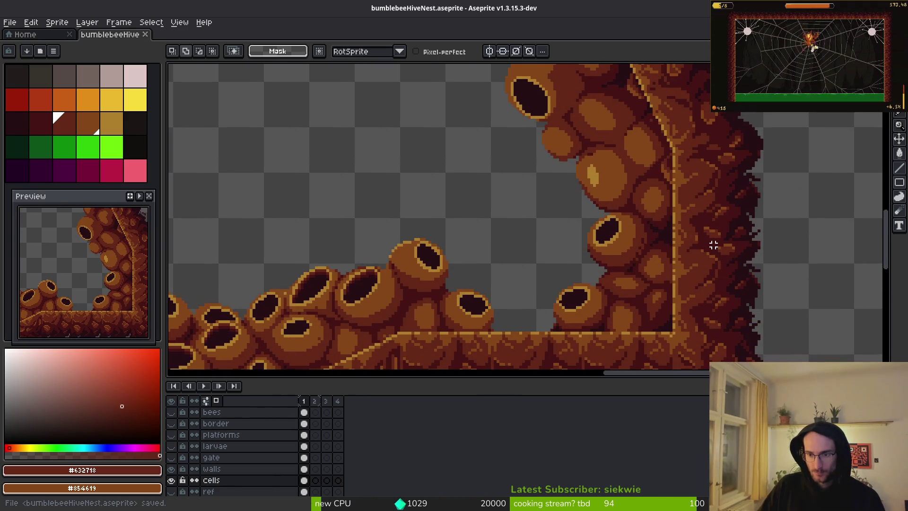
Step: Lasso the lower-right wall cell cluster, paste a copy, flip it vertically and move it left
{"action": "left_click_drag", "start_coordinate": [568, 347], "coordinate": [669, 270]}
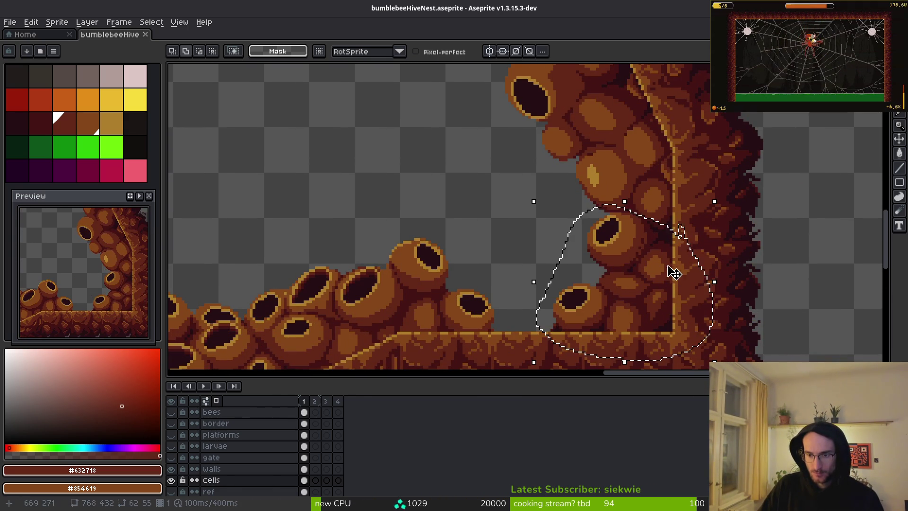
{"action": "scroll", "coordinate": [615, 284], "scroll_direction": "down", "scroll_amount": 5}
{"action": "scroll", "coordinate": [491, 278], "scroll_direction": "up", "scroll_amount": 2}
{"action": "scroll", "coordinate": [492, 278], "scroll_direction": "up", "scroll_amount": 2}
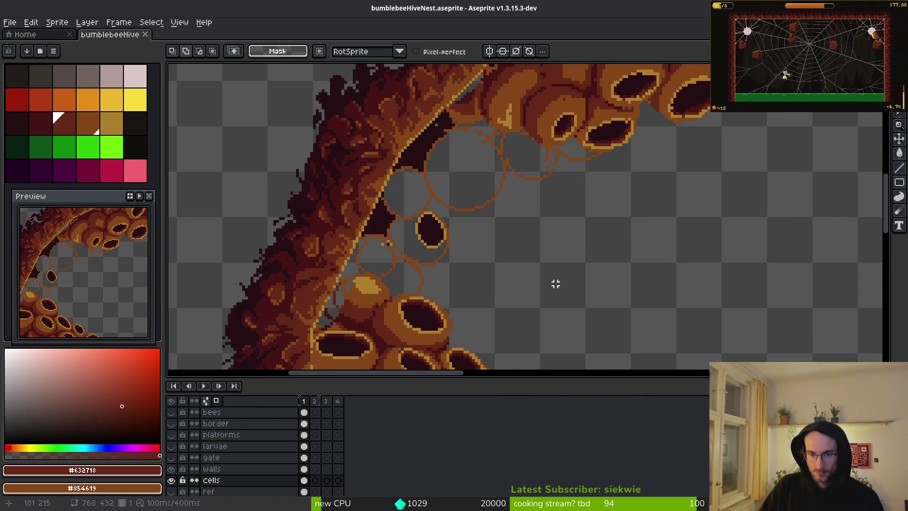
{"action": "key", "text": "ctrl+v"}
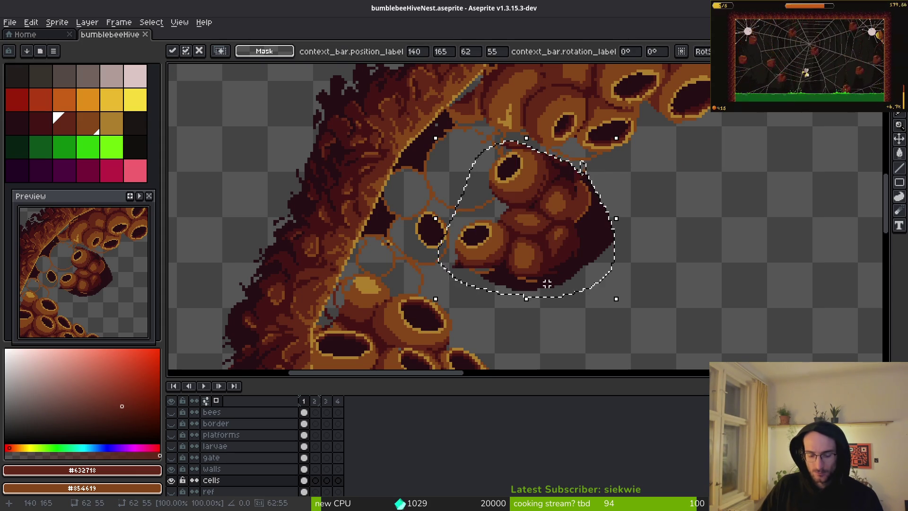
{"action": "key", "text": "shift+v"}
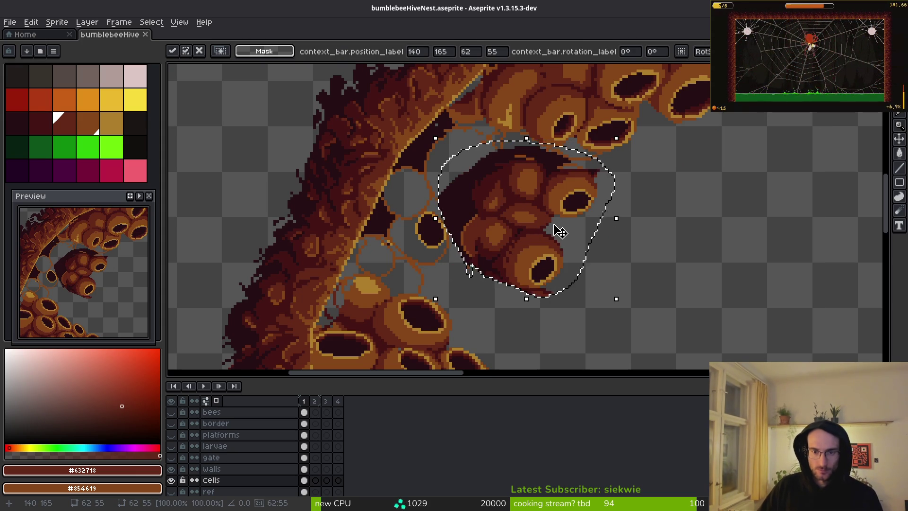
{"action": "mouse_move", "coordinate": [551, 229]}
{"action": "left_mouse_down"}
{"action": "mouse_move", "coordinate": [314, 179]}
{"action": "mouse_move", "coordinate": [454, 220]}
{"action": "mouse_move", "coordinate": [411, 204]}
{"action": "mouse_move", "coordinate": [683, 260]}
{"action": "left_mouse_up"}
Step: Discard the pasted cluster and pan over to the curved honeycomb arch
{"action": "key", "text": "Escape"}
{"action": "scroll", "coordinate": [691, 264], "scroll_direction": "down", "scroll_amount": 4}
{"action": "scroll", "coordinate": [622, 284], "scroll_direction": "up", "scroll_amount": 4}
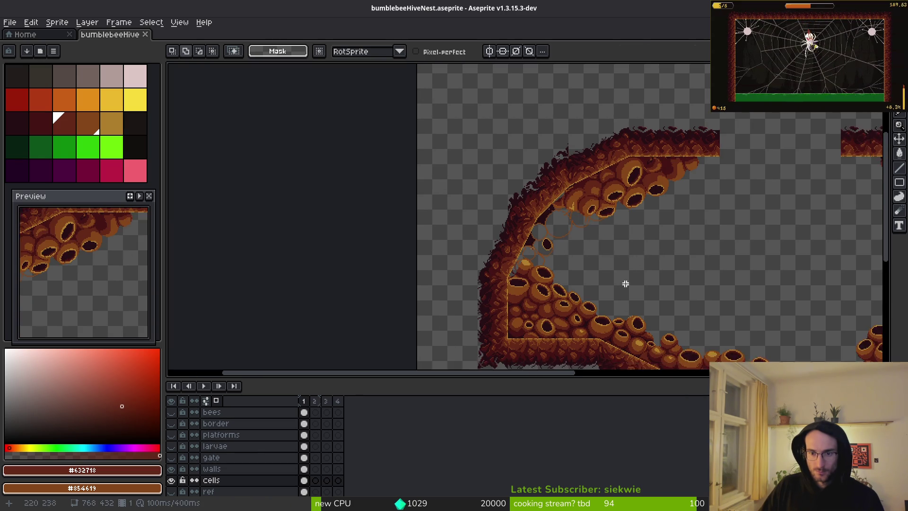
{"action": "scroll", "coordinate": [415, 235], "scroll_direction": "right", "scroll_amount": 10}
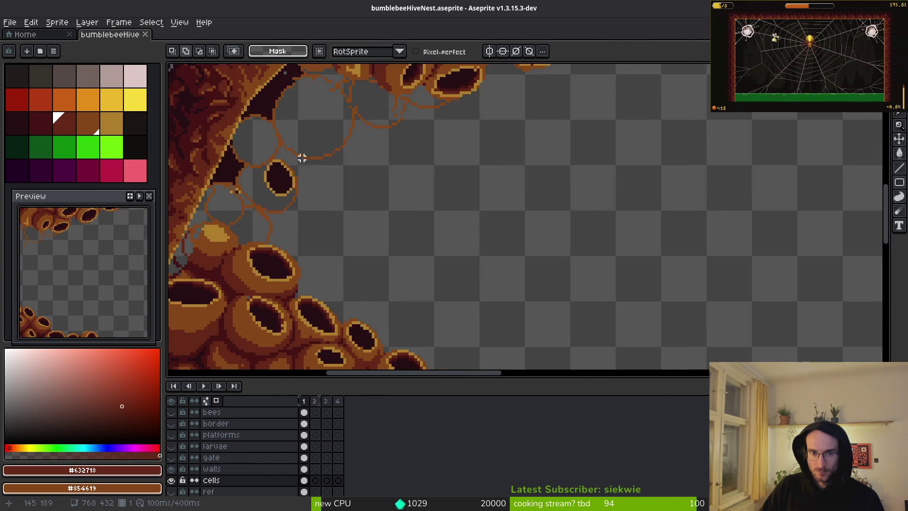
{"action": "scroll", "coordinate": [458, 243], "scroll_direction": "right", "scroll_amount": 7}
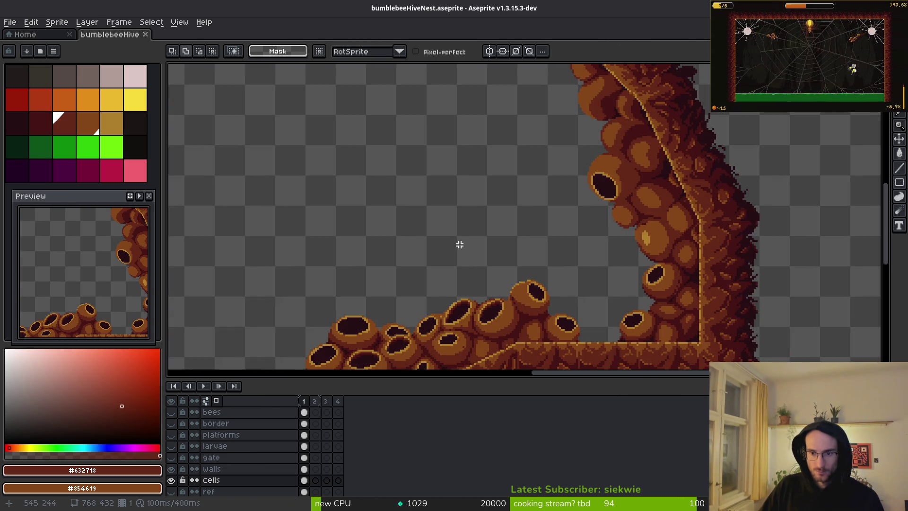
{"action": "scroll", "coordinate": [503, 243], "scroll_direction": "up", "scroll_amount": 2}
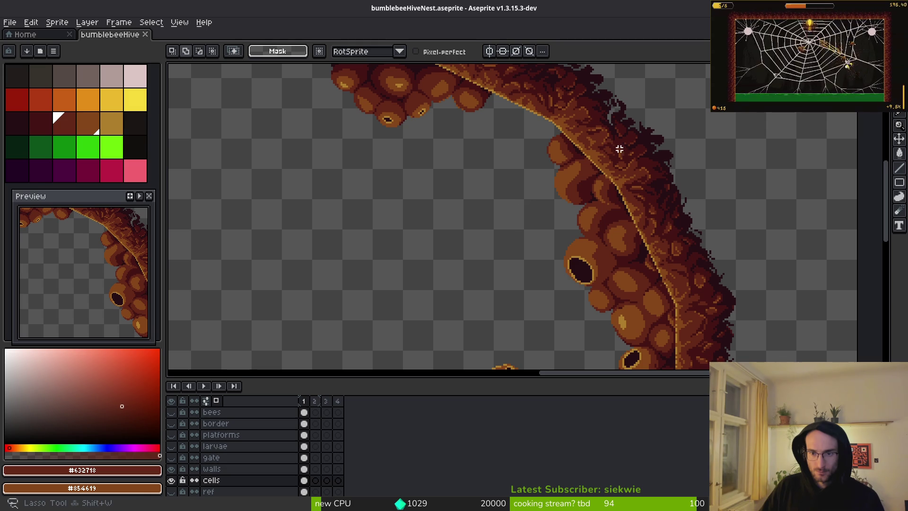
Step: Lasso a chunk of honeycomb cells from the curved wall and move it into the open cave area
{"action": "key", "text": "ctrl+z"}
{"action": "left_click_drag", "start_coordinate": [562, 117], "coordinate": [531, 128]}
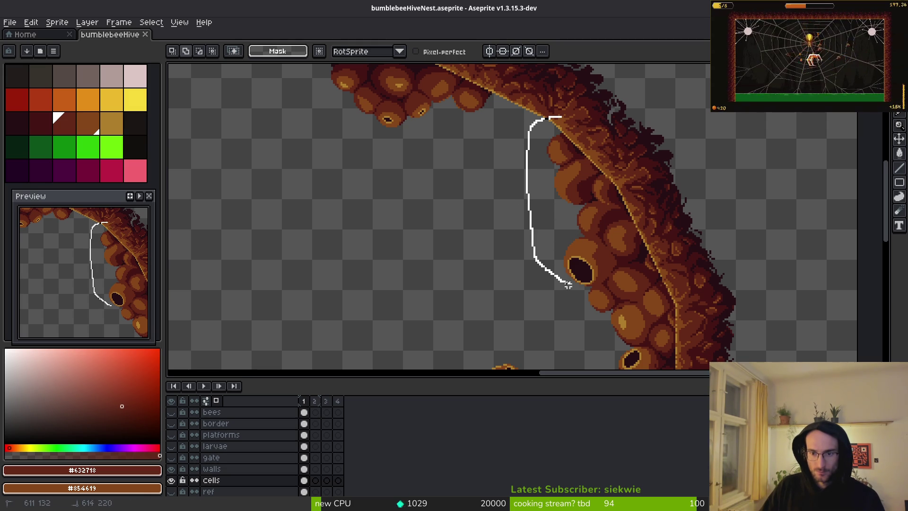
{"action": "left_click_drag", "start_coordinate": [664, 218], "coordinate": [665, 217]}
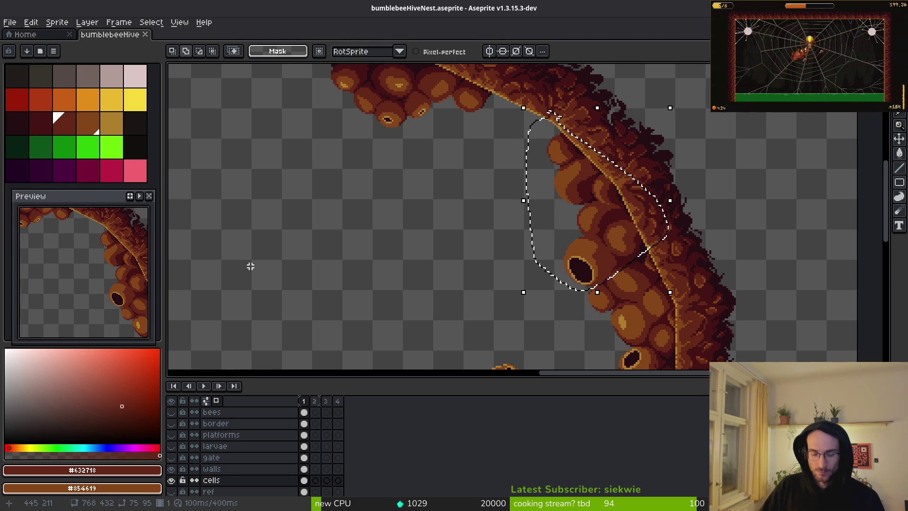
{"action": "scroll", "coordinate": [526, 260], "scroll_direction": "down", "scroll_amount": 3}
{"action": "scroll", "coordinate": [551, 240], "scroll_direction": "up", "scroll_amount": 5}
{"action": "left_click_drag", "start_coordinate": [552, 241], "coordinate": [561, 268]}
{"action": "scroll", "coordinate": [561, 269], "scroll_direction": "down", "scroll_amount": 1}
{"action": "mouse_move", "coordinate": [529, 243]}
{"action": "left_mouse_down"}
{"action": "mouse_move", "coordinate": [665, 171]}
{"action": "mouse_move", "coordinate": [604, 255]}
{"action": "mouse_move", "coordinate": [510, 226]}
{"action": "mouse_move", "coordinate": [484, 207]}
{"action": "mouse_move", "coordinate": [513, 219]}
{"action": "mouse_move", "coordinate": [535, 255]}
{"action": "mouse_move", "coordinate": [641, 300]}
{"action": "mouse_move", "coordinate": [689, 290]}
{"action": "mouse_move", "coordinate": [806, 328]}
{"action": "mouse_move", "coordinate": [608, 247]}
{"action": "mouse_move", "coordinate": [634, 239]}
{"action": "mouse_move", "coordinate": [689, 263]}
{"action": "left_mouse_up"}
{"action": "key", "text": "Return"}
Step: Lasso the pointed tip of the moved cell piece and delete it
{"action": "scroll", "coordinate": [678, 257], "scroll_direction": "up", "scroll_amount": 3}
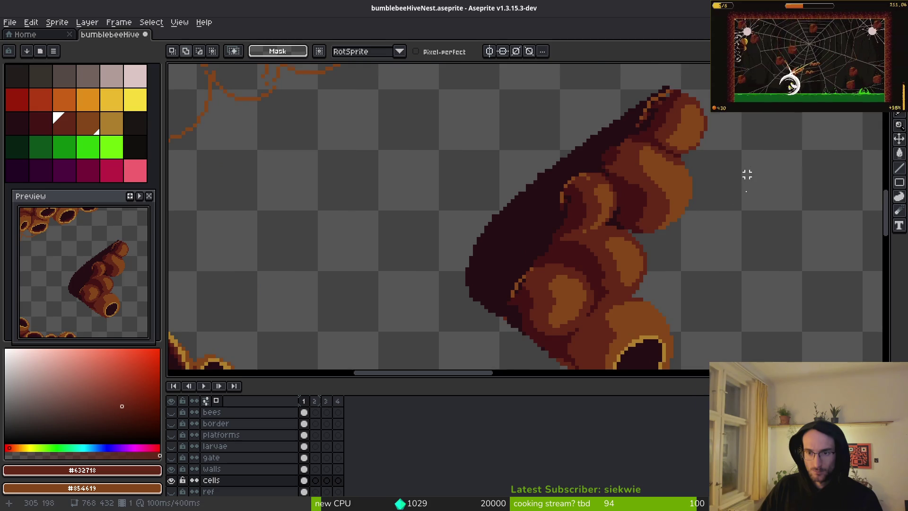
{"action": "left_click_drag", "start_coordinate": [688, 140], "coordinate": [610, 188]}
{"action": "left_click_drag", "start_coordinate": [648, 211], "coordinate": [668, 126]}
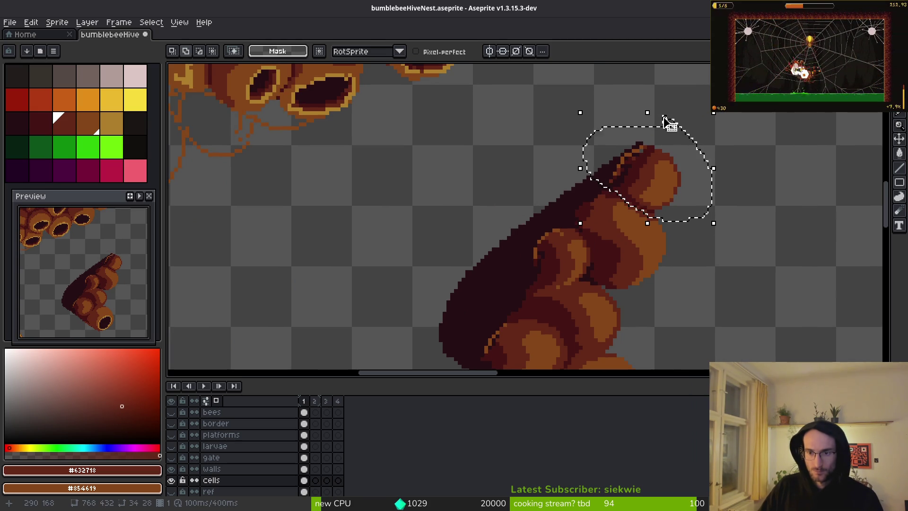
{"action": "key", "text": "Delete"}
{"action": "scroll", "coordinate": [664, 181], "scroll_direction": "down", "scroll_amount": 3}
{"action": "scroll", "coordinate": [664, 181], "scroll_direction": "right", "scroll_amount": 3}
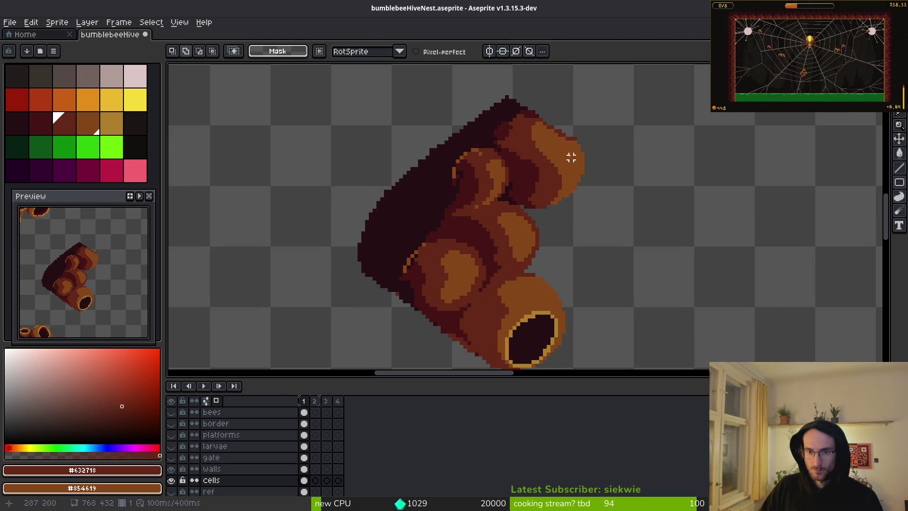
{"action": "scroll", "coordinate": [571, 158], "scroll_direction": "up", "scroll_amount": 2}
Step: Reselect the tube's tip, cancel an accidental rotation, then drop the selection
{"action": "mouse_move", "coordinate": [553, 223]}
{"action": "left_mouse_down"}
{"action": "mouse_move", "coordinate": [604, 213]}
{"action": "mouse_move", "coordinate": [569, 240]}
{"action": "left_mouse_up"}
{"action": "scroll", "coordinate": [554, 210], "scroll_direction": "up", "scroll_amount": 2}
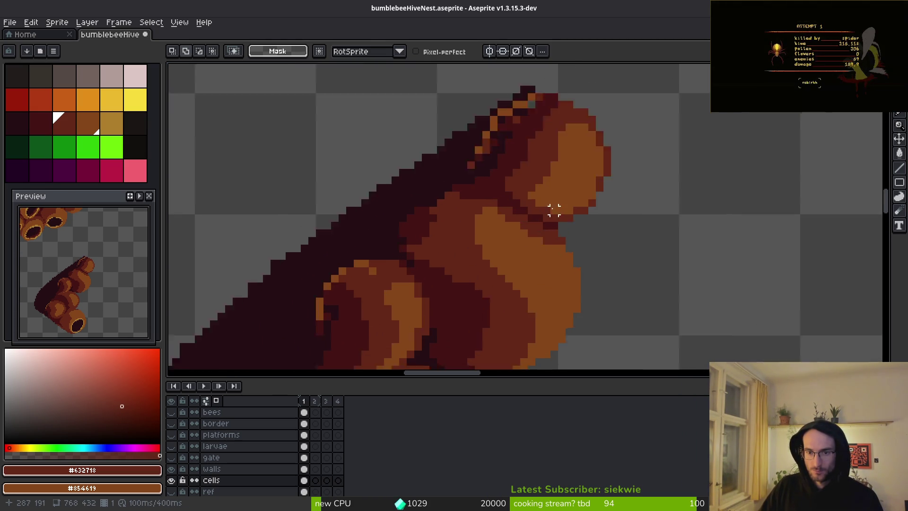
{"action": "scroll", "coordinate": [554, 210], "scroll_direction": "up", "scroll_amount": 1}
{"action": "mouse_move", "coordinate": [511, 235]}
{"action": "left_mouse_down"}
{"action": "mouse_move", "coordinate": [432, 186]}
{"action": "mouse_move", "coordinate": [457, 72]}
{"action": "mouse_move", "coordinate": [466, 71]}
{"action": "left_mouse_up"}
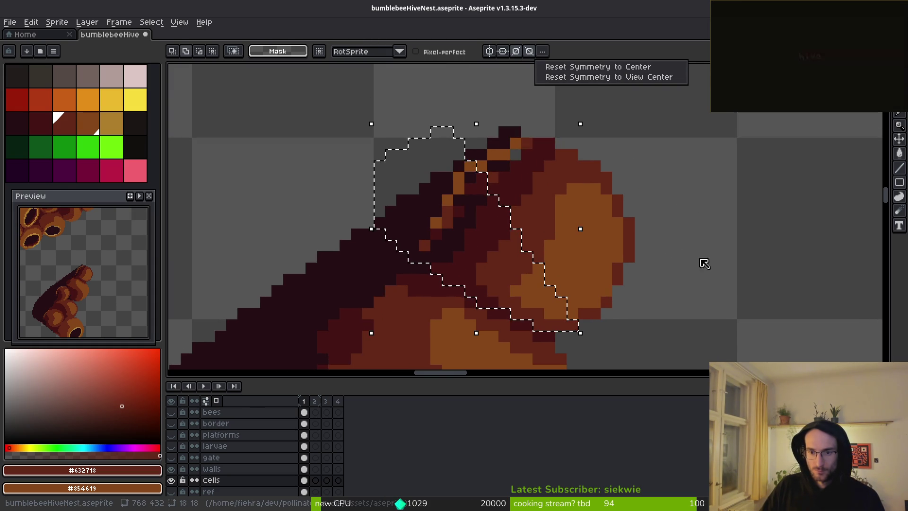
{"action": "mouse_move", "coordinate": [655, 169]}
{"action": "left_mouse_down"}
{"action": "mouse_move", "coordinate": [650, 156]}
{"action": "mouse_move", "coordinate": [635, 208]}
{"action": "mouse_move", "coordinate": [634, 198]}
{"action": "left_mouse_up"}
{"action": "scroll", "coordinate": [649, 156], "scroll_direction": "down", "scroll_amount": 1}
{"action": "key", "text": "Escape"}
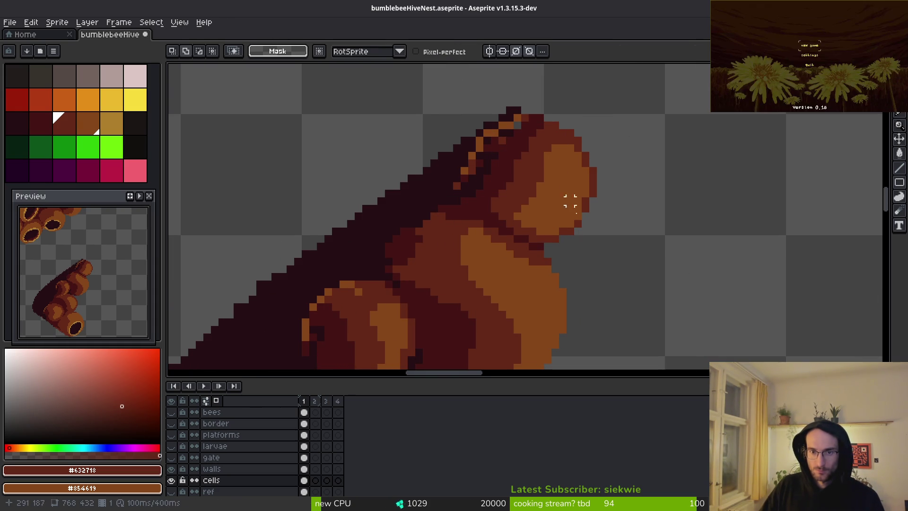
{"action": "left_click_drag", "start_coordinate": [615, 255], "coordinate": [514, 226]}
{"action": "scroll", "coordinate": [531, 232], "scroll_direction": "down", "scroll_amount": 1}
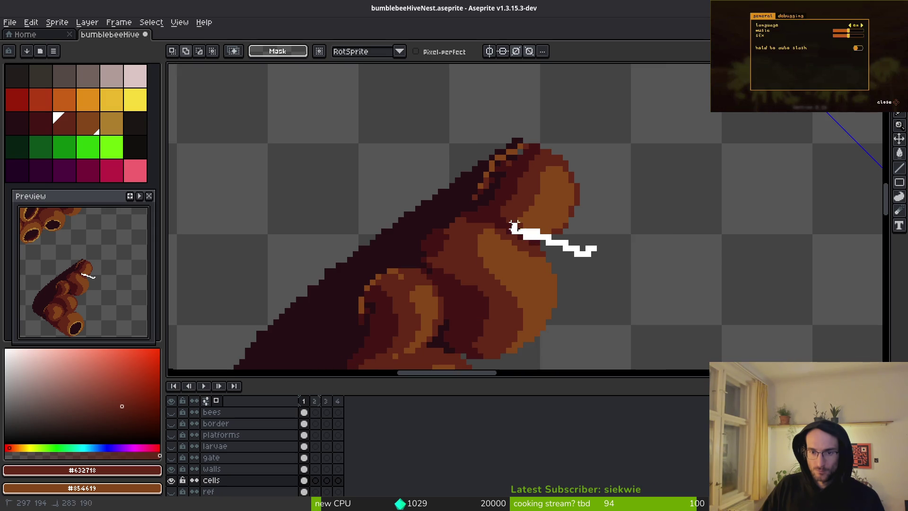
{"action": "mouse_move", "coordinate": [470, 192]}
{"action": "left_mouse_down"}
{"action": "mouse_move", "coordinate": [638, 213]}
{"action": "mouse_move", "coordinate": [643, 227]}
{"action": "left_mouse_up"}
{"action": "scroll", "coordinate": [655, 243], "scroll_direction": "down", "scroll_amount": 1}
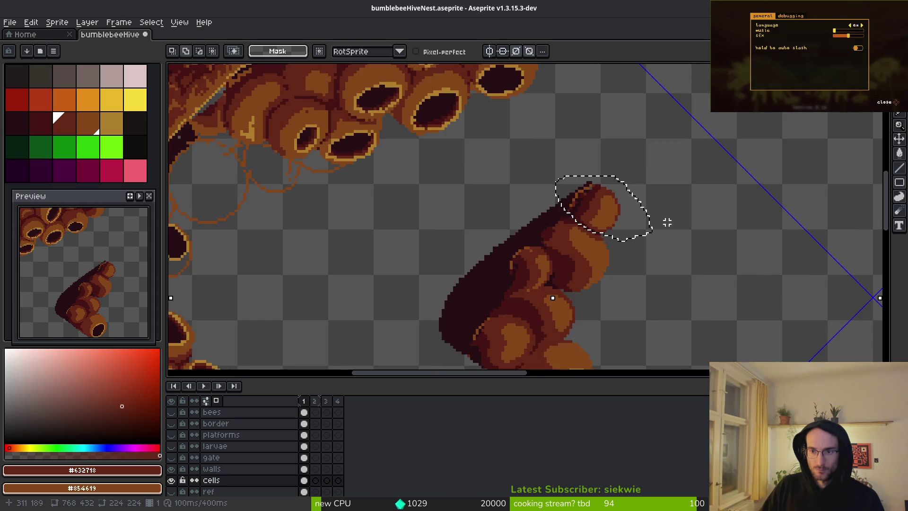
{"action": "scroll", "coordinate": [666, 221], "scroll_direction": "down", "scroll_amount": 1}
{"action": "key", "text": "ctrl+d"}
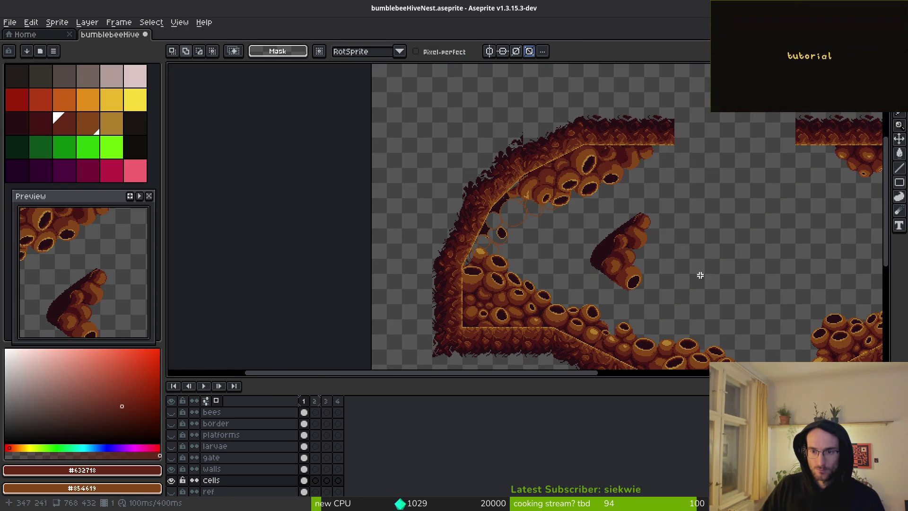
Step: Lasso the remaining tip of the tube and delete those pixels
{"action": "scroll", "coordinate": [663, 197], "scroll_direction": "up", "scroll_amount": 5}
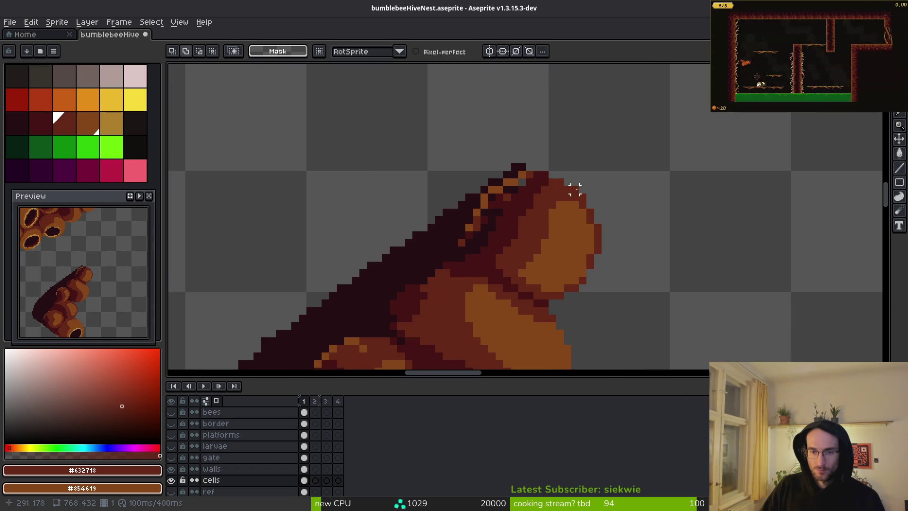
{"action": "mouse_move", "coordinate": [529, 122]}
{"action": "left_mouse_down"}
{"action": "mouse_move", "coordinate": [505, 122]}
{"action": "mouse_move", "coordinate": [428, 191]}
{"action": "left_mouse_up"}
{"action": "mouse_move", "coordinate": [512, 275]}
{"action": "left_mouse_down"}
{"action": "mouse_move", "coordinate": [608, 249]}
{"action": "mouse_move", "coordinate": [618, 126]}
{"action": "mouse_move", "coordinate": [610, 130]}
{"action": "left_mouse_up"}
{"action": "key", "text": "Delete"}
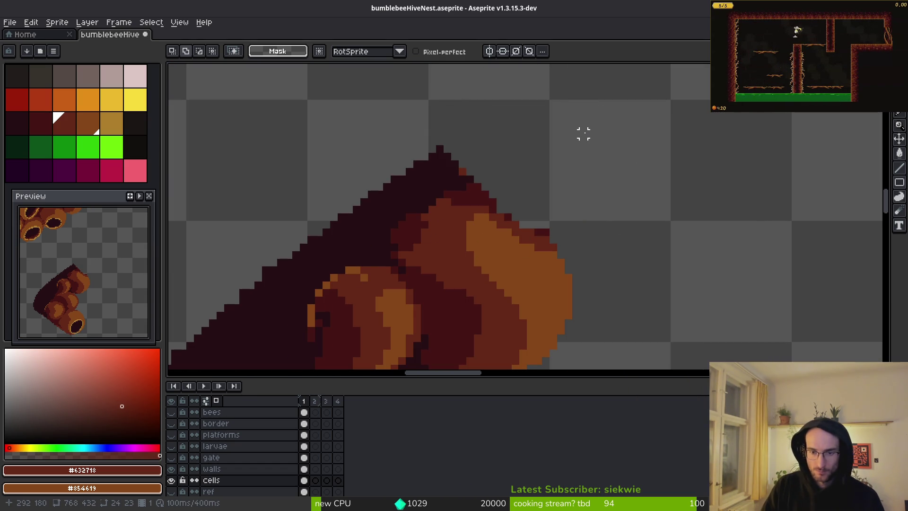
{"action": "scroll", "coordinate": [583, 132], "scroll_direction": "up", "scroll_amount": 2}
Step: Erase the stray dark pixels along the mound's top to flatten the edge
{"action": "key", "text": "e"}
{"action": "left_click_drag", "start_coordinate": [542, 192], "coordinate": [508, 192]}
{"action": "scroll", "coordinate": [608, 170], "scroll_direction": "down", "scroll_amount": 3}
{"action": "scroll", "coordinate": [522, 180], "scroll_direction": "up", "scroll_amount": 2}
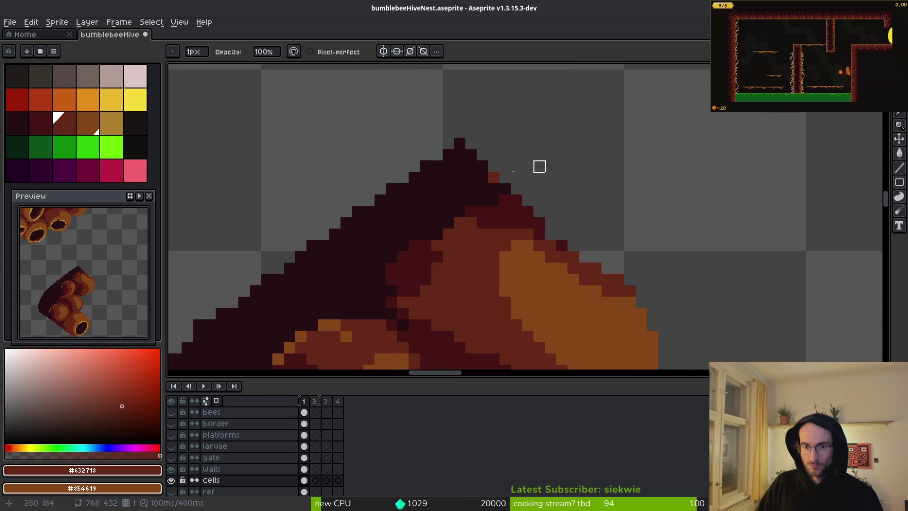
{"action": "mouse_move", "coordinate": [562, 211]}
{"action": "left_mouse_down"}
{"action": "mouse_move", "coordinate": [574, 176]}
{"action": "mouse_move", "coordinate": [483, 178]}
{"action": "left_mouse_up"}
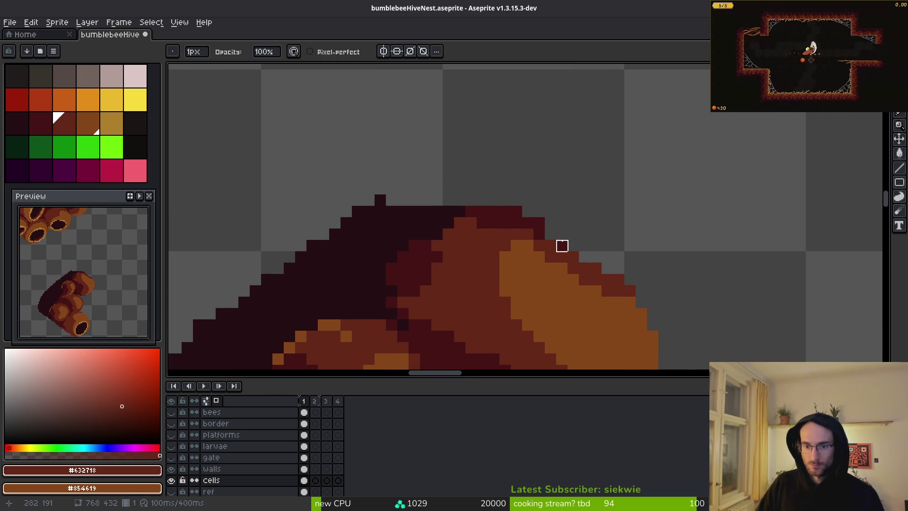
{"action": "mouse_move", "coordinate": [561, 246]}
{"action": "left_mouse_down"}
{"action": "mouse_move", "coordinate": [436, 189]}
{"action": "mouse_move", "coordinate": [460, 211]}
{"action": "mouse_move", "coordinate": [391, 211]}
{"action": "left_mouse_up"}
{"action": "scroll", "coordinate": [391, 211], "scroll_direction": "down", "scroll_amount": 2}
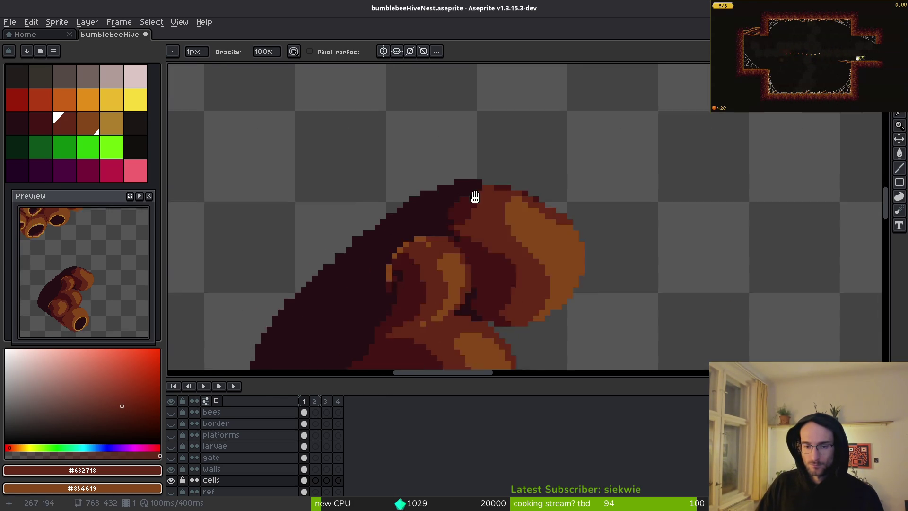
{"action": "scroll", "coordinate": [475, 197], "scroll_direction": "down", "scroll_amount": 5}
{"action": "key", "text": "shift+w"}
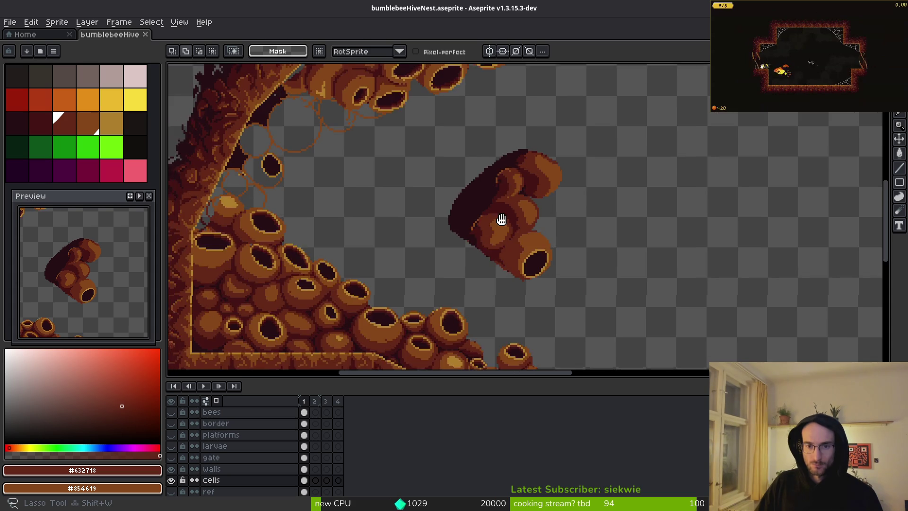
Step: Select the floating cell cluster, move it toward the hive, and flip it vertically and horizontally
{"action": "scroll", "coordinate": [536, 163], "scroll_direction": "up", "scroll_amount": 1}
{"action": "mouse_move", "coordinate": [573, 142]}
{"action": "left_mouse_down"}
{"action": "mouse_move", "coordinate": [544, 334]}
{"action": "mouse_move", "coordinate": [638, 156]}
{"action": "mouse_move", "coordinate": [453, 110]}
{"action": "mouse_move", "coordinate": [614, 298]}
{"action": "mouse_move", "coordinate": [600, 81]}
{"action": "mouse_move", "coordinate": [610, 85]}
{"action": "left_mouse_up"}
{"action": "scroll", "coordinate": [483, 193], "scroll_direction": "down", "scroll_amount": 1}
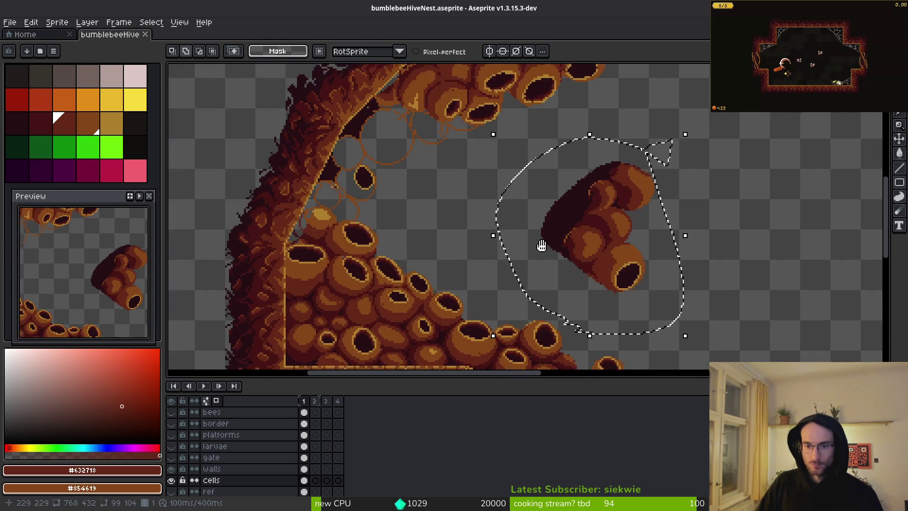
{"action": "mouse_move", "coordinate": [541, 245]}
{"action": "left_mouse_down"}
{"action": "mouse_move", "coordinate": [487, 273]}
{"action": "mouse_move", "coordinate": [314, 209]}
{"action": "mouse_move", "coordinate": [385, 188]}
{"action": "mouse_move", "coordinate": [416, 217]}
{"action": "mouse_move", "coordinate": [645, 258]}
{"action": "mouse_move", "coordinate": [634, 260]}
{"action": "left_mouse_up"}
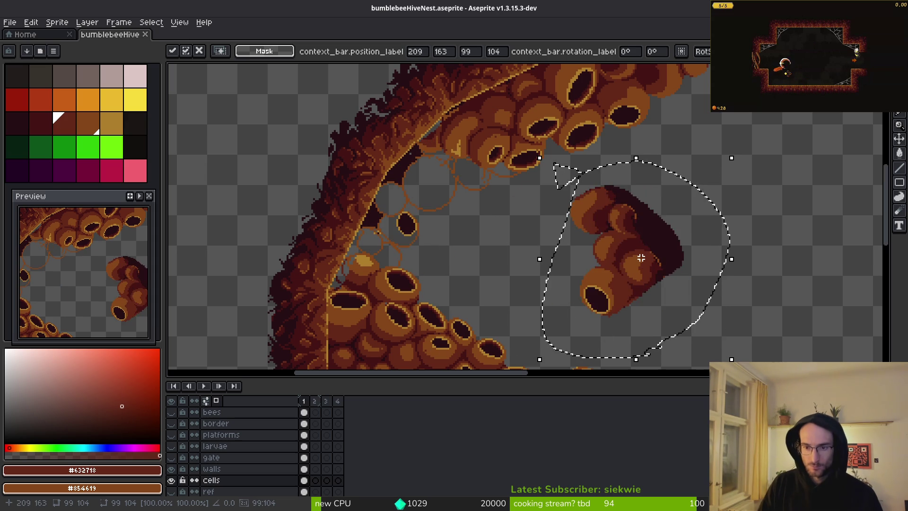
{"action": "key", "text": "shift+v"}
{"action": "key", "text": "shift+h"}
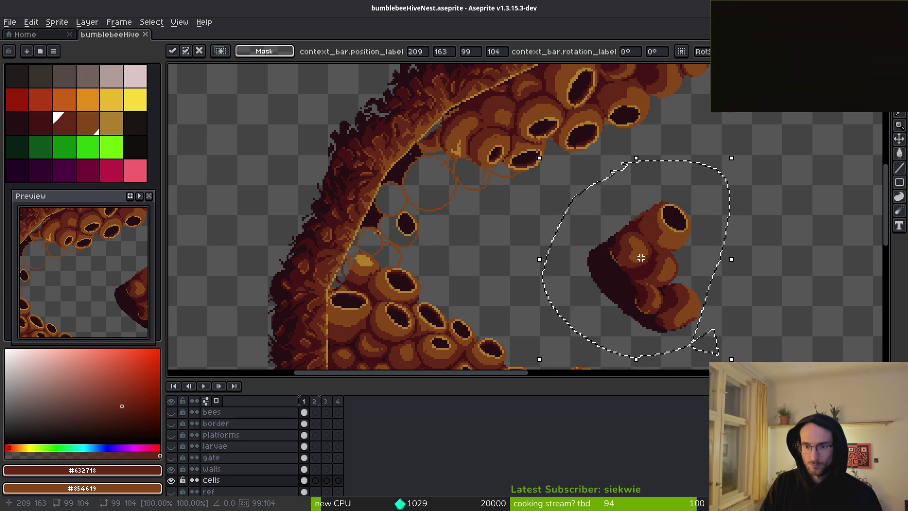
{"action": "scroll", "coordinate": [653, 237], "scroll_direction": "down", "scroll_amount": 2}
{"action": "scroll", "coordinate": [652, 237], "scroll_direction": "right", "scroll_amount": 2}
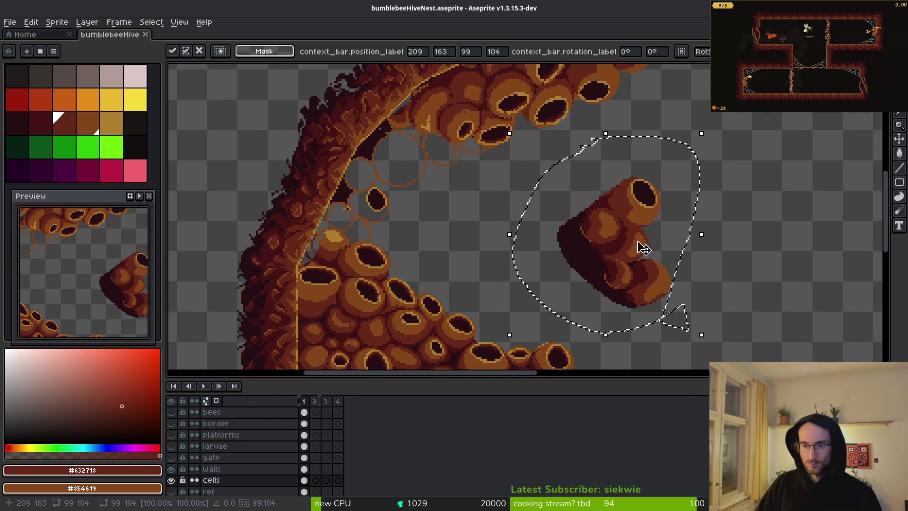
{"action": "left_click_drag", "start_coordinate": [640, 247], "coordinate": [686, 233]}
Step: Rotate the cluster 90° clockwise and reposition it to the right and down
{"action": "left_click", "coordinate": [29, 22]}
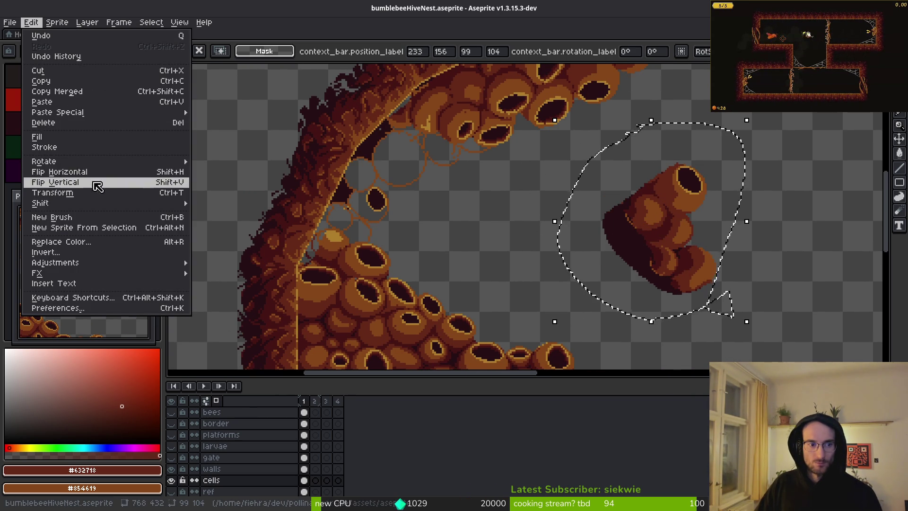
{"action": "mouse_move", "coordinate": [63, 163]}
{"action": "left_click", "coordinate": [215, 171]}
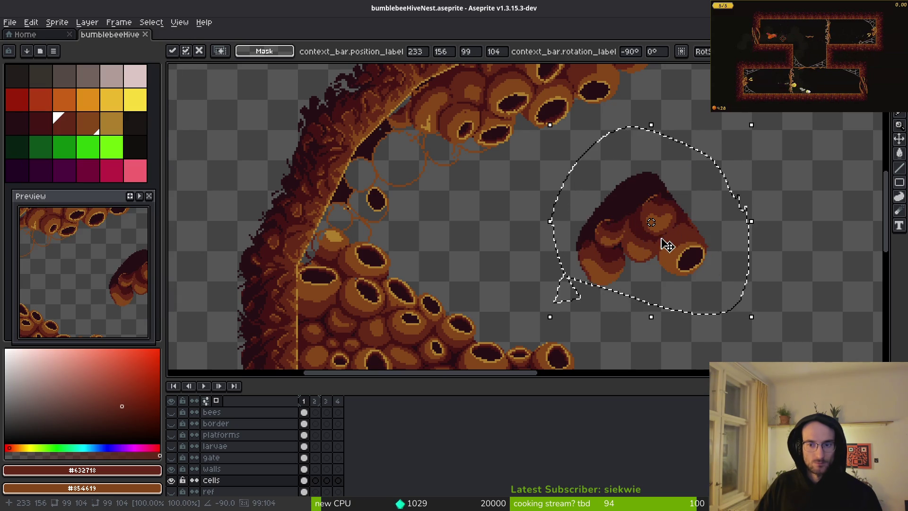
{"action": "mouse_move", "coordinate": [662, 243]}
{"action": "left_mouse_down"}
{"action": "mouse_move", "coordinate": [409, 209]}
{"action": "mouse_move", "coordinate": [356, 139]}
{"action": "left_mouse_up"}
{"action": "left_click_drag", "start_coordinate": [468, 179], "coordinate": [638, 229]}
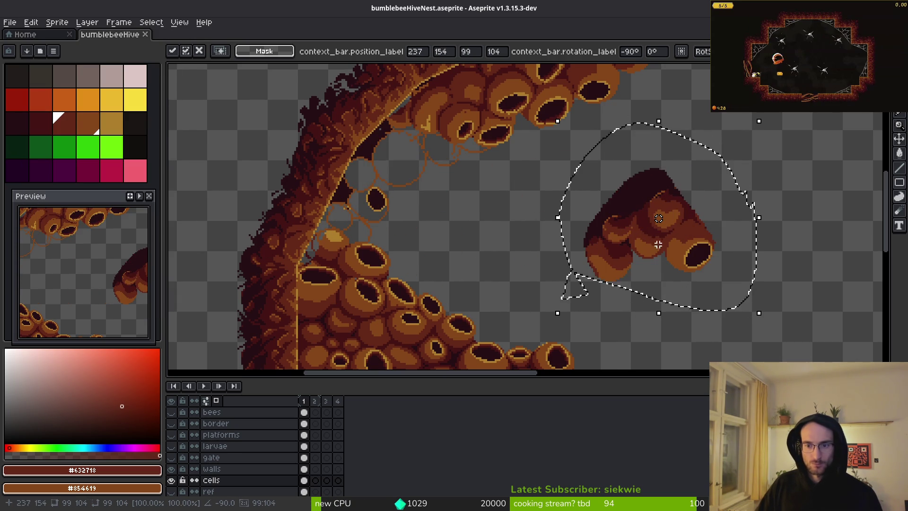
Step: Flip the cluster back and forth vertically and horizontally, then delete it
{"action": "key", "text": "shift+v"}
{"action": "key", "text": "shift+h"}
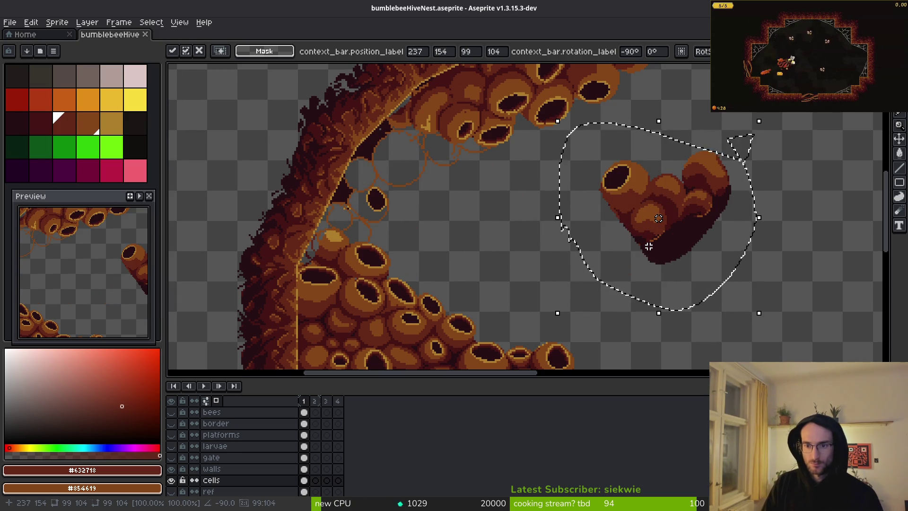
{"action": "key", "text": "shift+h"}
{"action": "key", "text": "shift+v"}
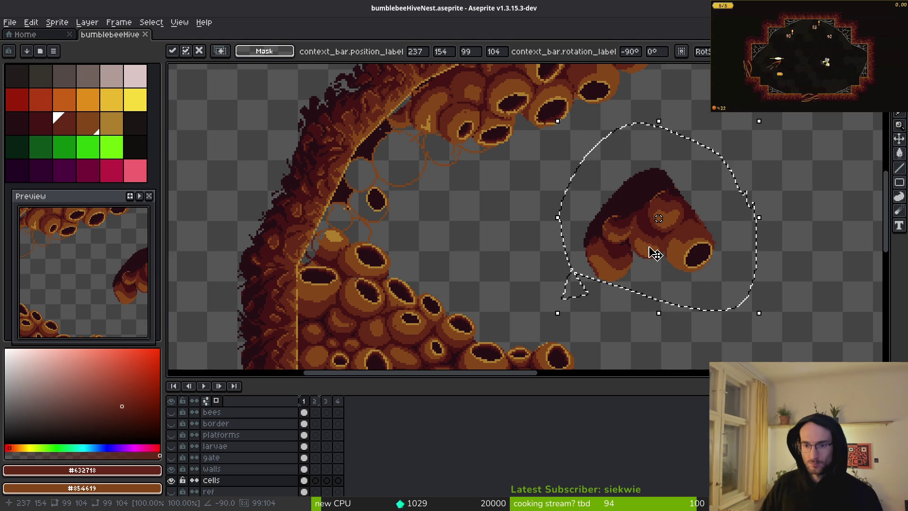
{"action": "key", "text": "Delete"}
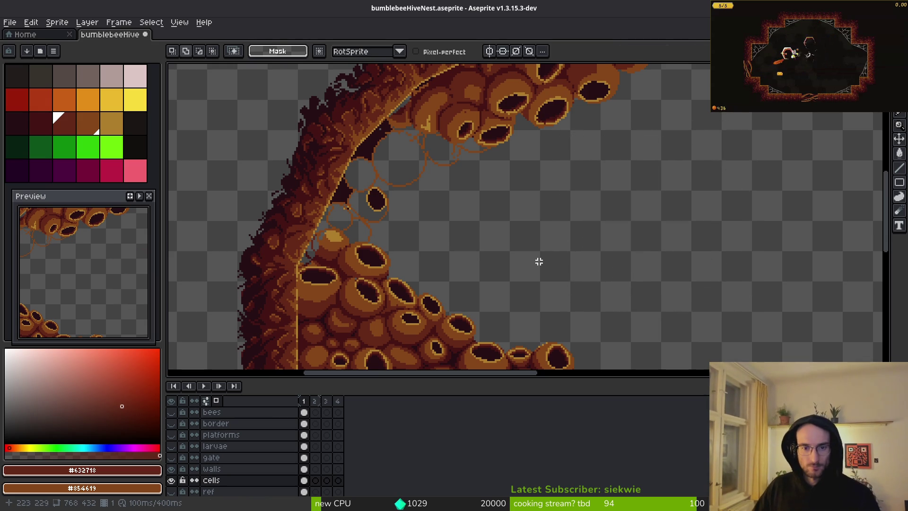
Step: Pick the dark red cell colour, undo a spilled fill, and paint a dark red dot on the outline
{"action": "scroll", "coordinate": [539, 262], "scroll_direction": "up", "scroll_amount": 4}
{"action": "left_click", "coordinate": [593, 208], "text": "alt"}
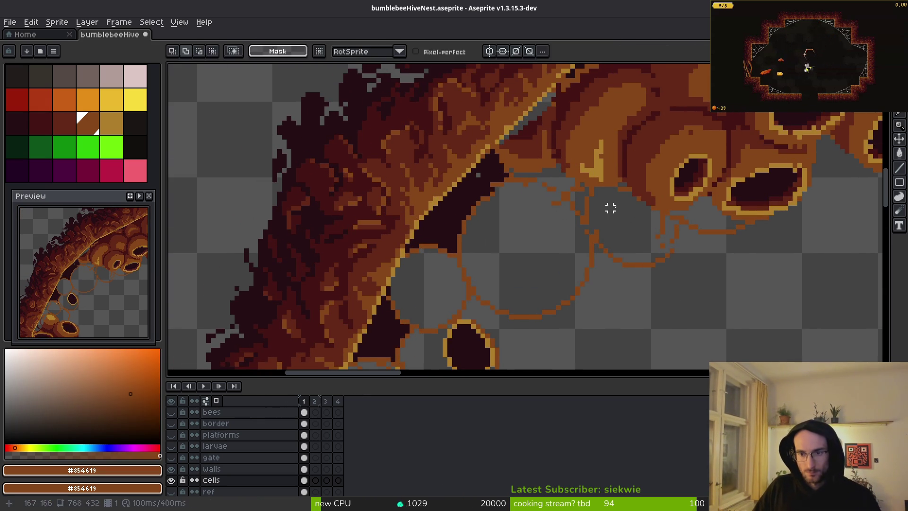
{"action": "key", "text": "b"}
{"action": "scroll", "coordinate": [549, 256], "scroll_direction": "up", "scroll_amount": 4}
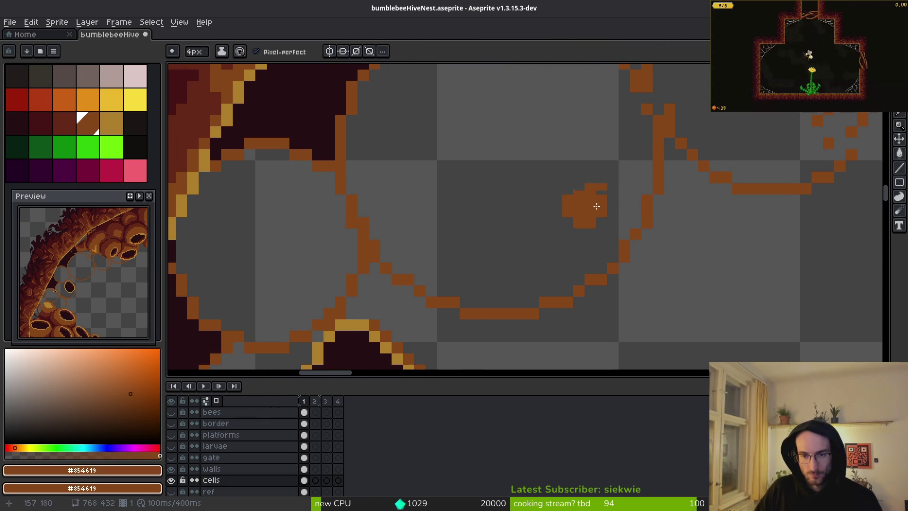
{"action": "scroll", "coordinate": [304, 229], "scroll_direction": "down", "scroll_amount": 2}
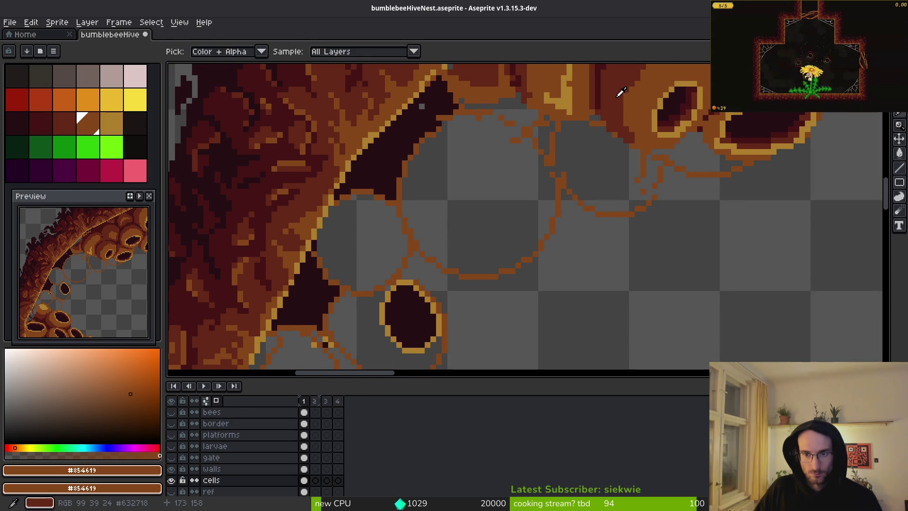
{"action": "left_click", "coordinate": [621, 92], "text": "alt"}
{"action": "key", "text": "g"}
{"action": "left_click", "coordinate": [513, 233]}
{"action": "key", "text": "ctrl+z"}
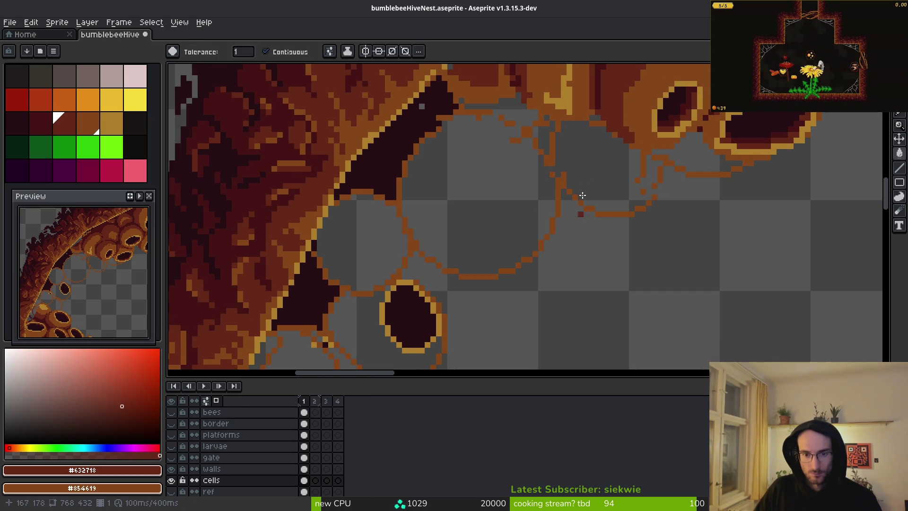
{"action": "key", "text": "b"}
{"action": "left_click", "coordinate": [578, 212]}
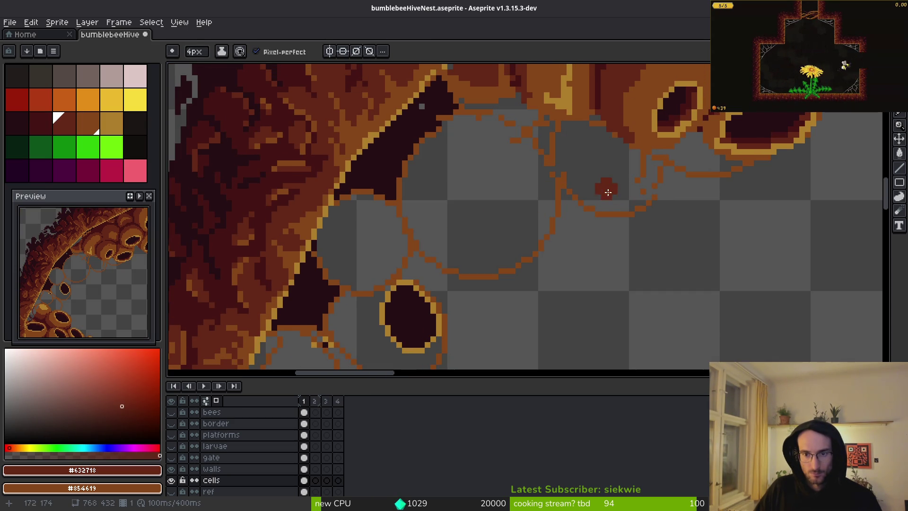
Step: Bucket-fill five empty cell outlines with dark red
{"action": "scroll", "coordinate": [640, 184], "scroll_direction": "up", "scroll_amount": 1}
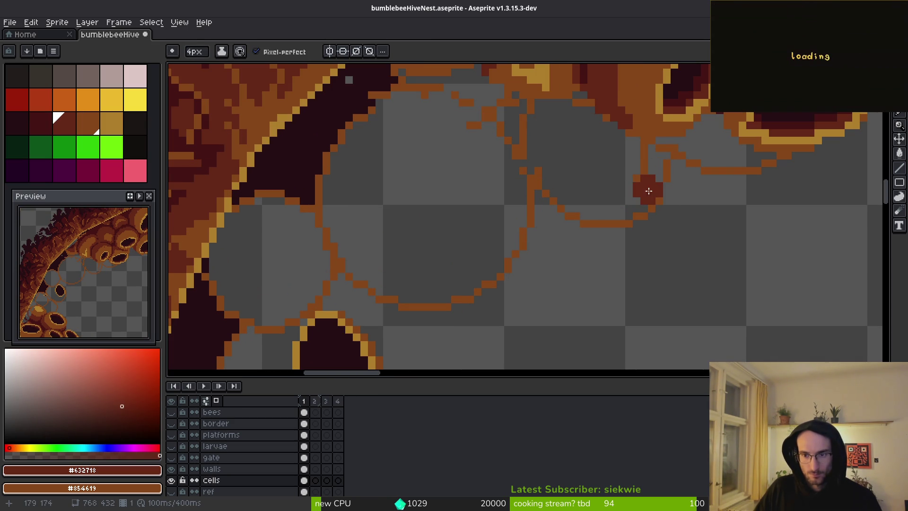
{"action": "key", "text": "g"}
{"action": "left_click", "coordinate": [498, 184]}
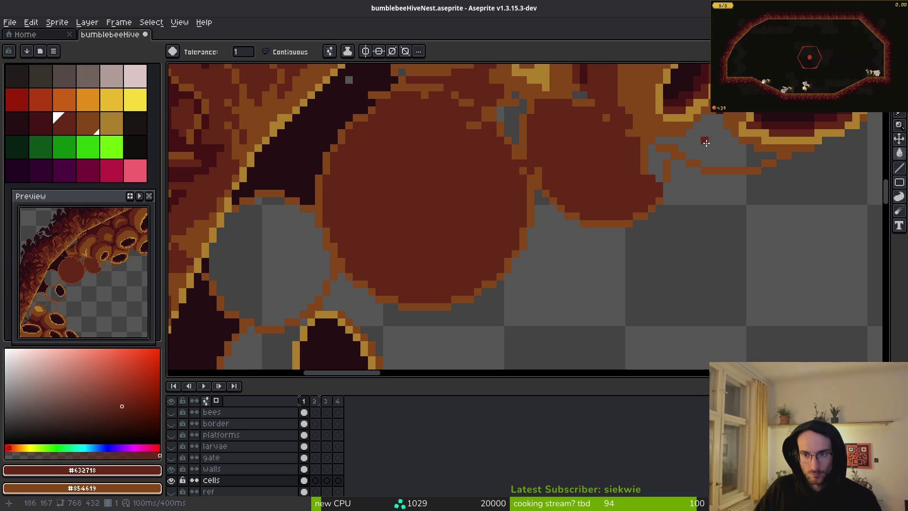
{"action": "left_click", "coordinate": [706, 143]}
{"action": "left_click", "coordinate": [508, 128]}
{"action": "left_click", "coordinate": [312, 276]}
{"action": "scroll", "coordinate": [350, 272], "scroll_direction": "down", "scroll_amount": 5}
{"action": "scroll", "coordinate": [350, 271], "scroll_direction": "left", "scroll_amount": 4}
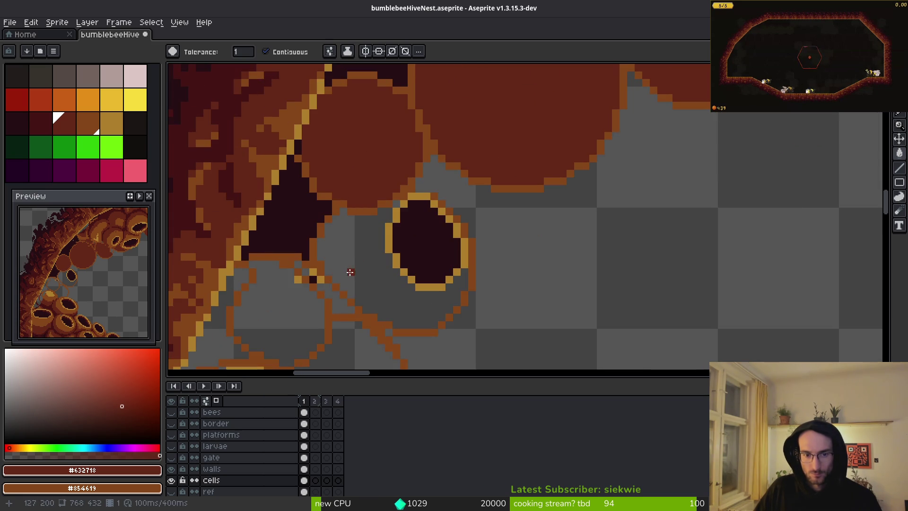
{"action": "left_click", "coordinate": [350, 272]}
Step: Fill the grey gaps between cells, undoing a background flood and pencilling the rest orange
{"action": "scroll", "coordinate": [431, 273], "scroll_direction": "down", "scroll_amount": 4}
{"action": "scroll", "coordinate": [432, 273], "scroll_direction": "left", "scroll_amount": 2}
{"action": "left_click", "coordinate": [387, 247]}
{"action": "left_click", "coordinate": [331, 203]}
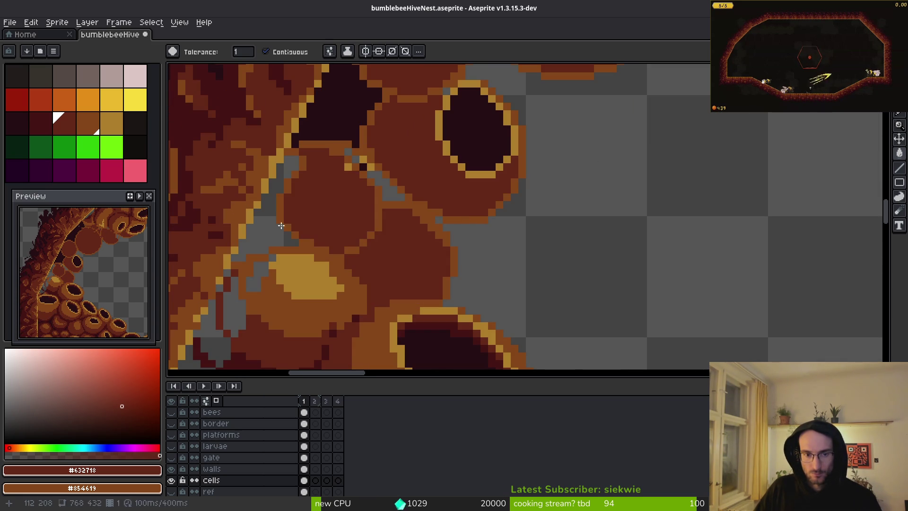
{"action": "left_click", "coordinate": [266, 234]}
{"action": "key", "text": "ctrl+z"}
{"action": "left_click_drag", "start_coordinate": [346, 246], "coordinate": [485, 192]}
{"action": "key", "text": "b"}
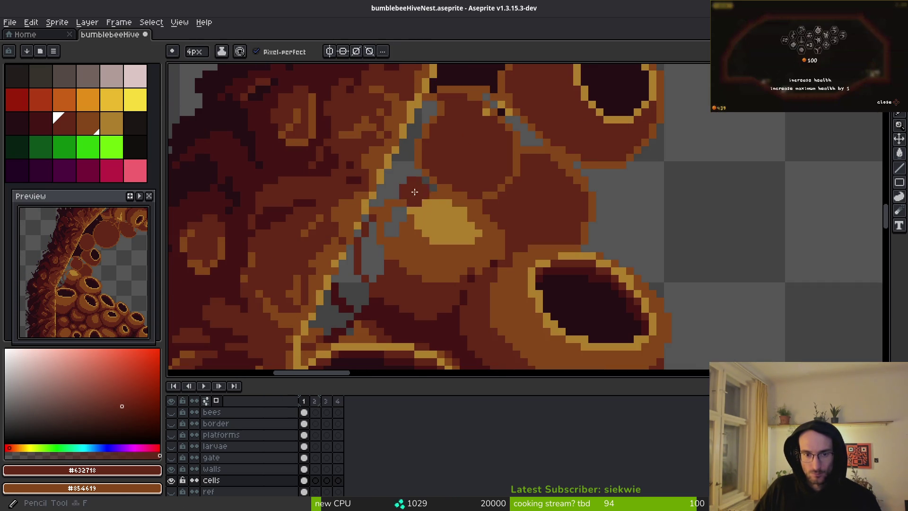
{"action": "left_click_drag", "start_coordinate": [406, 192], "coordinate": [388, 232]}
{"action": "left_click", "coordinate": [399, 217], "text": "alt"}
Step: With the walls layer hidden, draw and fill a dark backing curve behind the cells
{"action": "scroll", "coordinate": [392, 220], "scroll_direction": "up", "scroll_amount": 3}
{"action": "key", "text": "g"}
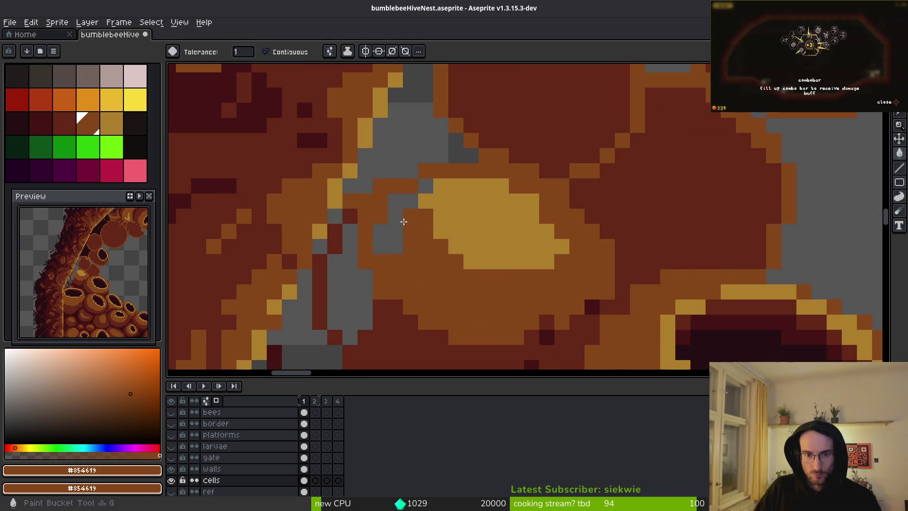
{"action": "scroll", "coordinate": [393, 143], "scroll_direction": "down", "scroll_amount": 3}
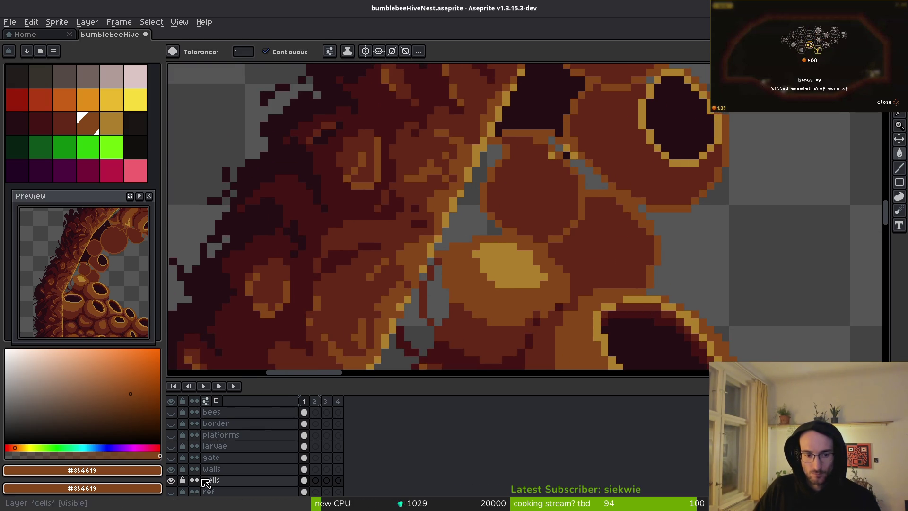
{"action": "left_click", "coordinate": [171, 468]}
{"action": "scroll", "coordinate": [468, 149], "scroll_direction": "down", "scroll_amount": 1}
{"action": "left_click", "coordinate": [468, 149], "text": "alt"}
{"action": "key", "text": "b"}
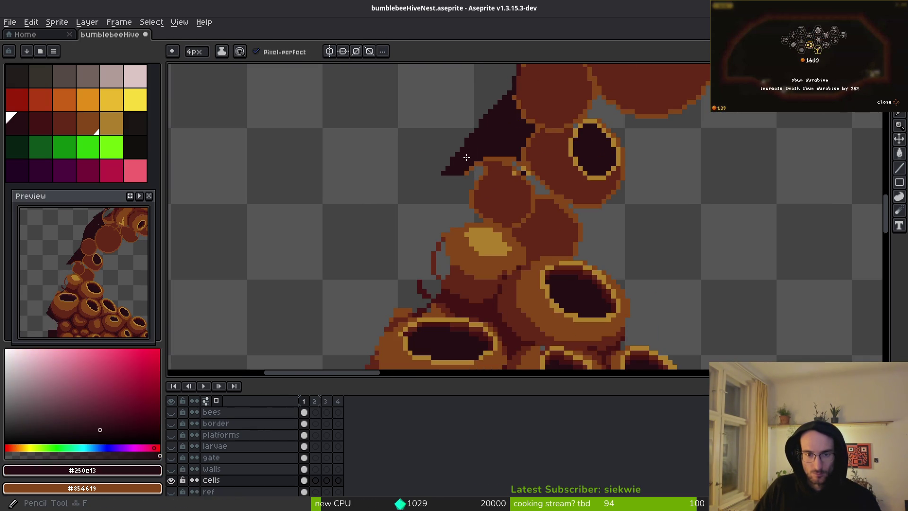
{"action": "mouse_move", "coordinate": [469, 149]}
{"action": "left_mouse_down"}
{"action": "mouse_move", "coordinate": [361, 233]}
{"action": "mouse_move", "coordinate": [355, 345]}
{"action": "mouse_move", "coordinate": [337, 150]}
{"action": "mouse_move", "coordinate": [319, 234]}
{"action": "left_mouse_up"}
{"action": "left_click_drag", "start_coordinate": [312, 156], "coordinate": [345, 251]}
{"action": "key", "text": "g"}
{"action": "left_click", "coordinate": [419, 197]}
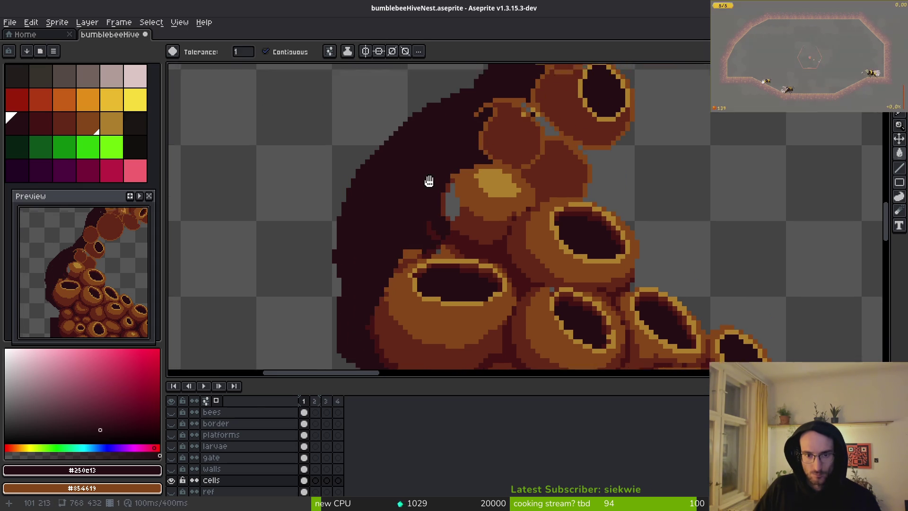
{"action": "left_click", "coordinate": [171, 469]}
Step: Fill the grey diagonal gap and leftover orange outline pixels with the brown cell colour
{"action": "scroll", "coordinate": [439, 249], "scroll_direction": "up", "scroll_amount": 2}
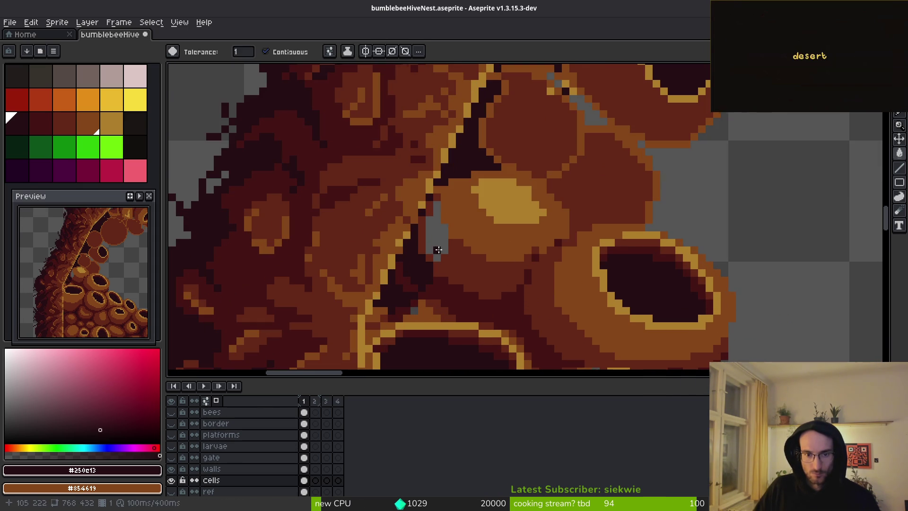
{"action": "left_click", "coordinate": [460, 251], "text": "alt"}
{"action": "scroll", "coordinate": [517, 265], "scroll_direction": "up", "scroll_amount": 3}
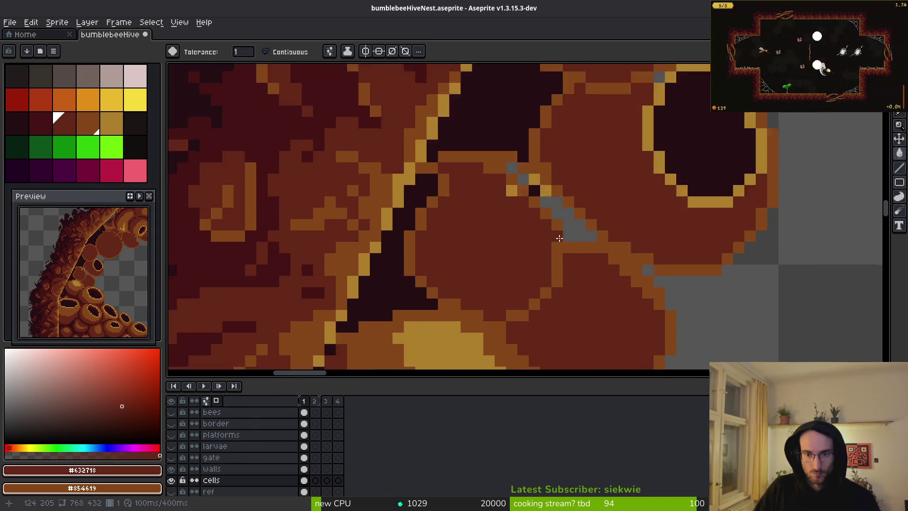
{"action": "scroll", "coordinate": [560, 238], "scroll_direction": "up", "scroll_amount": 1}
{"action": "left_click", "coordinate": [572, 233]}
{"action": "left_click", "coordinate": [511, 159]}
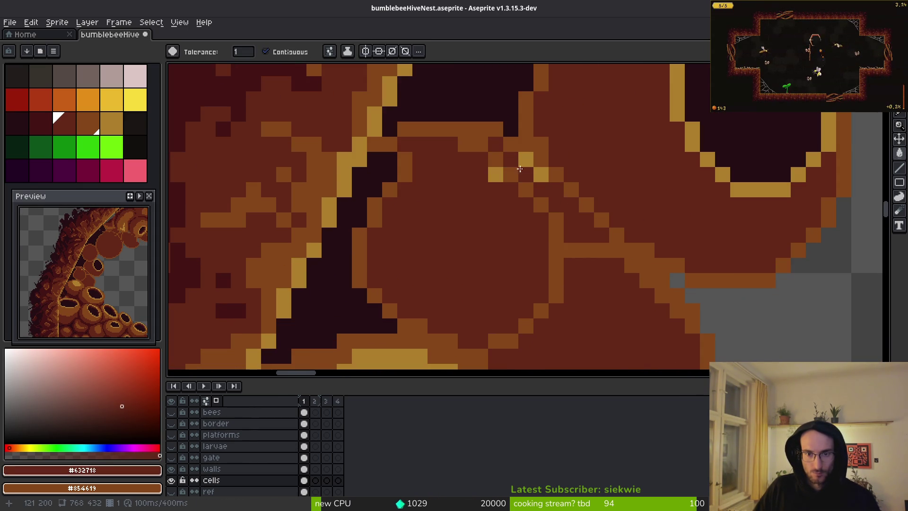
{"action": "left_click", "coordinate": [511, 174]}
{"action": "left_click", "coordinate": [525, 190]}
{"action": "left_click", "coordinate": [540, 207]}
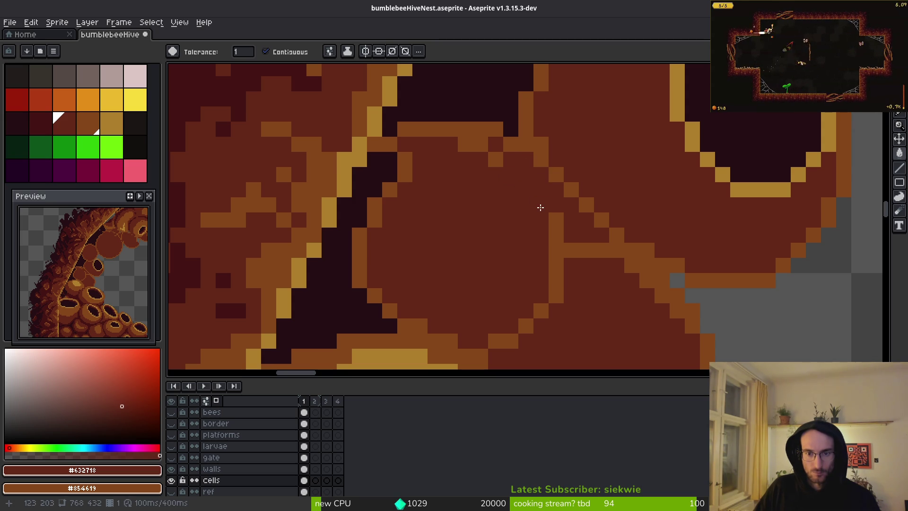
{"action": "left_click", "coordinate": [555, 218]}
{"action": "scroll", "coordinate": [579, 251], "scroll_direction": "down", "scroll_amount": 5}
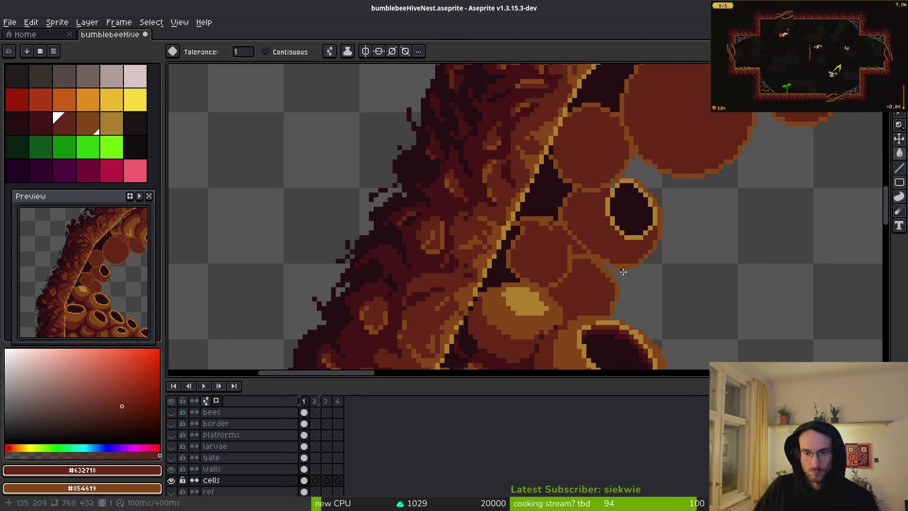
{"action": "scroll", "coordinate": [581, 246], "scroll_direction": "up", "scroll_amount": 3}
{"action": "scroll", "coordinate": [560, 147], "scroll_direction": "down", "scroll_amount": 3}
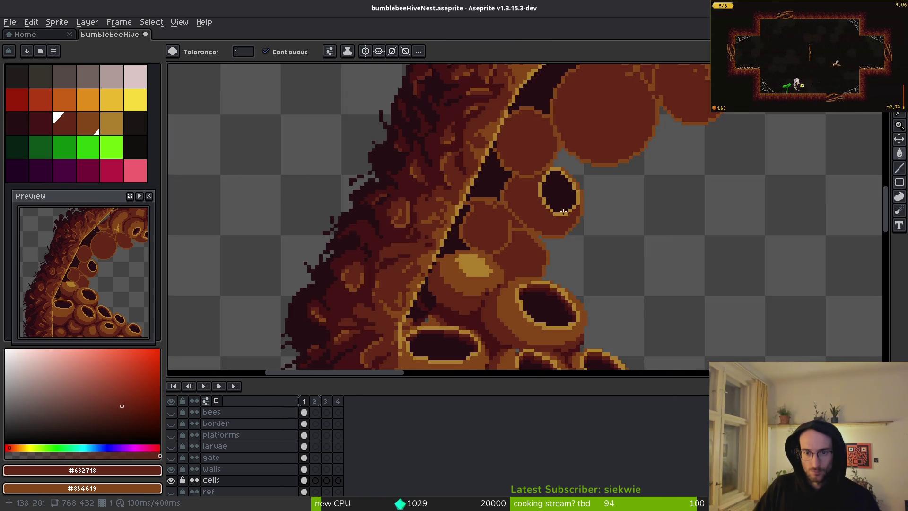
{"action": "scroll", "coordinate": [593, 149], "scroll_direction": "up", "scroll_amount": 2}
{"action": "scroll", "coordinate": [593, 150], "scroll_direction": "up", "scroll_amount": 3}
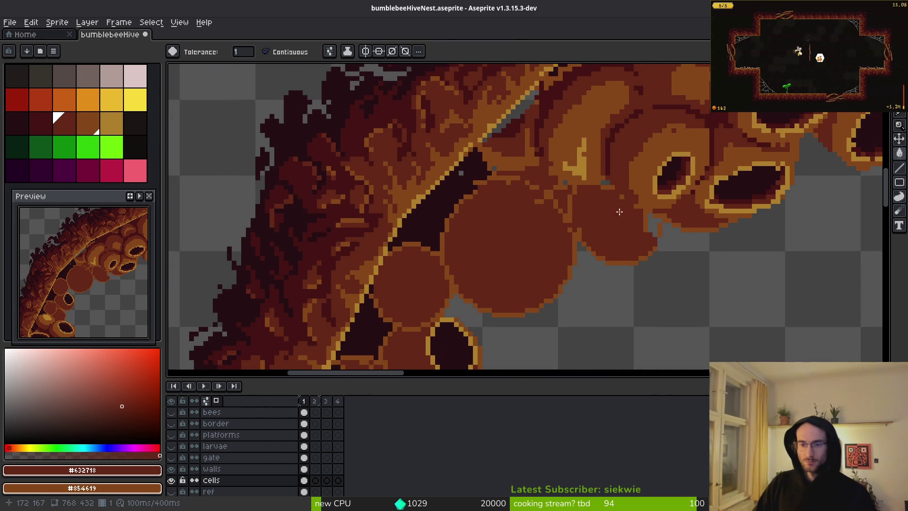
{"action": "scroll", "coordinate": [633, 253], "scroll_direction": "up", "scroll_amount": 2}
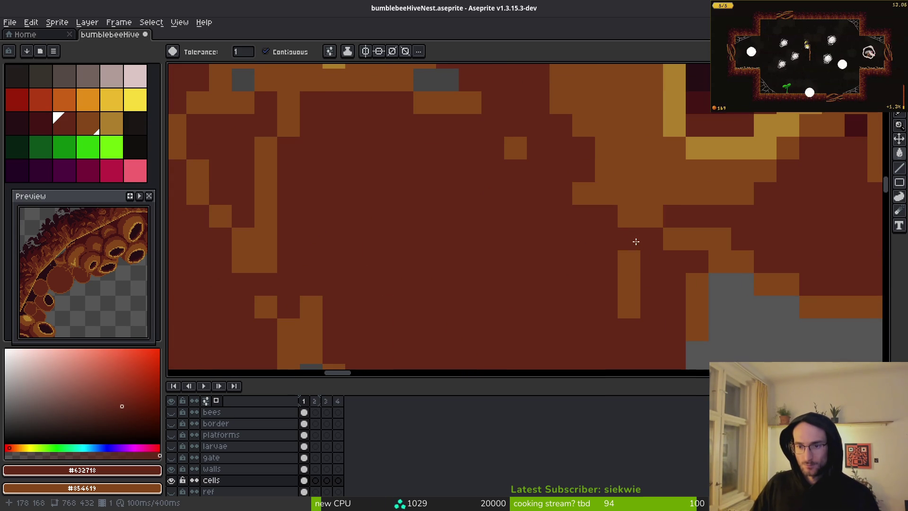
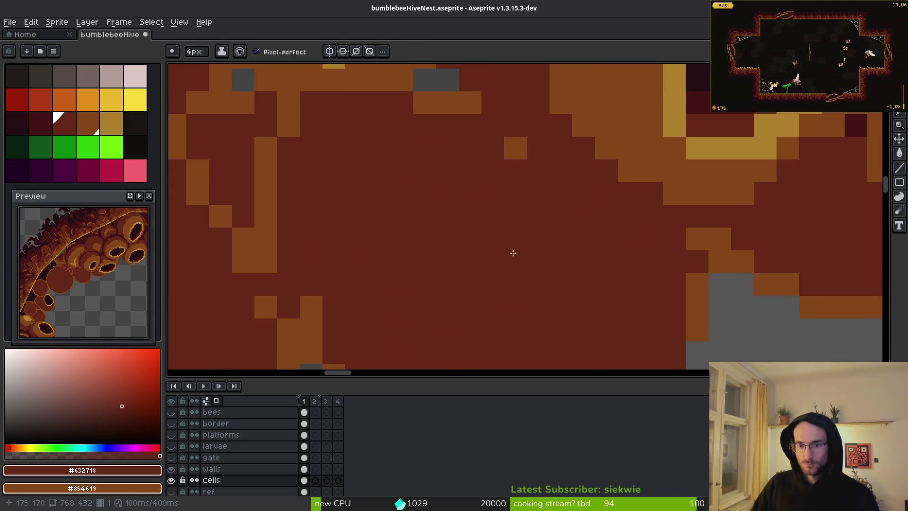
Step: Pick the dark brown #431414 and paint over the grey gap along the diagonal wall
{"action": "scroll", "coordinate": [519, 266], "scroll_direction": "down", "scroll_amount": 2}
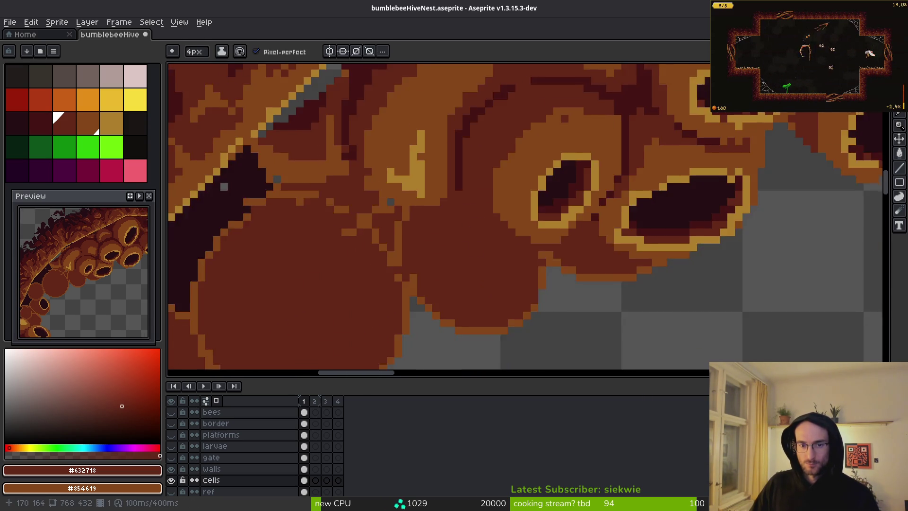
{"action": "left_click_drag", "start_coordinate": [399, 236], "coordinate": [419, 269]}
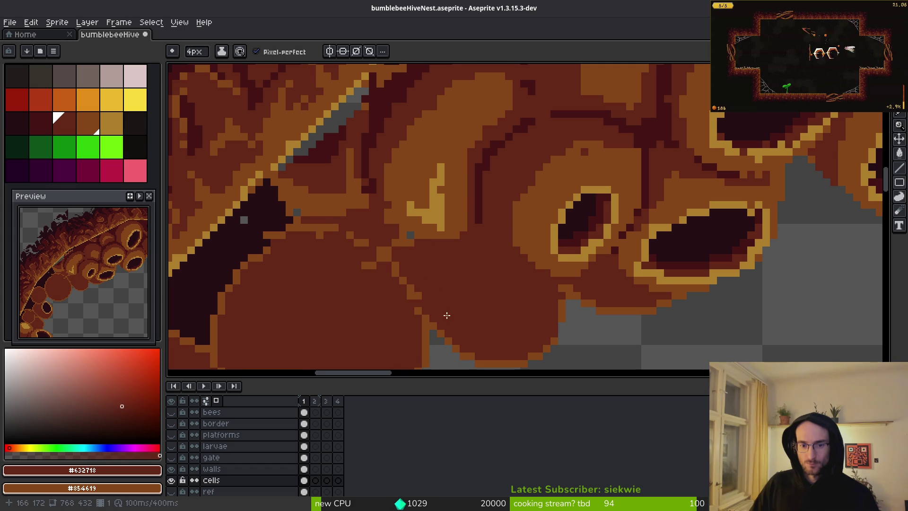
{"action": "scroll", "coordinate": [447, 315], "scroll_direction": "down", "scroll_amount": 5}
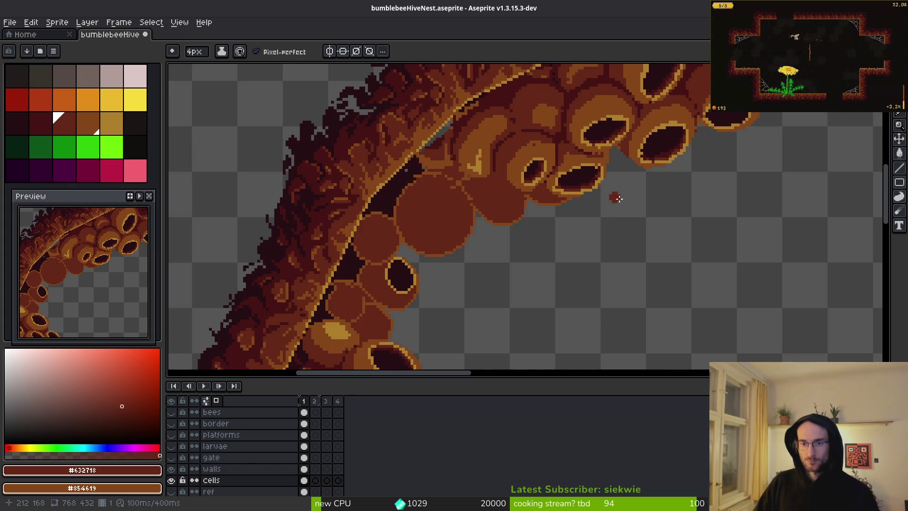
{"action": "scroll", "coordinate": [474, 157], "scroll_direction": "up", "scroll_amount": 3}
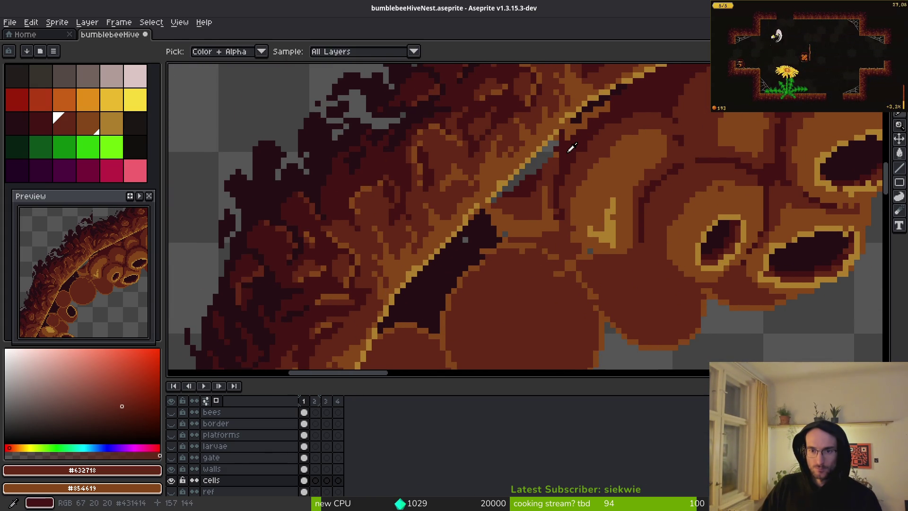
{"action": "left_click", "coordinate": [569, 143], "text": "alt"}
{"action": "scroll", "coordinate": [572, 142], "scroll_direction": "up", "scroll_amount": 1}
{"action": "left_click_drag", "start_coordinate": [594, 133], "coordinate": [583, 157]}
{"action": "left_click", "coordinate": [524, 177]}
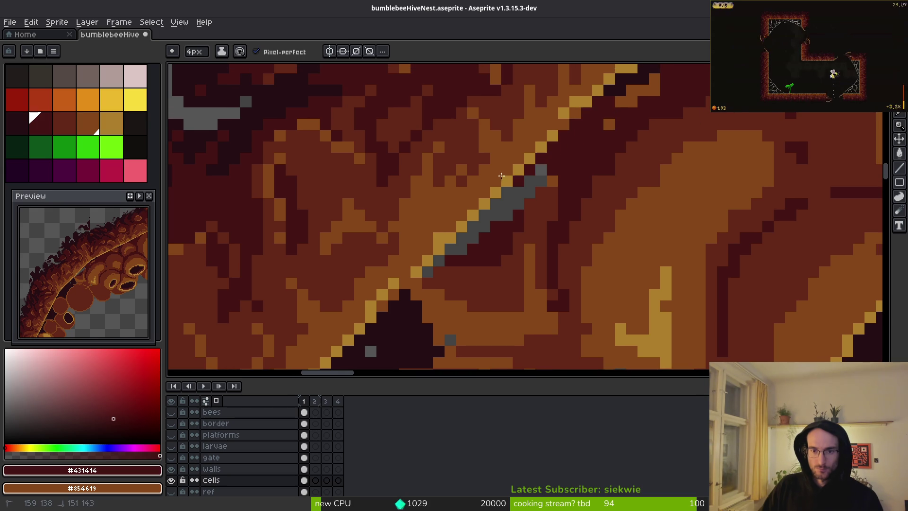
{"action": "mouse_move", "coordinate": [435, 252]}
{"action": "left_mouse_down"}
{"action": "mouse_move", "coordinate": [544, 165]}
{"action": "mouse_move", "coordinate": [521, 240]}
{"action": "mouse_move", "coordinate": [431, 245]}
{"action": "left_mouse_up"}
{"action": "left_click", "coordinate": [563, 236]}
Step: Sample the darkest shade #250c13 and paint a shadow below the light diagonal line
{"action": "scroll", "coordinate": [432, 245], "scroll_direction": "down", "scroll_amount": 1}
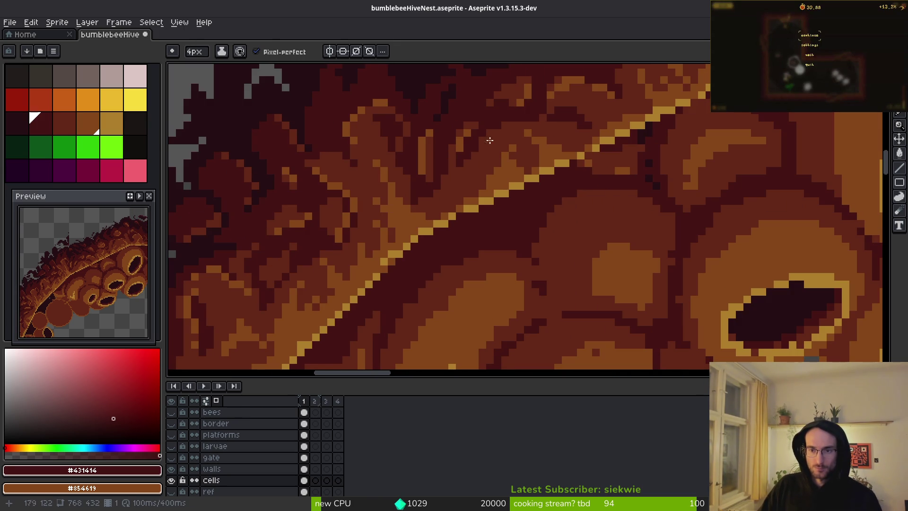
{"action": "left_click", "coordinate": [241, 112], "text": "alt"}
{"action": "left_click_drag", "start_coordinate": [517, 181], "coordinate": [484, 203]}
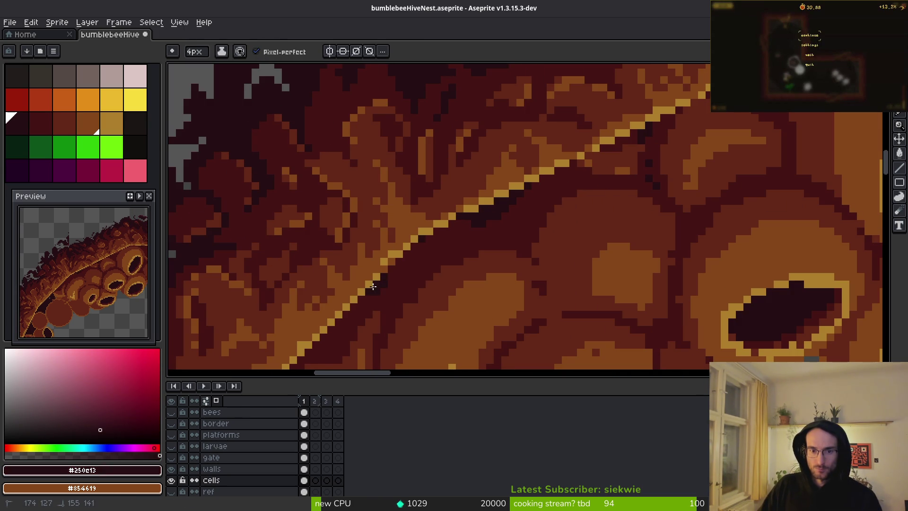
{"action": "left_click_drag", "start_coordinate": [410, 224], "coordinate": [591, 198]}
{"action": "scroll", "coordinate": [608, 203], "scroll_direction": "up", "scroll_amount": 1}
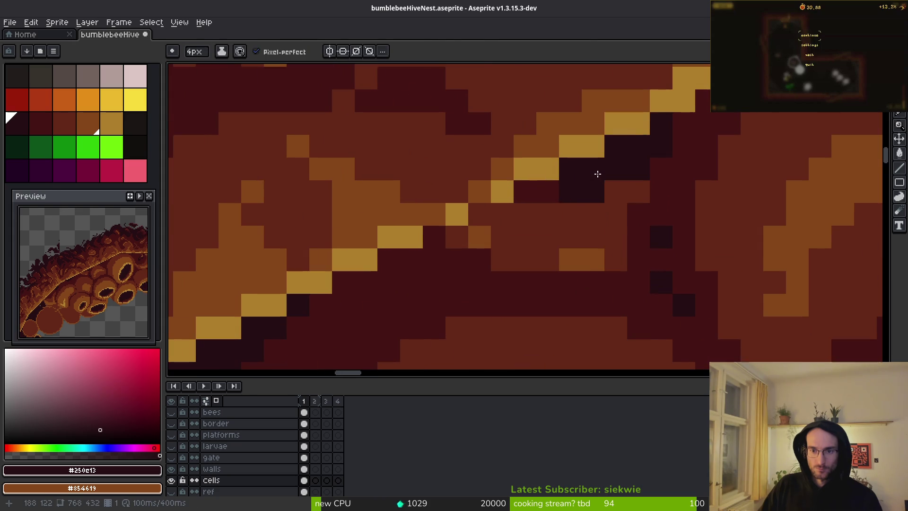
{"action": "mouse_move", "coordinate": [595, 231]}
{"action": "left_mouse_down"}
{"action": "mouse_move", "coordinate": [559, 260]}
{"action": "mouse_move", "coordinate": [474, 222]}
{"action": "mouse_move", "coordinate": [650, 152]}
{"action": "mouse_move", "coordinate": [614, 166]}
{"action": "mouse_move", "coordinate": [634, 250]}
{"action": "mouse_move", "coordinate": [529, 197]}
{"action": "left_mouse_up"}
{"action": "left_click", "coordinate": [652, 150], "text": "alt"}
Step: With a 1px pencil, refine the shadow pixels in #431414 and #250c13
{"action": "left_click", "coordinate": [517, 269], "text": "alt"}
{"action": "key", "text": "minus"}
{"action": "key", "text": "minus"}
{"action": "key", "text": "minus"}
{"action": "left_click_drag", "start_coordinate": [615, 283], "coordinate": [640, 283]}
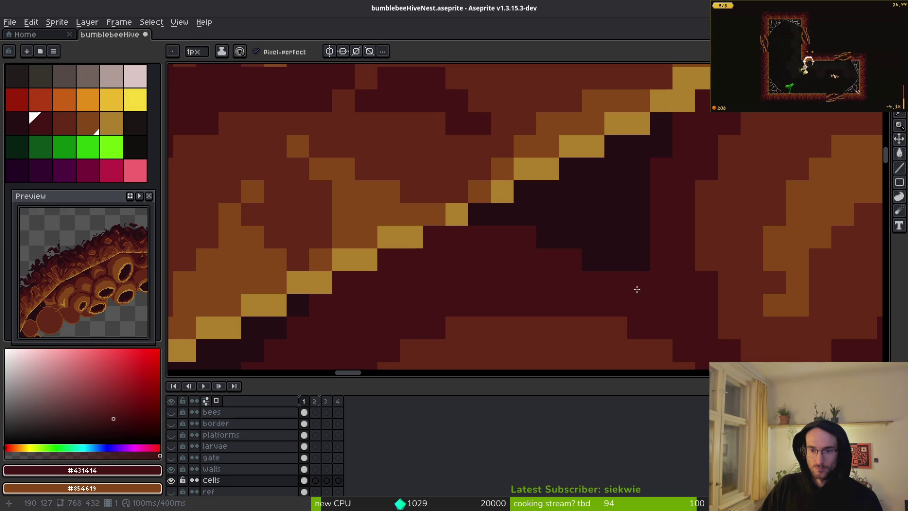
{"action": "key", "text": "alt"}
{"action": "left_click_drag", "start_coordinate": [597, 259], "coordinate": [568, 239]}
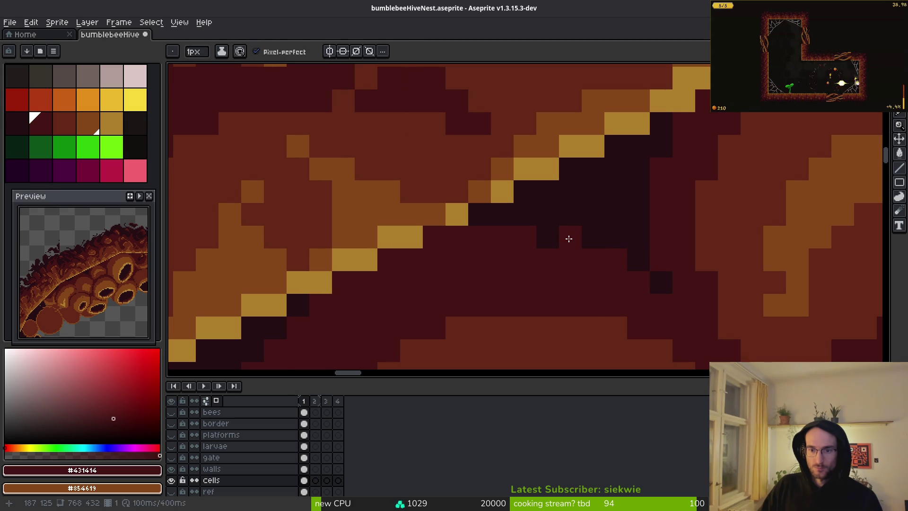
{"action": "left_click", "coordinate": [549, 239]}
{"action": "left_click", "coordinate": [636, 255], "text": "alt"}
{"action": "left_click", "coordinate": [625, 255]}
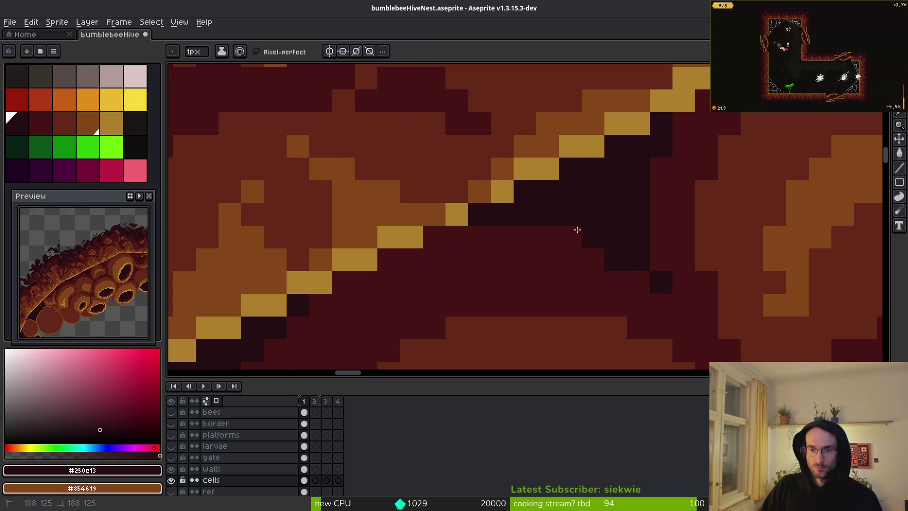
{"action": "left_click", "coordinate": [577, 230]}
{"action": "left_click", "coordinate": [652, 254]}
{"action": "left_click", "coordinate": [659, 246]}
{"action": "left_click_drag", "start_coordinate": [665, 302], "coordinate": [676, 303]}
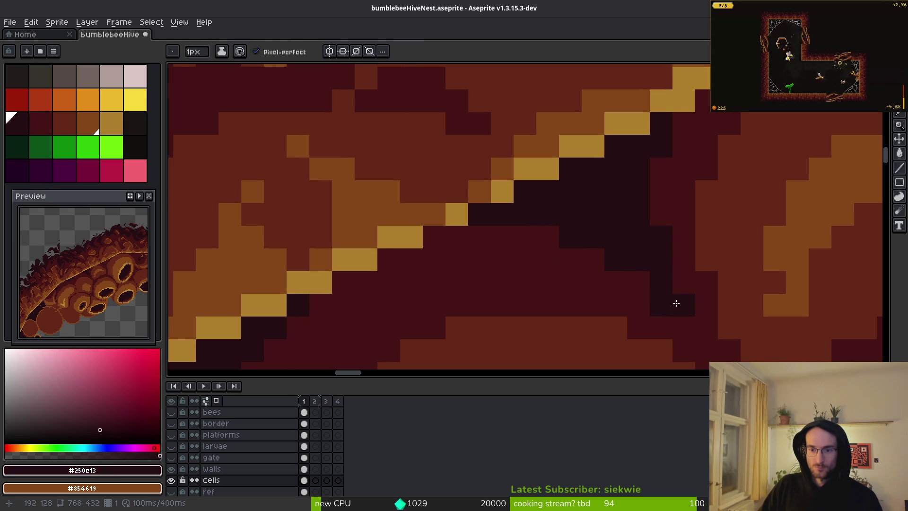
Step: Add a few more darkest #250c13 pixels inside the gap shadow
{"action": "left_click", "coordinate": [640, 286], "text": "alt"}
{"action": "scroll", "coordinate": [682, 300], "scroll_direction": "down", "scroll_amount": 2}
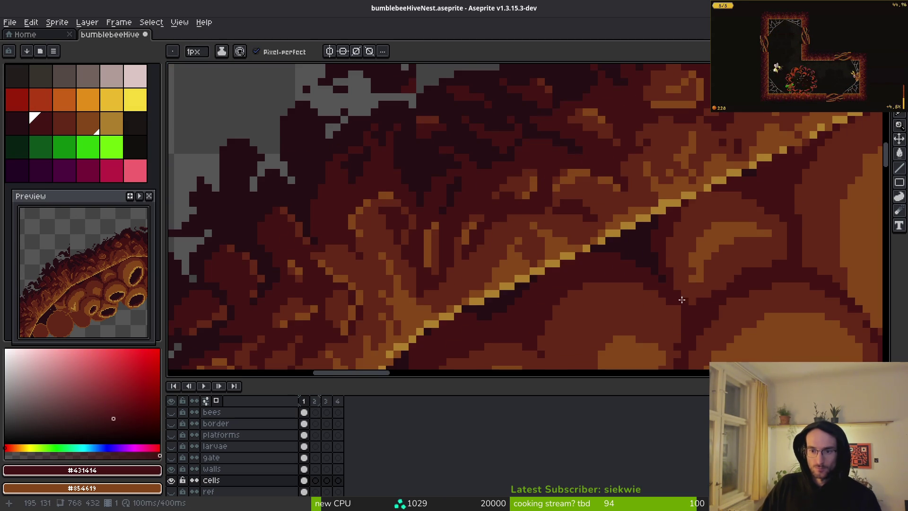
{"action": "scroll", "coordinate": [682, 300], "scroll_direction": "up", "scroll_amount": 3}
{"action": "left_click", "coordinate": [556, 217], "text": "alt"}
{"action": "left_click", "coordinate": [556, 201]}
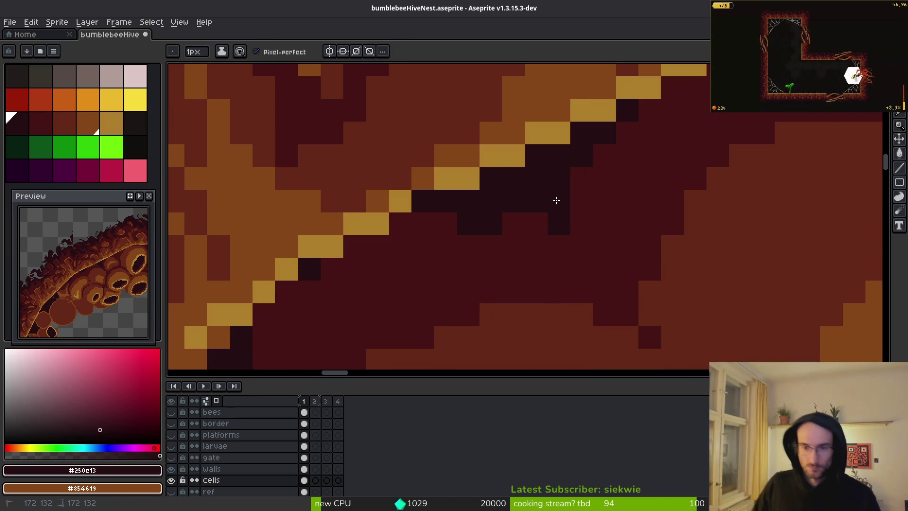
{"action": "left_click", "coordinate": [587, 249]}
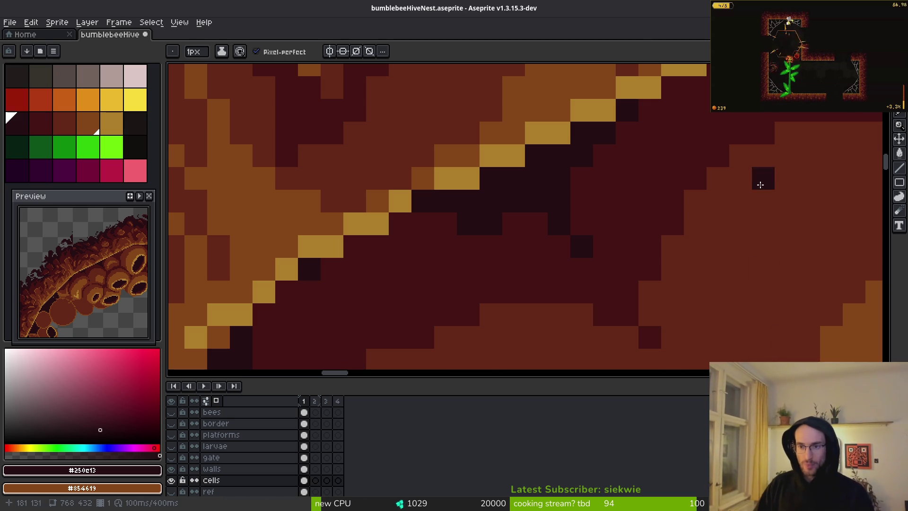
{"action": "scroll", "coordinate": [760, 185], "scroll_direction": "down", "scroll_amount": 2}
{"action": "scroll", "coordinate": [671, 203], "scroll_direction": "up", "scroll_amount": 2}
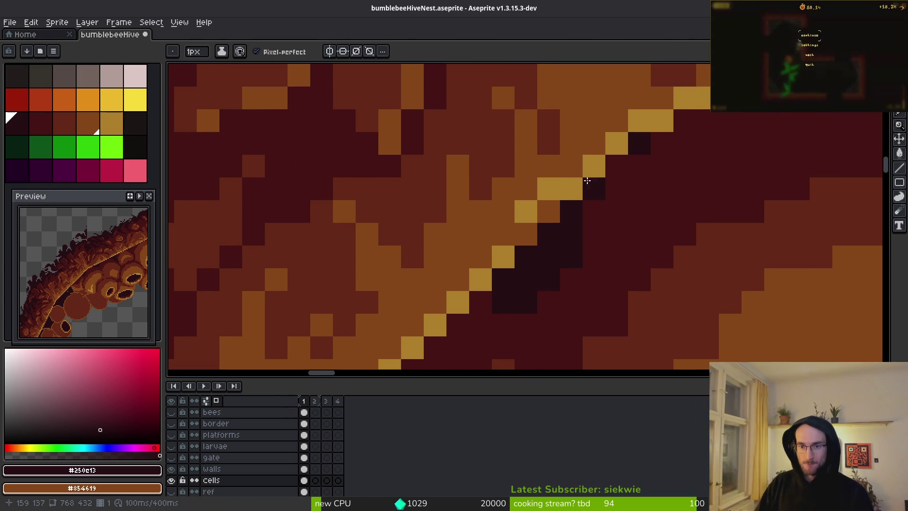
Step: Zoom and pan around the hive to inspect the existing cell shading
{"action": "scroll", "coordinate": [600, 207], "scroll_direction": "down", "scroll_amount": 3}
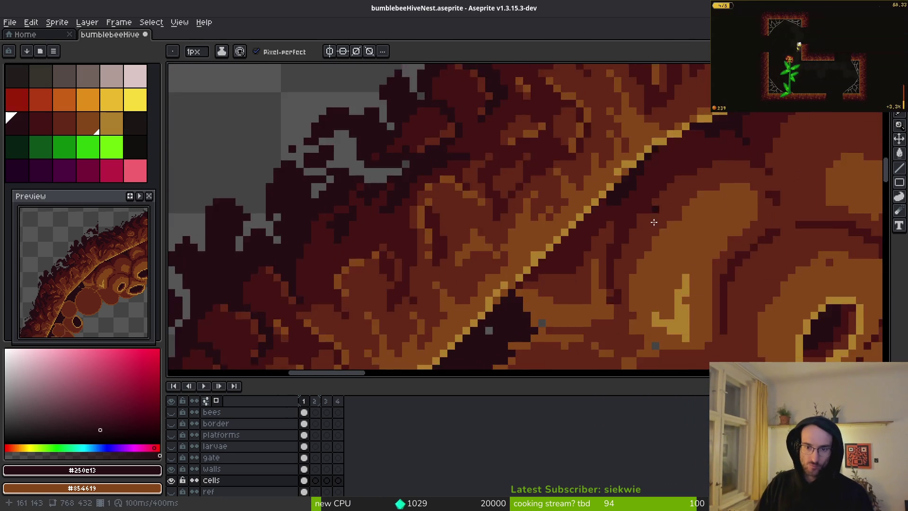
{"action": "scroll", "coordinate": [652, 217], "scroll_direction": "up", "scroll_amount": 2}
{"action": "scroll", "coordinate": [597, 257], "scroll_direction": "down", "scroll_amount": 2}
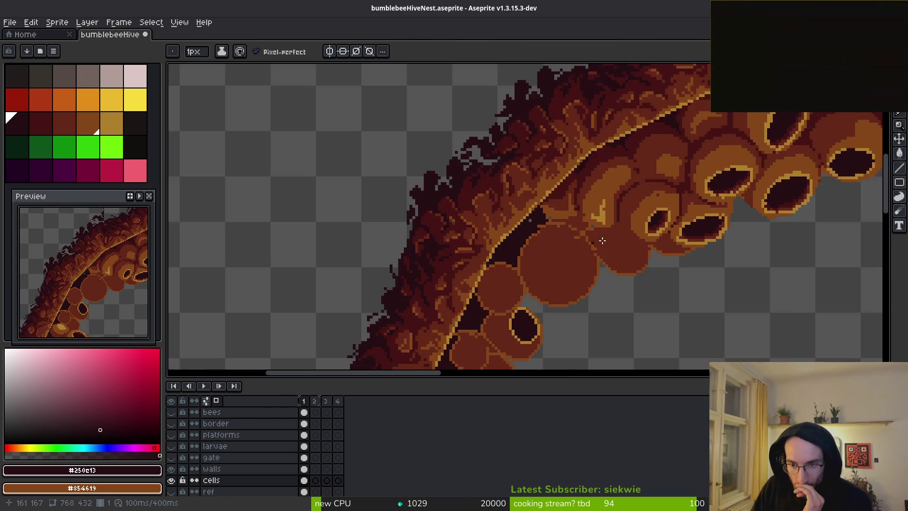
{"action": "scroll", "coordinate": [624, 227], "scroll_direction": "down", "scroll_amount": 2}
{"action": "scroll", "coordinate": [590, 184], "scroll_direction": "up", "scroll_amount": 2}
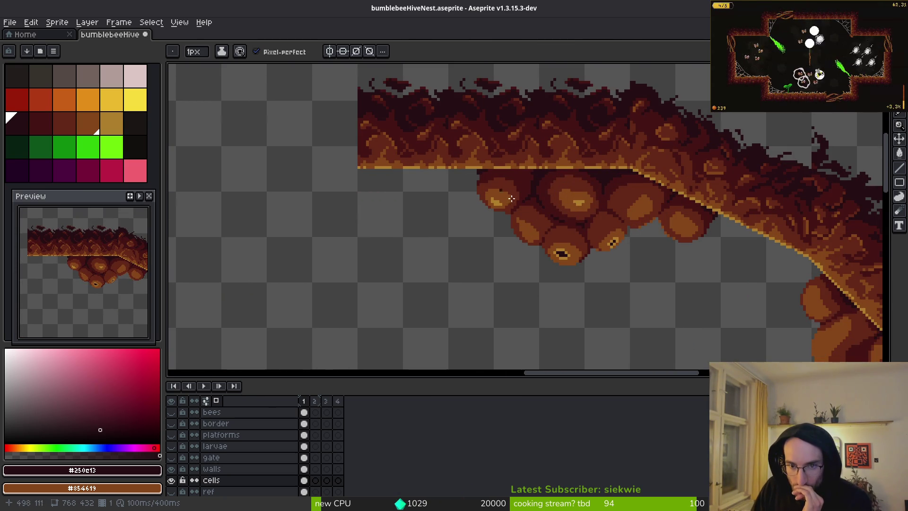
{"action": "scroll", "coordinate": [516, 201], "scroll_direction": "up", "scroll_amount": 5}
{"action": "key", "text": "e"}
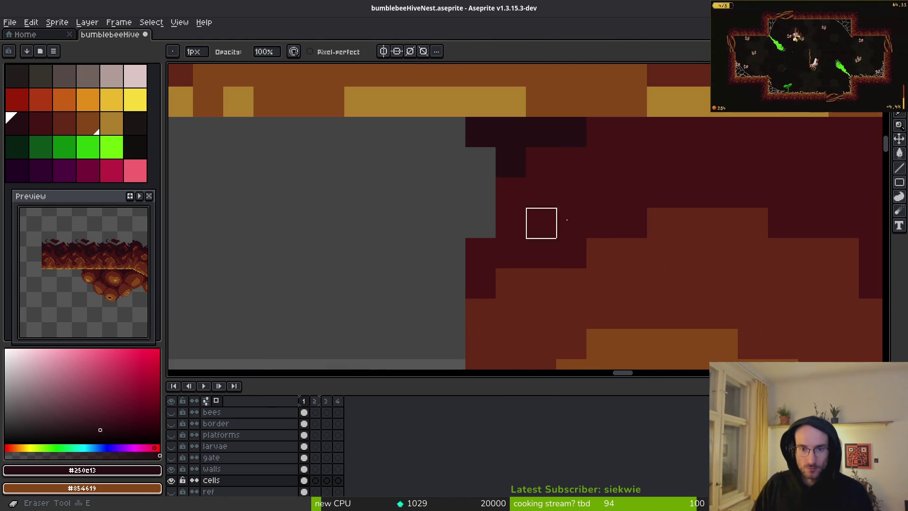
{"action": "scroll", "coordinate": [618, 247], "scroll_direction": "down", "scroll_amount": 4}
{"action": "scroll", "coordinate": [602, 227], "scroll_direction": "down", "scroll_amount": 1}
{"action": "scroll", "coordinate": [615, 232], "scroll_direction": "up", "scroll_amount": 1}
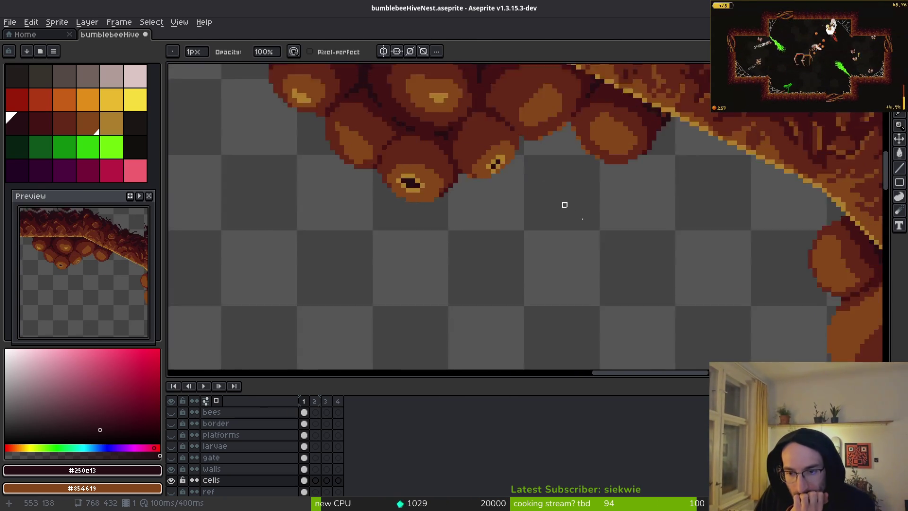
{"action": "scroll", "coordinate": [564, 204], "scroll_direction": "down", "scroll_amount": 6}
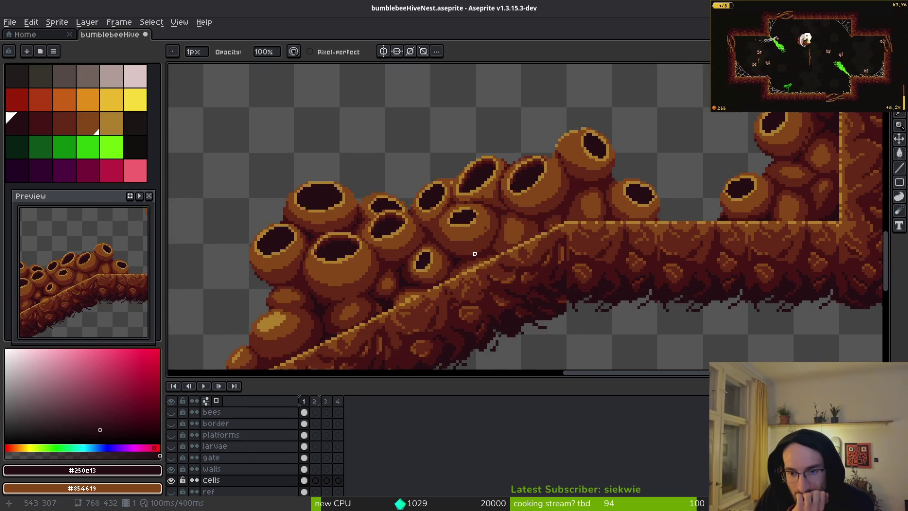
{"action": "scroll", "coordinate": [474, 254], "scroll_direction": "left", "scroll_amount": 10}
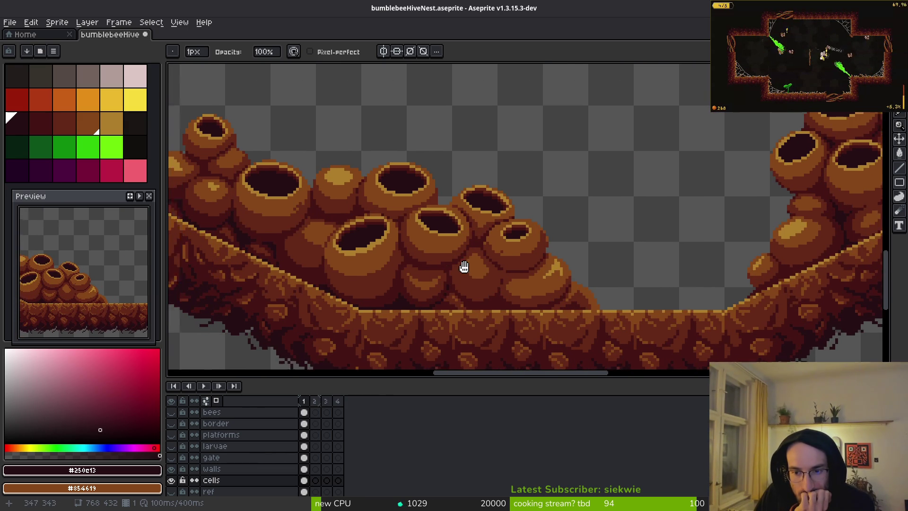
{"action": "scroll", "coordinate": [629, 272], "scroll_direction": "left", "scroll_amount": 3}
{"action": "scroll", "coordinate": [530, 280], "scroll_direction": "up", "scroll_amount": 2}
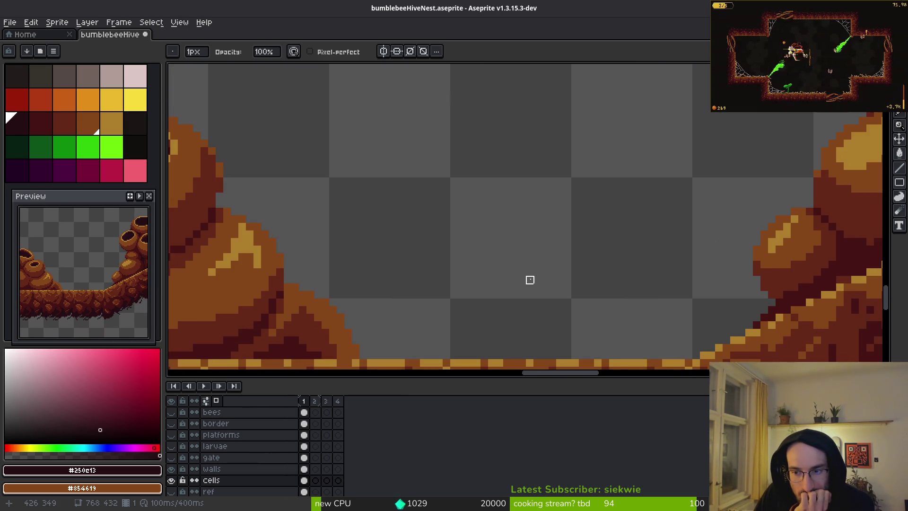
{"action": "scroll", "coordinate": [529, 288], "scroll_direction": "left", "scroll_amount": 5}
{"action": "scroll", "coordinate": [529, 277], "scroll_direction": "left", "scroll_amount": 5}
{"action": "scroll", "coordinate": [512, 297], "scroll_direction": "up", "scroll_amount": 2}
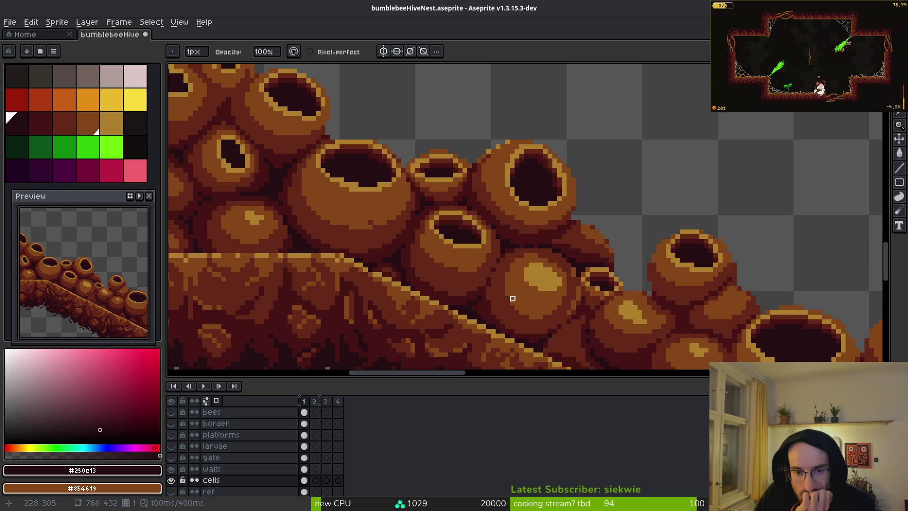
{"action": "scroll", "coordinate": [578, 273], "scroll_direction": "down", "scroll_amount": 2}
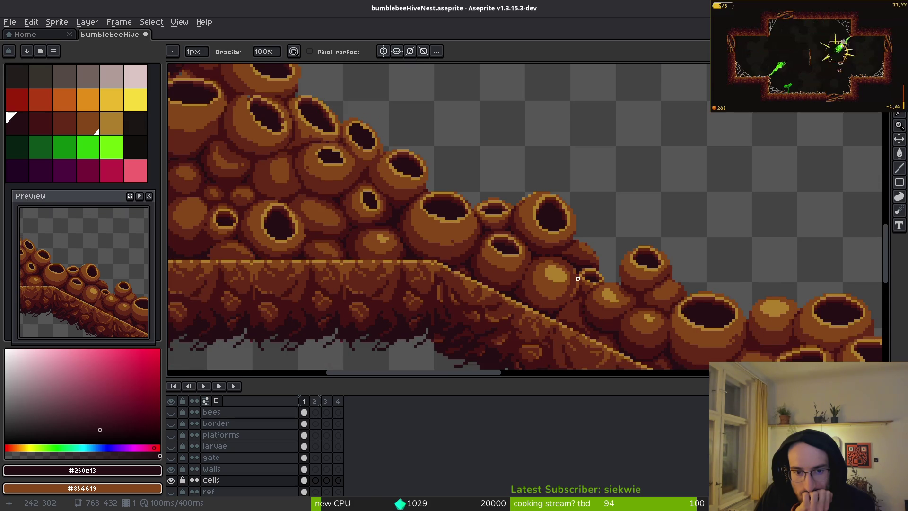
{"action": "scroll", "coordinate": [422, 243], "scroll_direction": "down", "scroll_amount": 3}
{"action": "scroll", "coordinate": [440, 252], "scroll_direction": "up", "scroll_amount": 3}
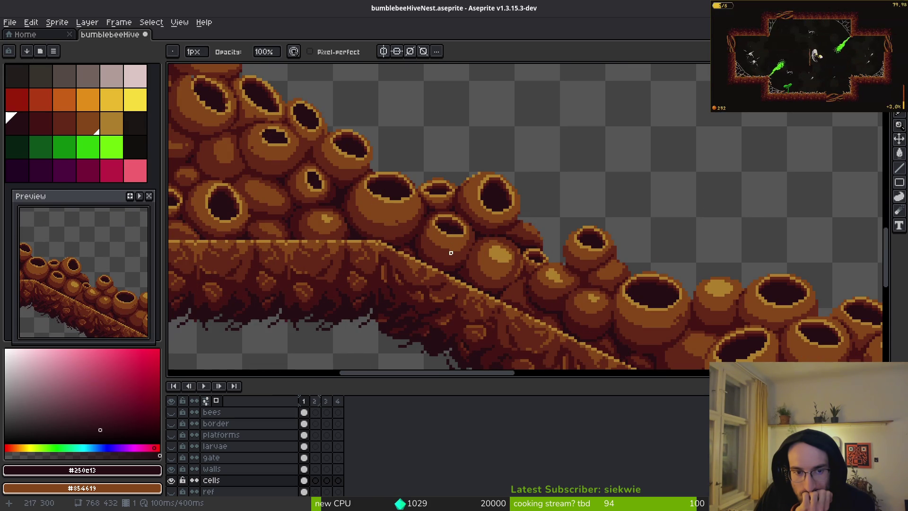
{"action": "scroll", "coordinate": [329, 199], "scroll_direction": "up", "scroll_amount": 2}
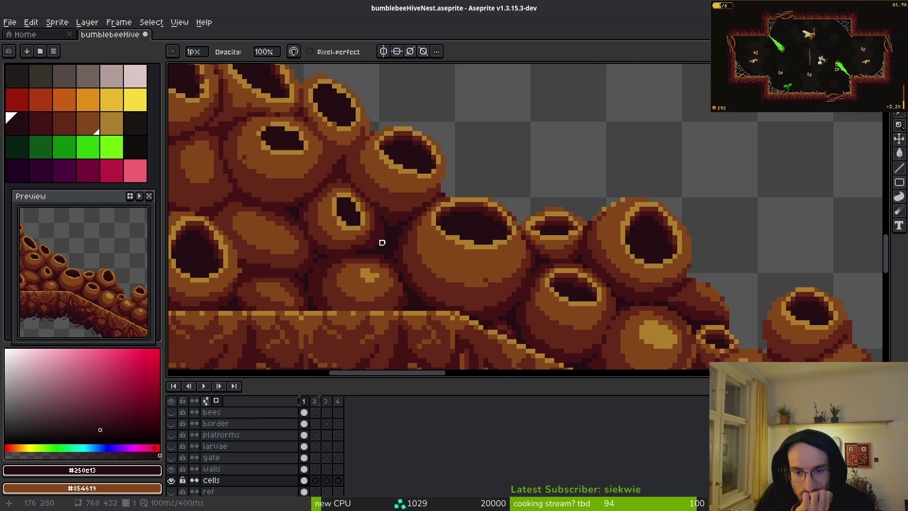
{"action": "scroll", "coordinate": [397, 253], "scroll_direction": "down", "scroll_amount": 4}
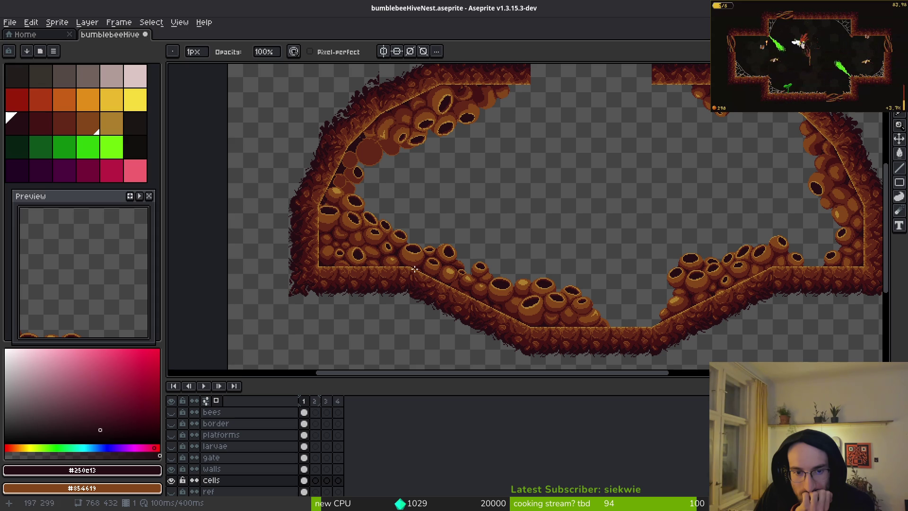
{"action": "scroll", "coordinate": [409, 266], "scroll_direction": "up", "scroll_amount": 4}
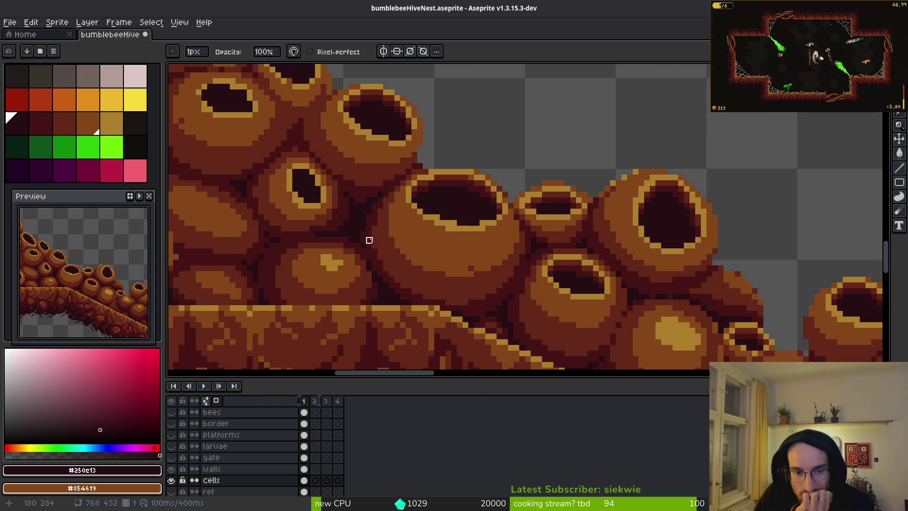
{"action": "scroll", "coordinate": [472, 241], "scroll_direction": "down", "scroll_amount": 5}
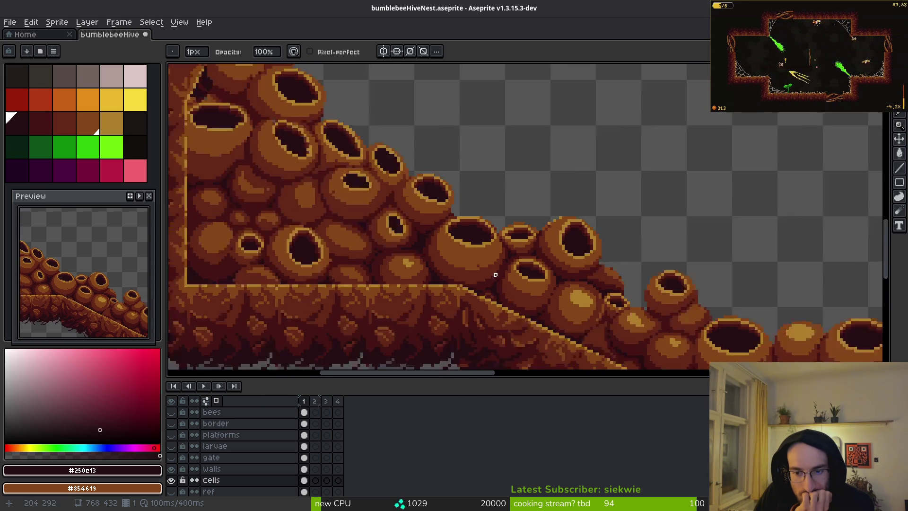
{"action": "scroll", "coordinate": [524, 293], "scroll_direction": "up", "scroll_amount": 4}
{"action": "scroll", "coordinate": [519, 299], "scroll_direction": "up", "scroll_amount": 2}
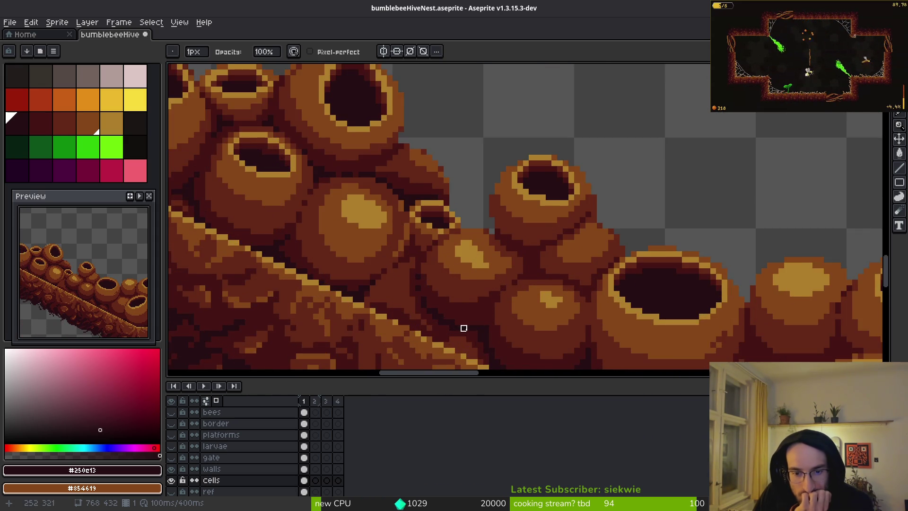
{"action": "scroll", "coordinate": [509, 302], "scroll_direction": "up", "scroll_amount": 3}
{"action": "scroll", "coordinate": [509, 303], "scroll_direction": "down", "scroll_amount": 2}
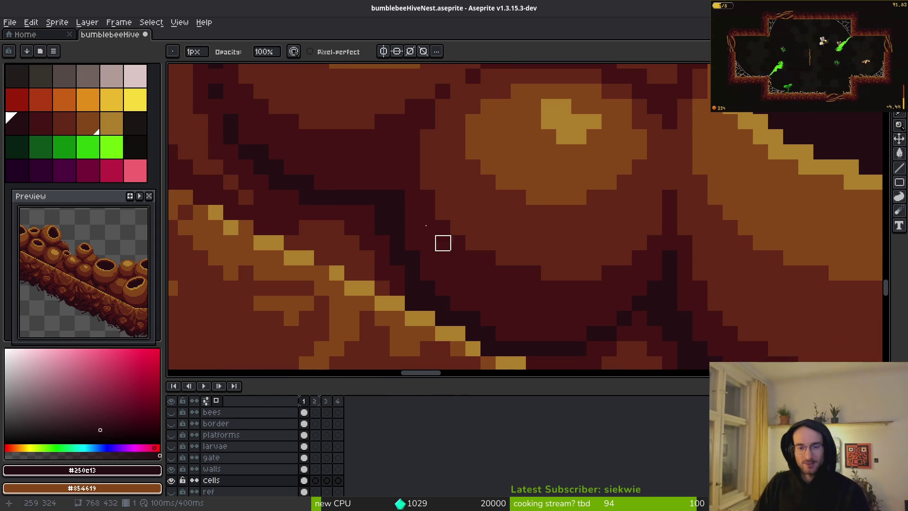
{"action": "scroll", "coordinate": [414, 257], "scroll_direction": "down", "scroll_amount": 2}
{"action": "scroll", "coordinate": [483, 261], "scroll_direction": "down", "scroll_amount": 1}
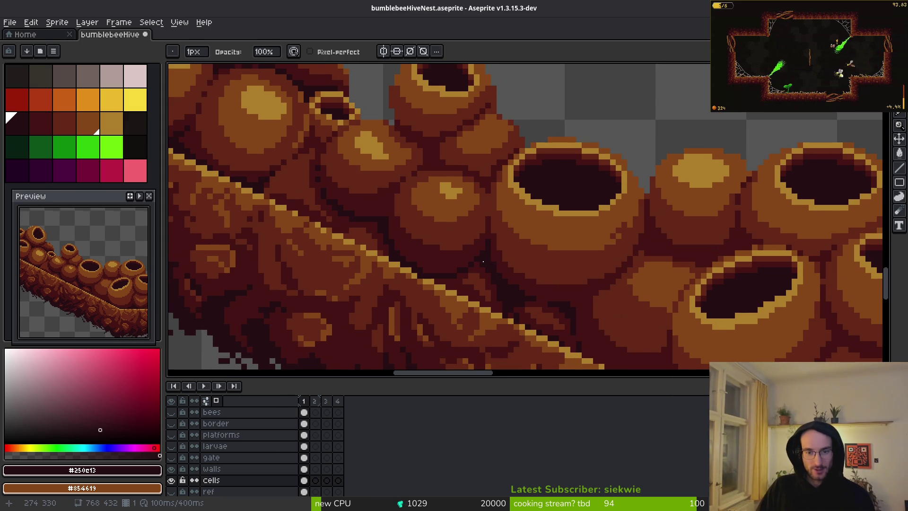
{"action": "scroll", "coordinate": [651, 229], "scroll_direction": "down", "scroll_amount": 5}
{"action": "scroll", "coordinate": [699, 263], "scroll_direction": "up", "scroll_amount": 1}
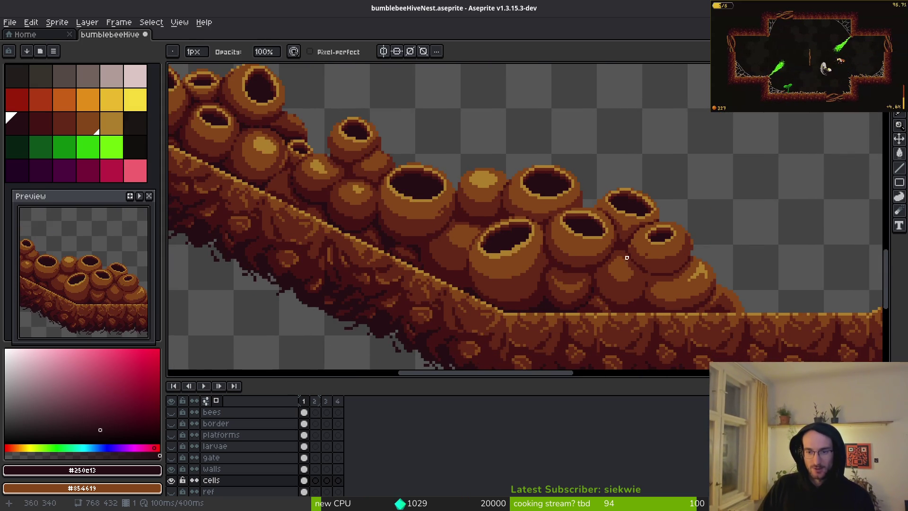
{"action": "scroll", "coordinate": [615, 236], "scroll_direction": "up", "scroll_amount": 3}
{"action": "scroll", "coordinate": [616, 236], "scroll_direction": "down", "scroll_amount": 1}
{"action": "scroll", "coordinate": [615, 256], "scroll_direction": "up", "scroll_amount": 4}
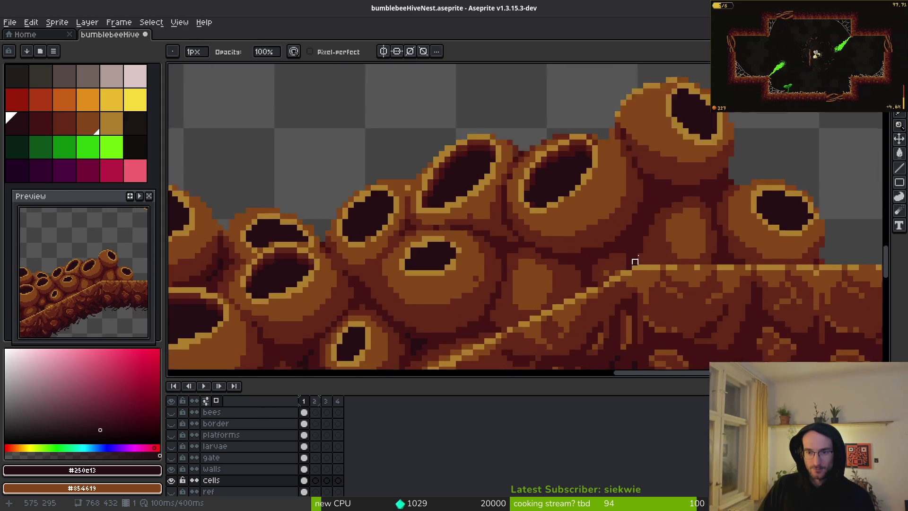
{"action": "scroll", "coordinate": [567, 260], "scroll_direction": "down", "scroll_amount": 2}
{"action": "scroll", "coordinate": [622, 321], "scroll_direction": "up", "scroll_amount": 3}
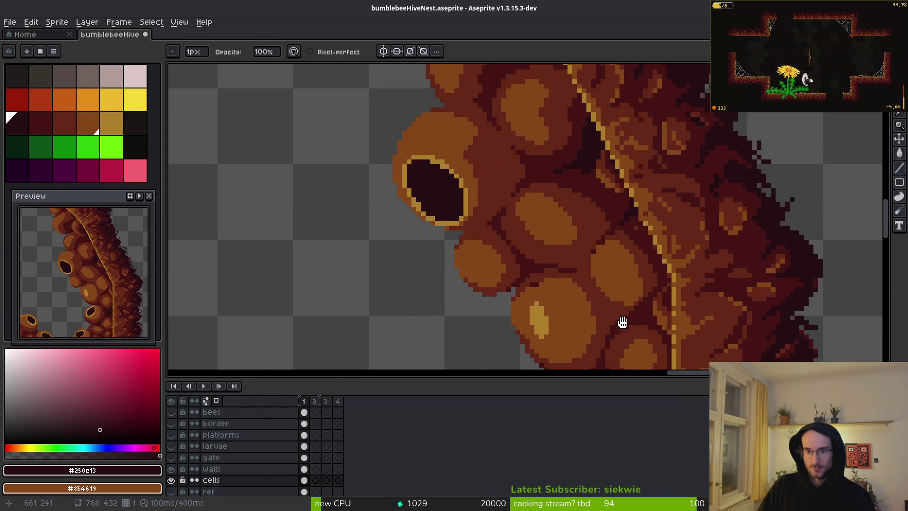
{"action": "scroll", "coordinate": [501, 229], "scroll_direction": "down", "scroll_amount": 2}
{"action": "scroll", "coordinate": [573, 269], "scroll_direction": "down", "scroll_amount": 2}
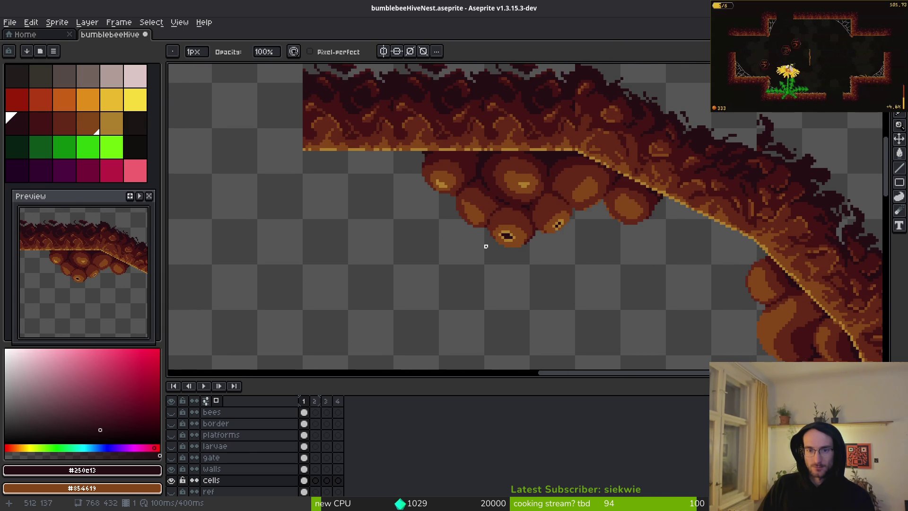
{"action": "scroll", "coordinate": [682, 177], "scroll_direction": "up", "scroll_amount": 1}
{"action": "scroll", "coordinate": [681, 176], "scroll_direction": "down", "scroll_amount": 2}
{"action": "scroll", "coordinate": [436, 213], "scroll_direction": "up", "scroll_amount": 2}
{"action": "scroll", "coordinate": [581, 295], "scroll_direction": "up", "scroll_amount": 2}
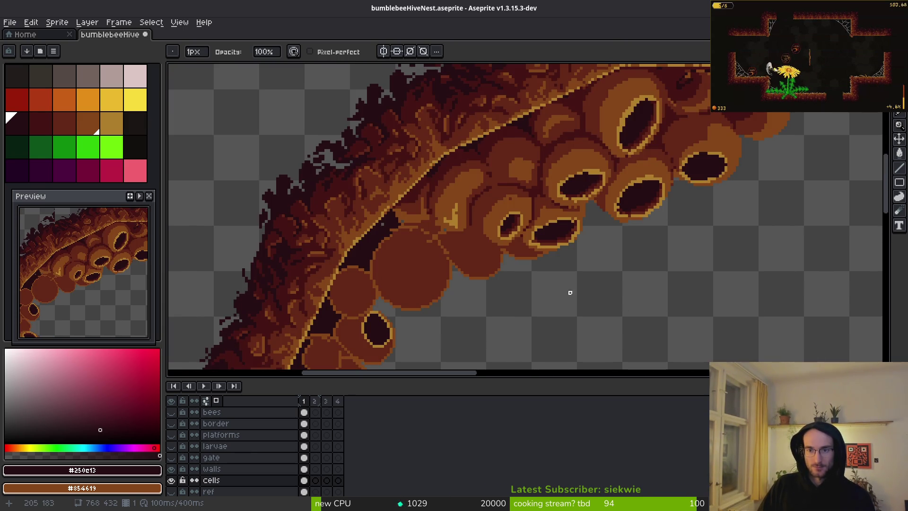
{"action": "scroll", "coordinate": [570, 293], "scroll_direction": "down", "scroll_amount": 2}
{"action": "scroll", "coordinate": [523, 189], "scroll_direction": "up", "scroll_amount": 2}
{"action": "scroll", "coordinate": [424, 181], "scroll_direction": "up", "scroll_amount": 1}
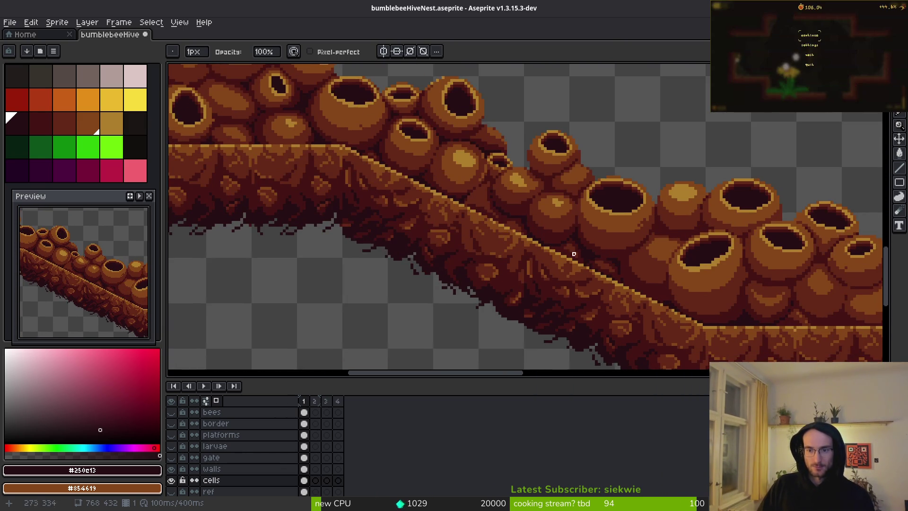
{"action": "scroll", "coordinate": [450, 200], "scroll_direction": "up", "scroll_amount": 3}
Step: Eyedrop the dark red-brown #431414 from a shading pixel in the hive
{"action": "key", "text": "alt"}
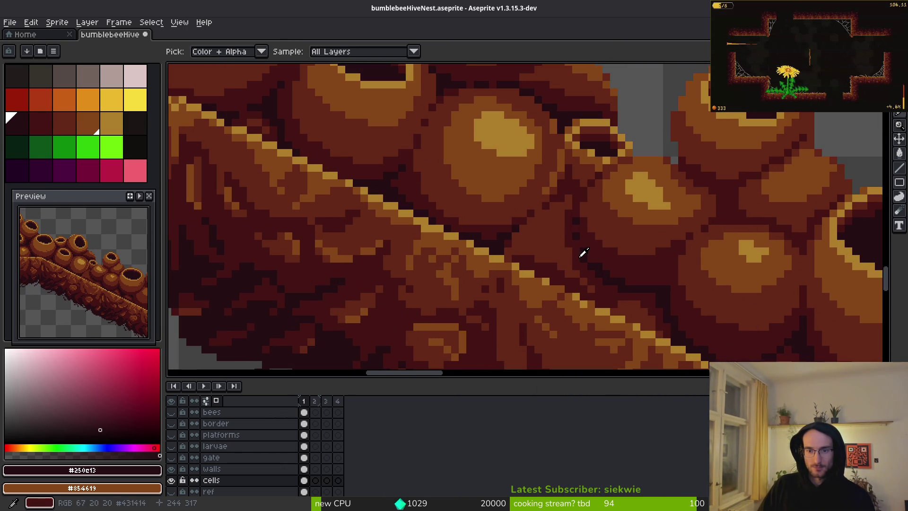
{"action": "left_click", "coordinate": [583, 253], "text": "alt"}
{"action": "scroll", "coordinate": [584, 270], "scroll_direction": "up", "scroll_amount": 2}
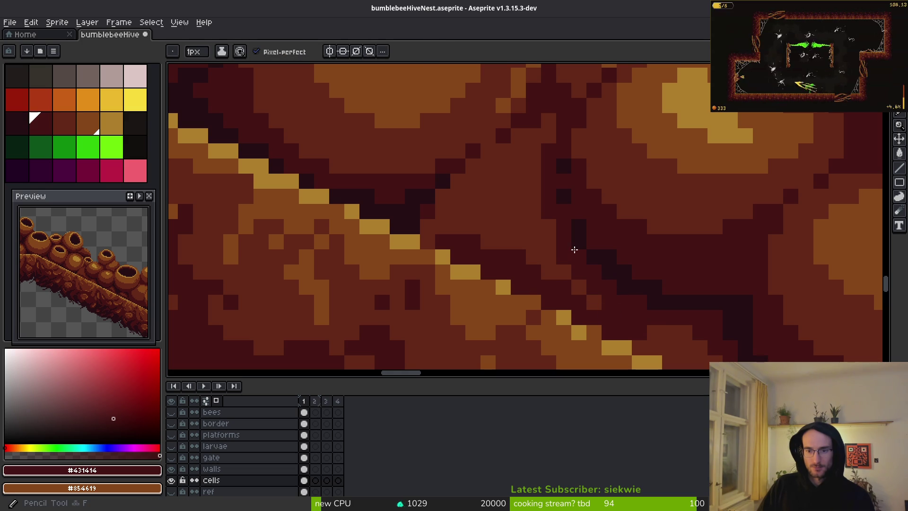
Step: Paint a #431414 stroke along the seam between the hive cells and sloped wall
{"action": "left_click_drag", "start_coordinate": [533, 199], "coordinate": [541, 240]}
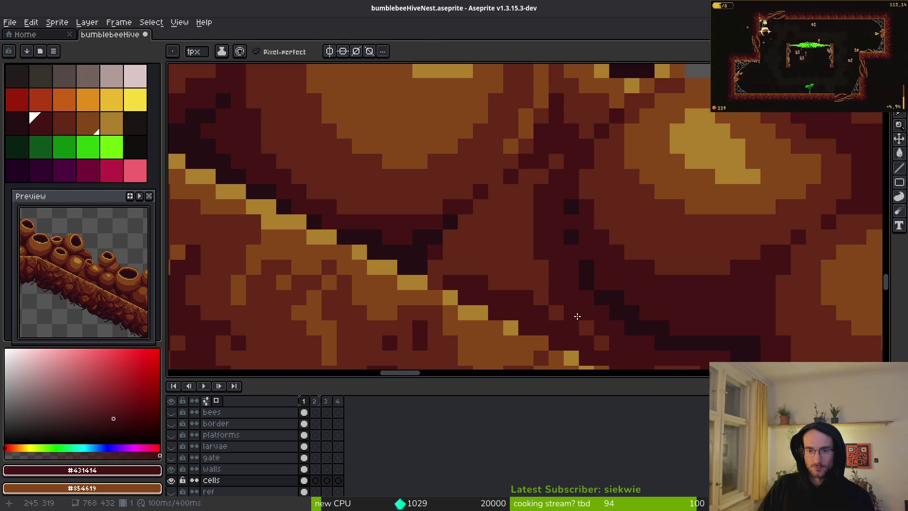
{"action": "mouse_move", "coordinate": [443, 271]}
{"action": "left_mouse_down"}
{"action": "mouse_move", "coordinate": [479, 267]}
{"action": "mouse_move", "coordinate": [497, 279]}
{"action": "left_mouse_up"}
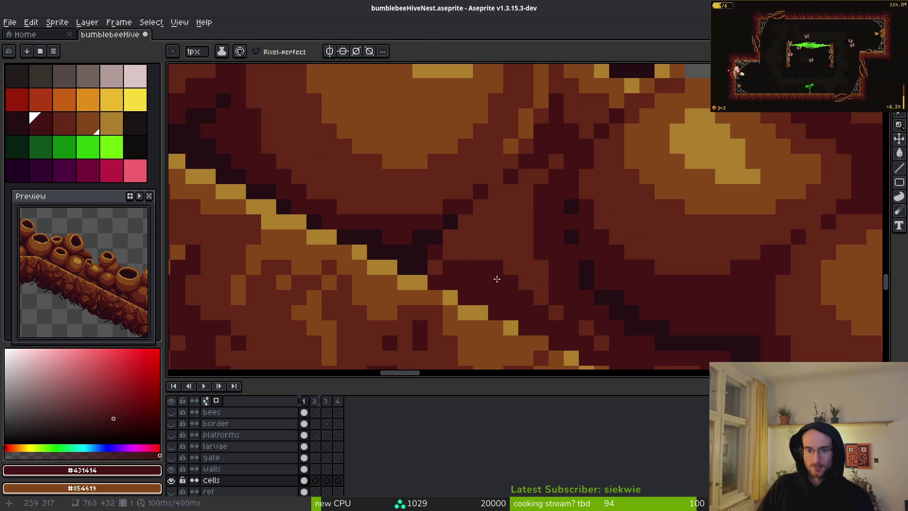
{"action": "scroll", "coordinate": [529, 295], "scroll_direction": "down", "scroll_amount": 3}
{"action": "scroll", "coordinate": [529, 298], "scroll_direction": "up", "scroll_amount": 3}
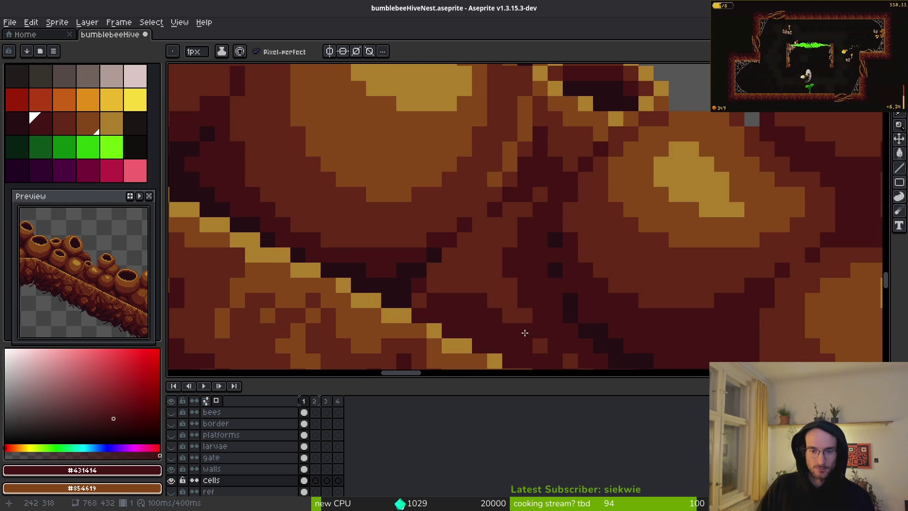
{"action": "scroll", "coordinate": [536, 340], "scroll_direction": "down", "scroll_amount": 3}
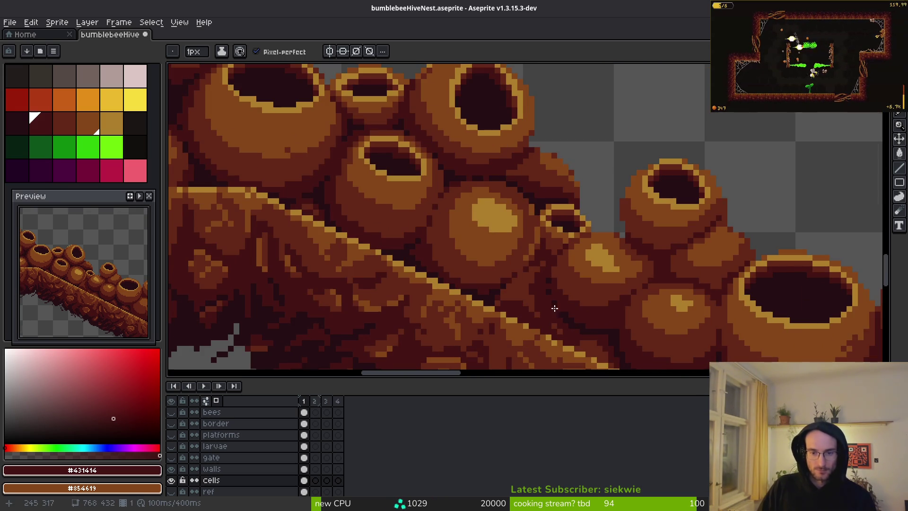
{"action": "scroll", "coordinate": [516, 294], "scroll_direction": "up", "scroll_amount": 3}
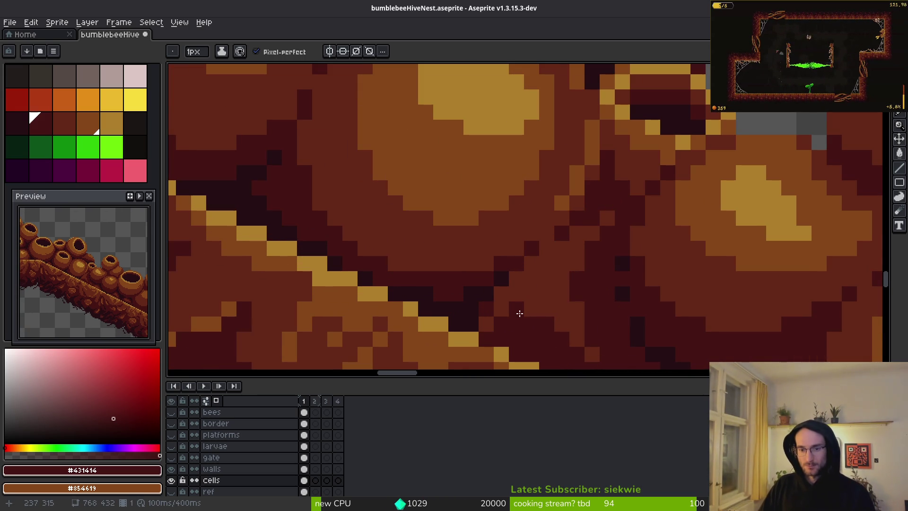
{"action": "scroll", "coordinate": [519, 313], "scroll_direction": "down", "scroll_amount": 2}
{"action": "scroll", "coordinate": [514, 294], "scroll_direction": "up", "scroll_amount": 1}
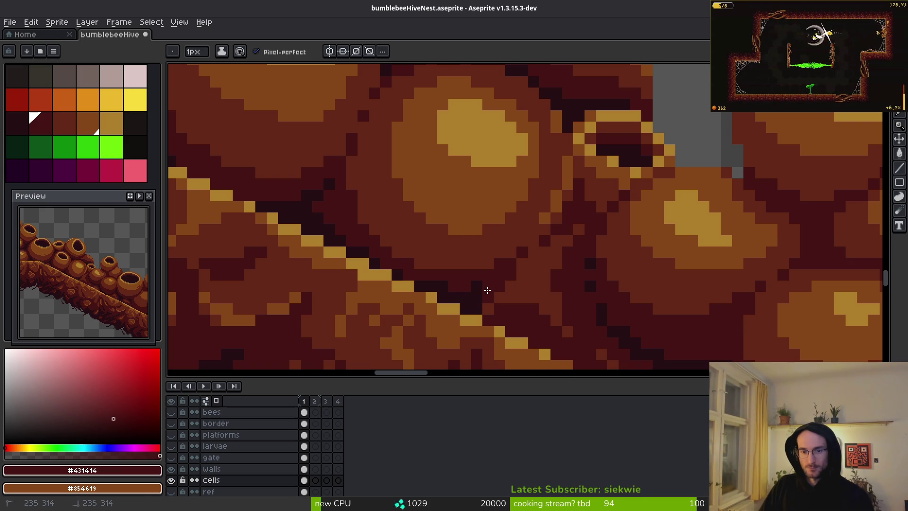
Step: Touch up a dark #431414 shading pixel at the cell-wall seam
{"action": "left_click_drag", "start_coordinate": [487, 290], "coordinate": [478, 302]}
{"action": "scroll", "coordinate": [511, 315], "scroll_direction": "down", "scroll_amount": 2}
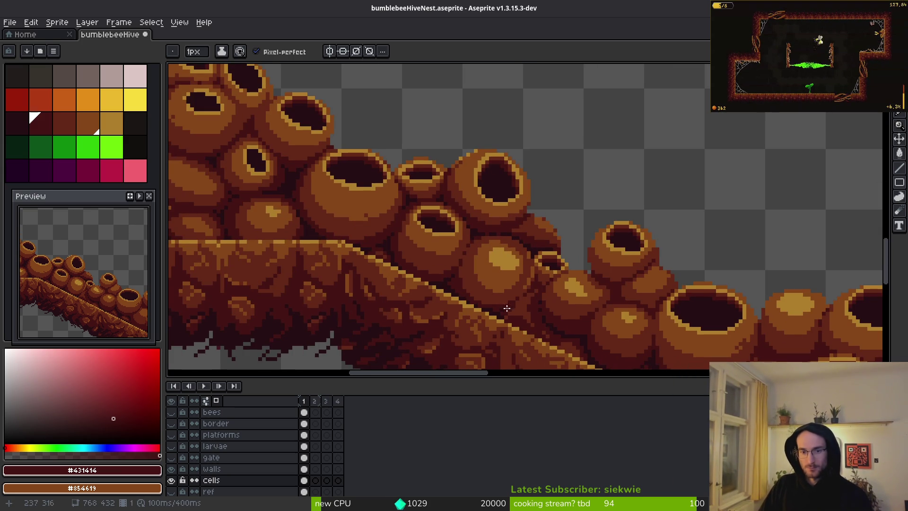
{"action": "scroll", "coordinate": [542, 247], "scroll_direction": "up", "scroll_amount": 3}
{"action": "scroll", "coordinate": [509, 315], "scroll_direction": "down", "scroll_amount": 3}
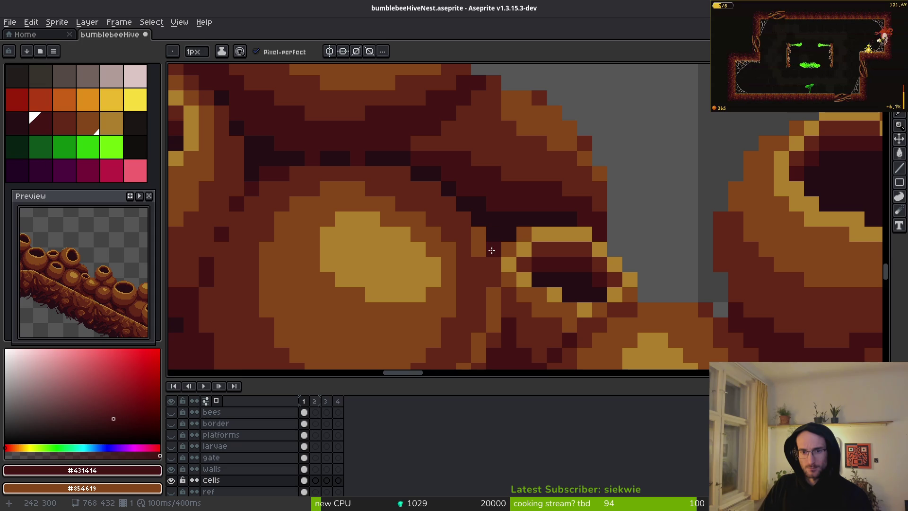
{"action": "scroll", "coordinate": [474, 246], "scroll_direction": "down", "scroll_amount": 3}
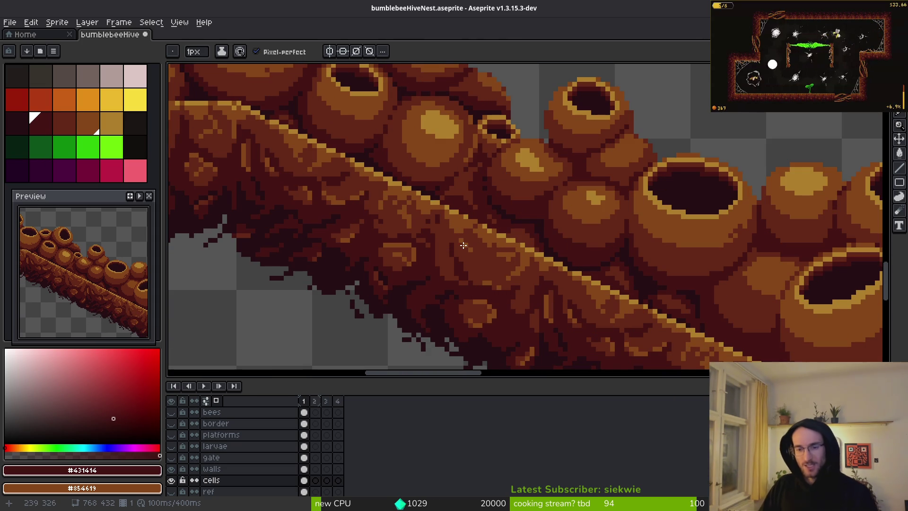
{"action": "scroll", "coordinate": [638, 288], "scroll_direction": "down", "scroll_amount": 3}
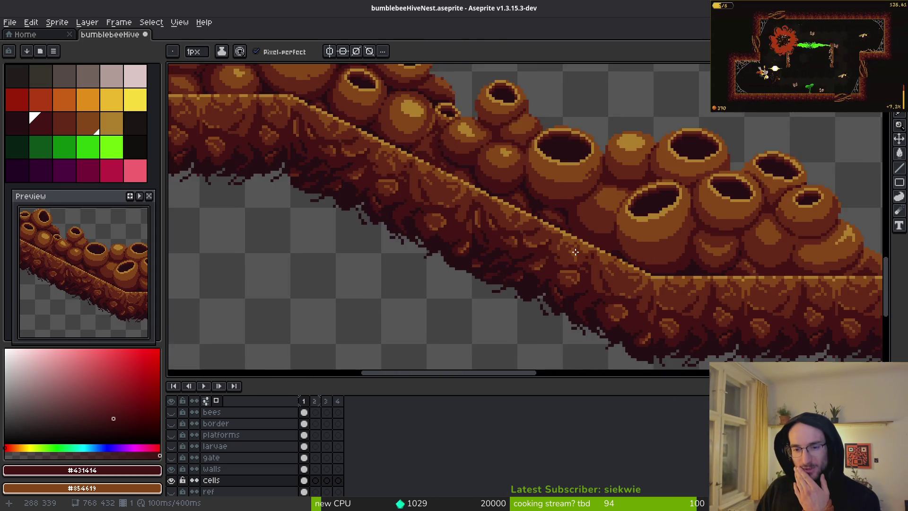
{"action": "scroll", "coordinate": [443, 209], "scroll_direction": "up", "scroll_amount": 3}
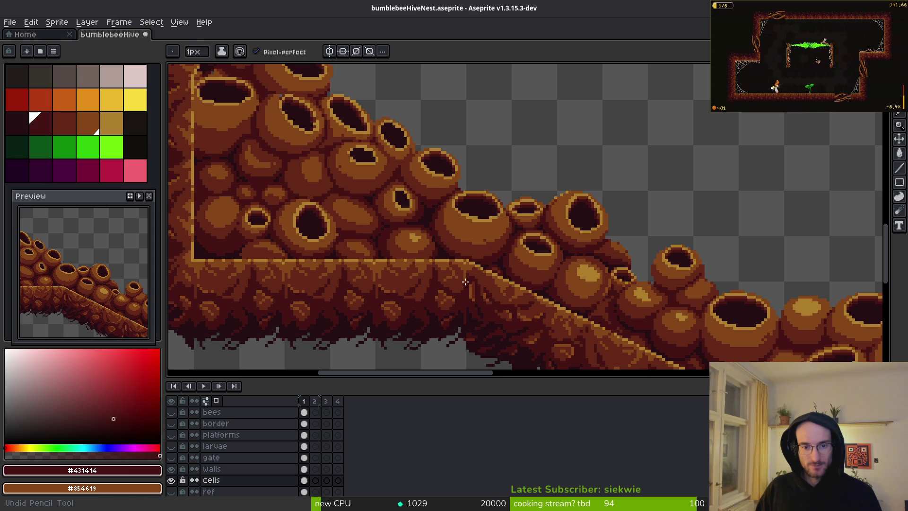
{"action": "key", "text": "ctrl+y"}
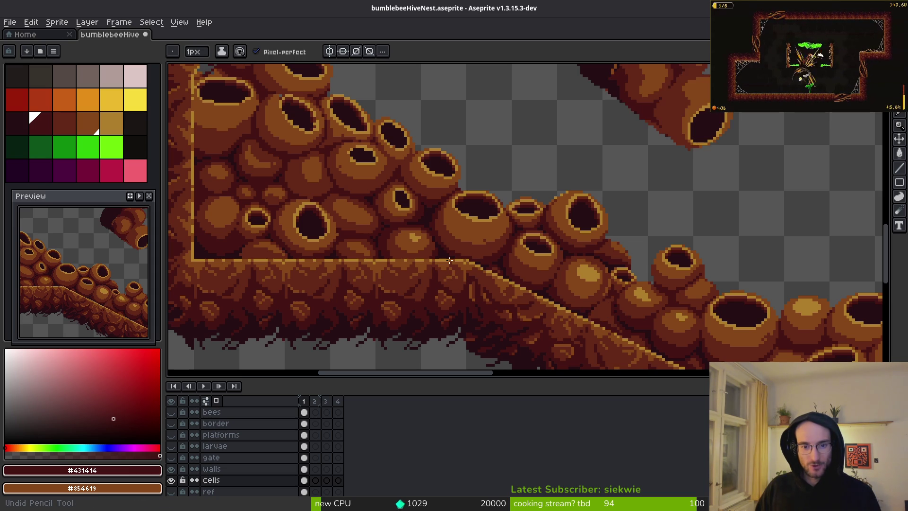
{"action": "key", "text": "ctrl+y"}
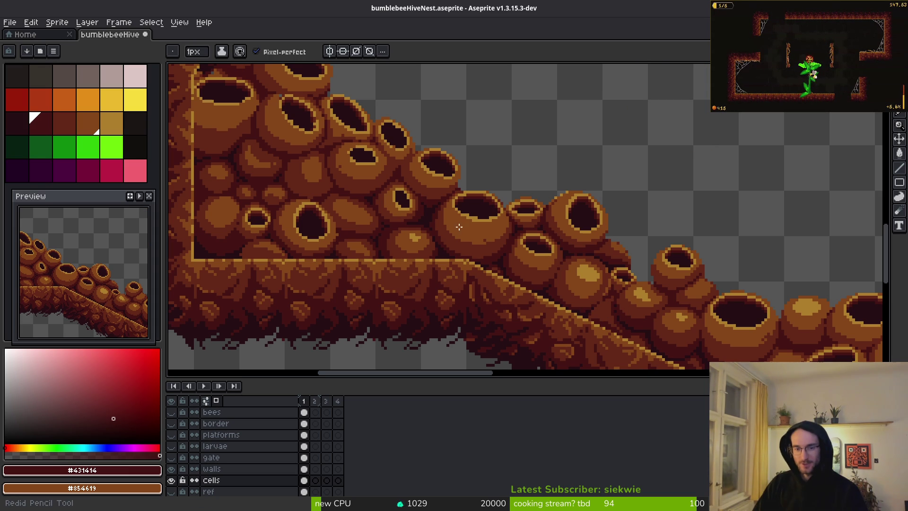
{"action": "scroll", "coordinate": [437, 220], "scroll_direction": "up", "scroll_amount": 1}
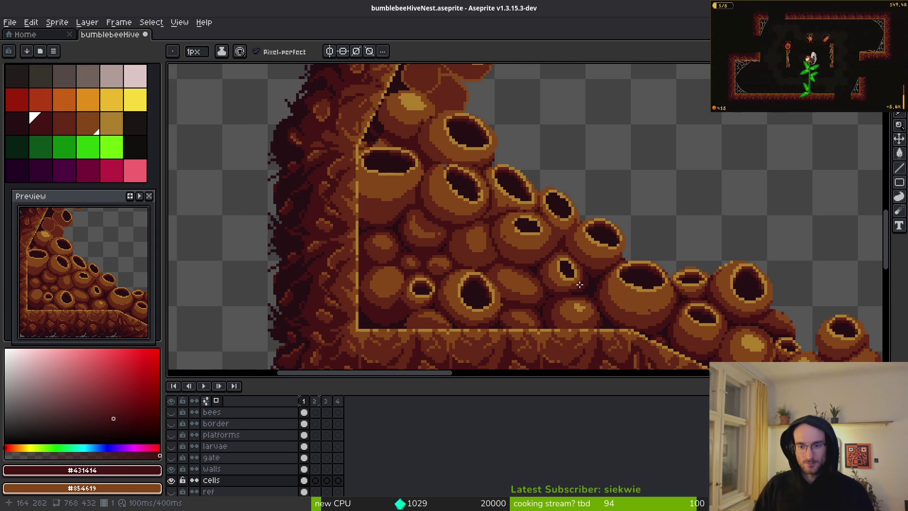
{"action": "scroll", "coordinate": [589, 279], "scroll_direction": "down", "scroll_amount": 1}
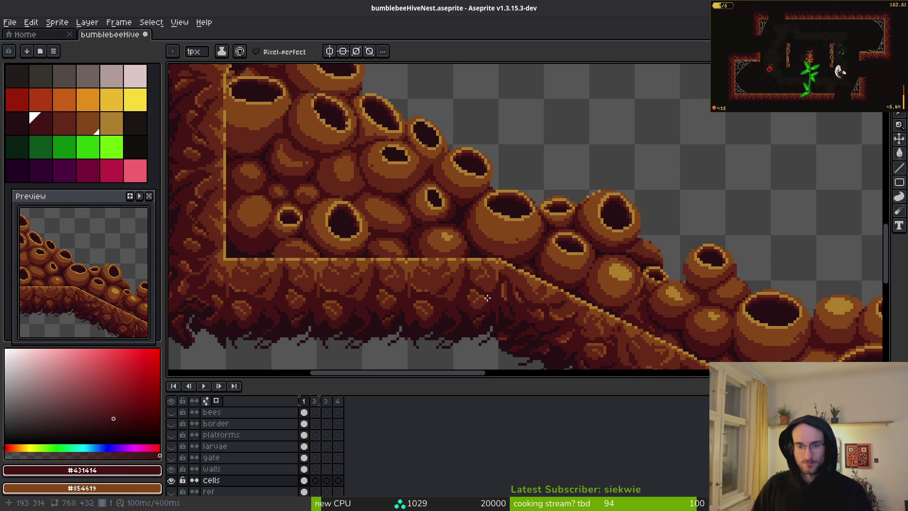
{"action": "scroll", "coordinate": [487, 297], "scroll_direction": "up", "scroll_amount": 5}
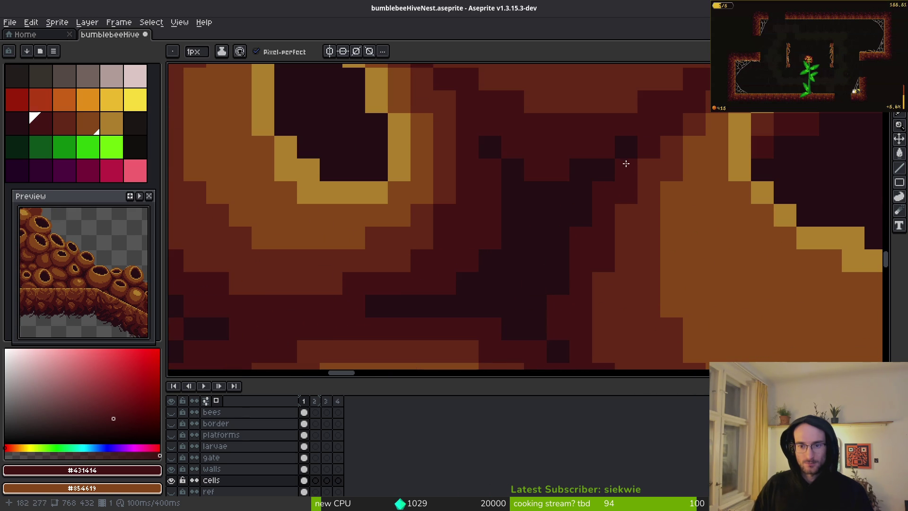
Step: Recolour the diagonal cell gap and lighten stray dark pixels with lighter brown
{"action": "mouse_move", "coordinate": [626, 163]}
{"action": "left_mouse_down"}
{"action": "mouse_move", "coordinate": [623, 157]}
{"action": "mouse_move", "coordinate": [577, 213]}
{"action": "mouse_move", "coordinate": [550, 299]}
{"action": "left_mouse_up"}
{"action": "scroll", "coordinate": [575, 328], "scroll_direction": "down", "scroll_amount": 3}
{"action": "scroll", "coordinate": [512, 233], "scroll_direction": "up", "scroll_amount": 3}
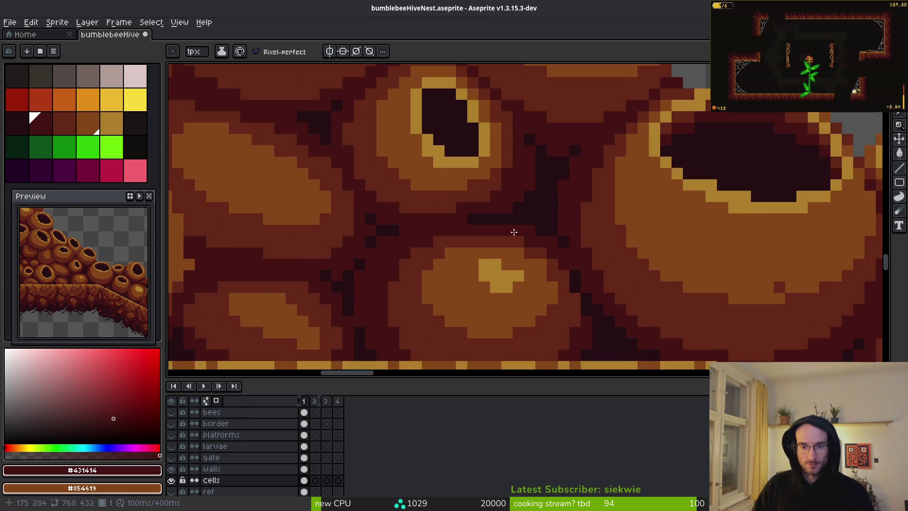
{"action": "scroll", "coordinate": [506, 198], "scroll_direction": "down", "scroll_amount": 2}
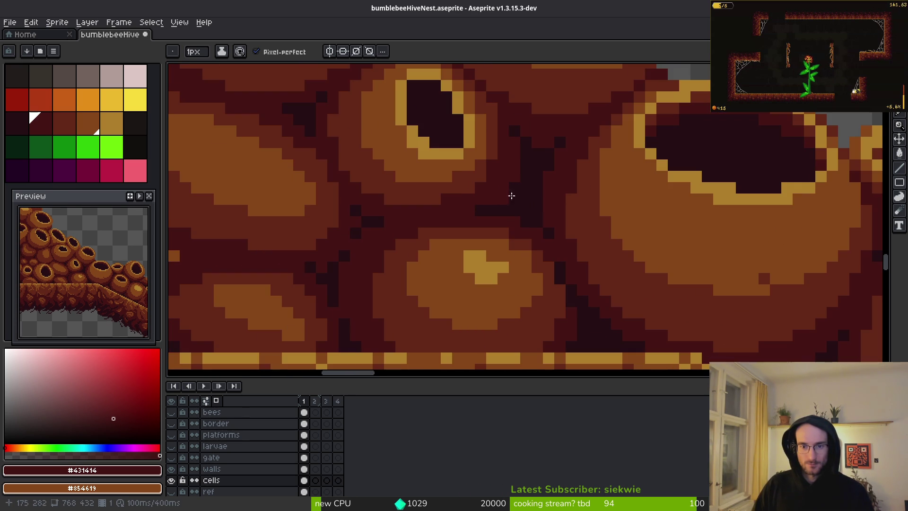
{"action": "scroll", "coordinate": [526, 225], "scroll_direction": "down", "scroll_amount": 2}
{"action": "scroll", "coordinate": [534, 208], "scroll_direction": "up", "scroll_amount": 3}
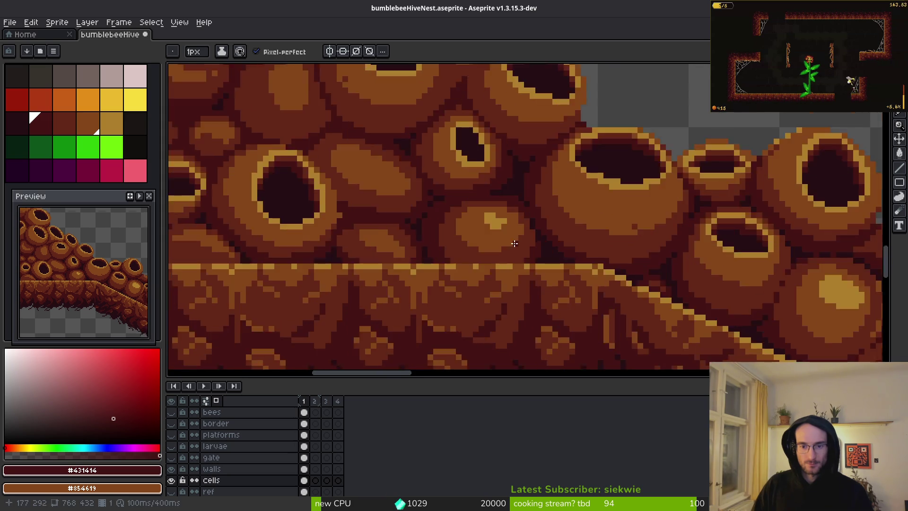
{"action": "left_click_drag", "start_coordinate": [560, 207], "coordinate": [563, 204]}
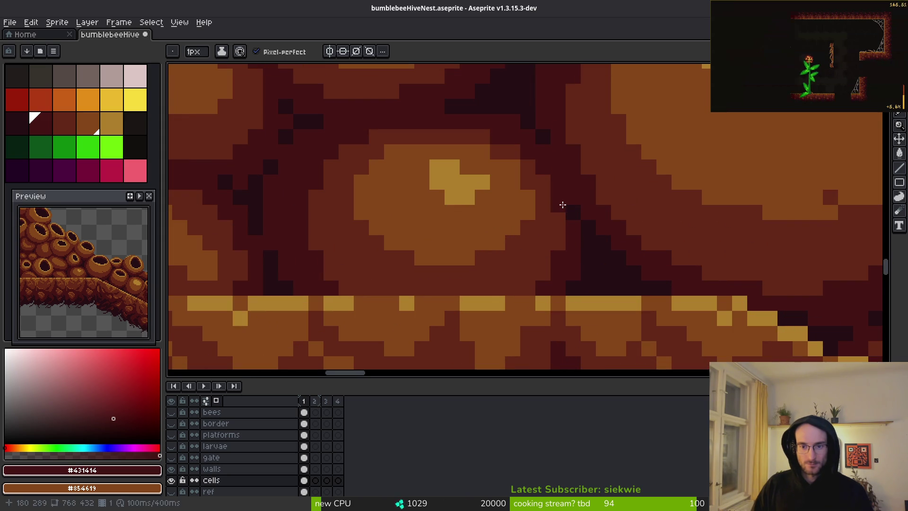
{"action": "left_click", "coordinate": [560, 225]}
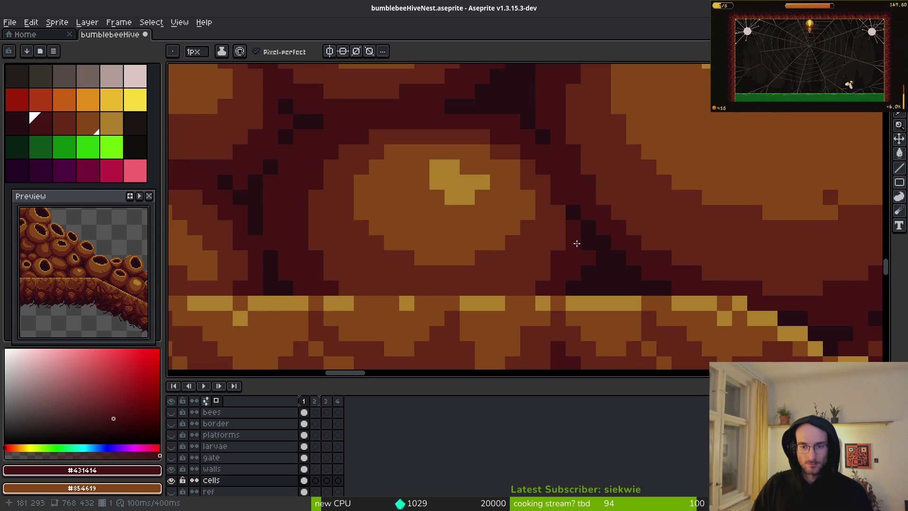
{"action": "left_click", "coordinate": [581, 249]}
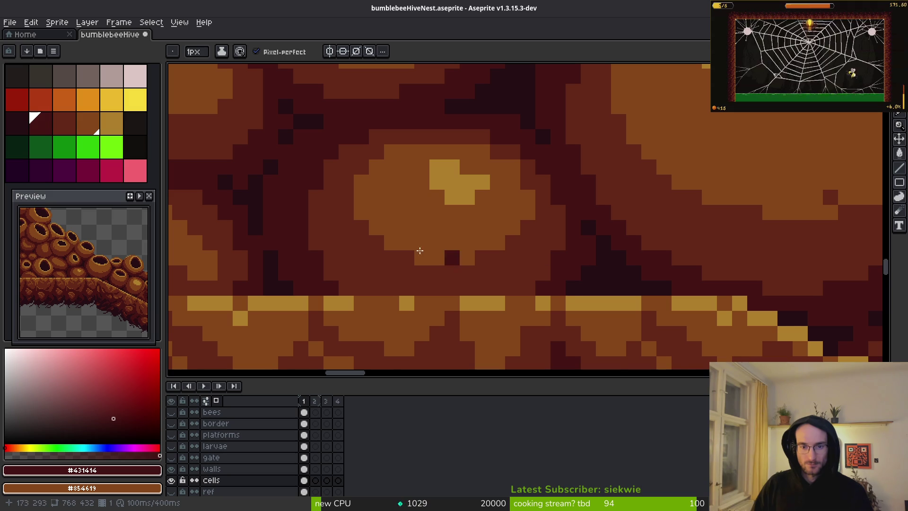
{"action": "scroll", "coordinate": [587, 247], "scroll_direction": "down", "scroll_amount": 4}
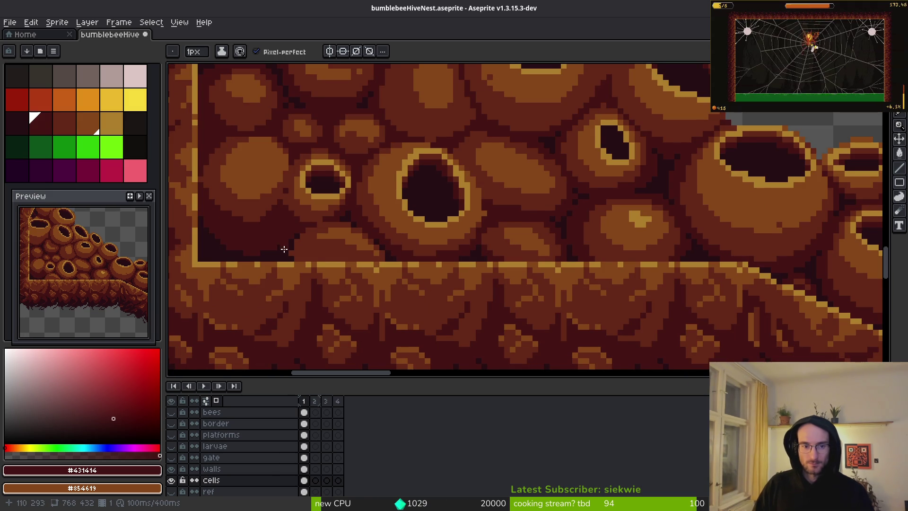
{"action": "scroll", "coordinate": [410, 251], "scroll_direction": "up", "scroll_amount": 3}
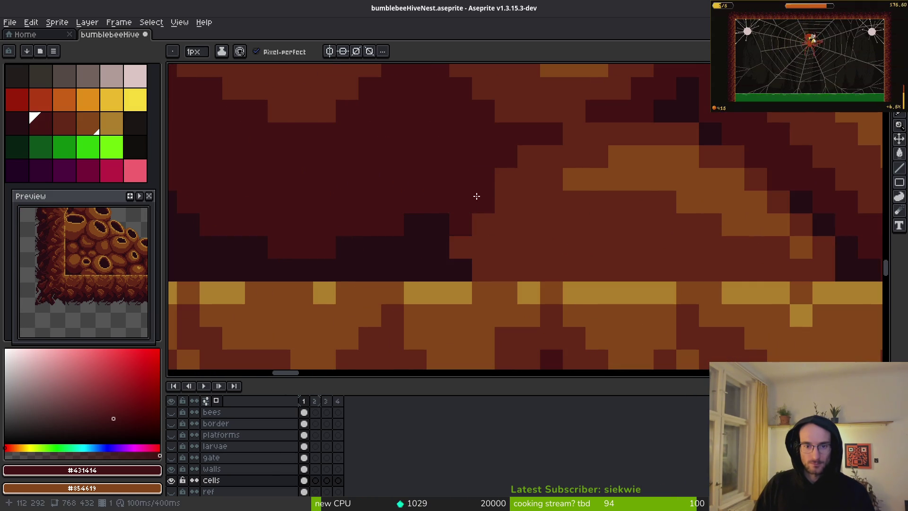
Step: Fill the gap below the cell above the border with maroon #431414
{"action": "left_click", "coordinate": [462, 223]}
{"action": "mouse_move", "coordinate": [438, 247]}
{"action": "left_mouse_down"}
{"action": "mouse_move", "coordinate": [461, 270]}
{"action": "mouse_move", "coordinate": [410, 265]}
{"action": "mouse_move", "coordinate": [393, 278]}
{"action": "left_mouse_up"}
{"action": "left_click", "coordinate": [438, 269]}
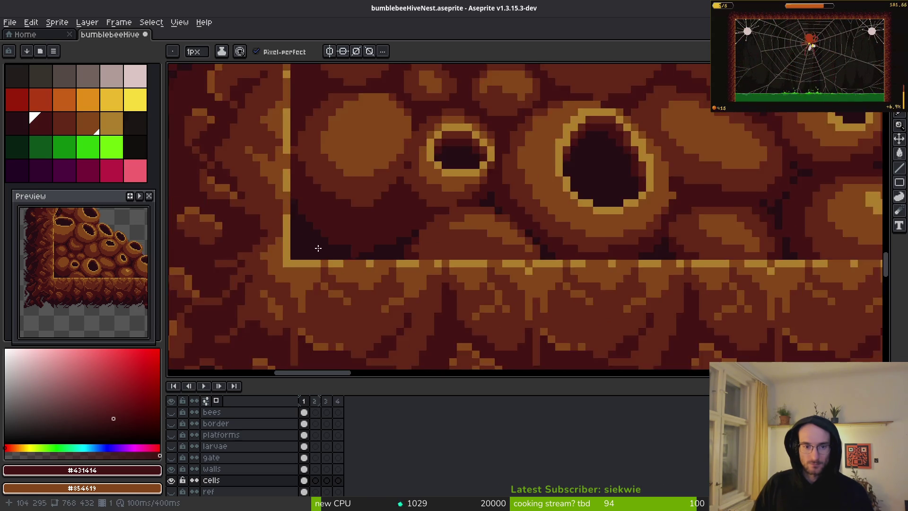
{"action": "scroll", "coordinate": [455, 265], "scroll_direction": "down", "scroll_amount": 2}
{"action": "scroll", "coordinate": [473, 255], "scroll_direction": "up", "scroll_amount": 1}
{"action": "scroll", "coordinate": [473, 255], "scroll_direction": "down", "scroll_amount": 3}
{"action": "scroll", "coordinate": [429, 259], "scroll_direction": "up", "scroll_amount": 4}
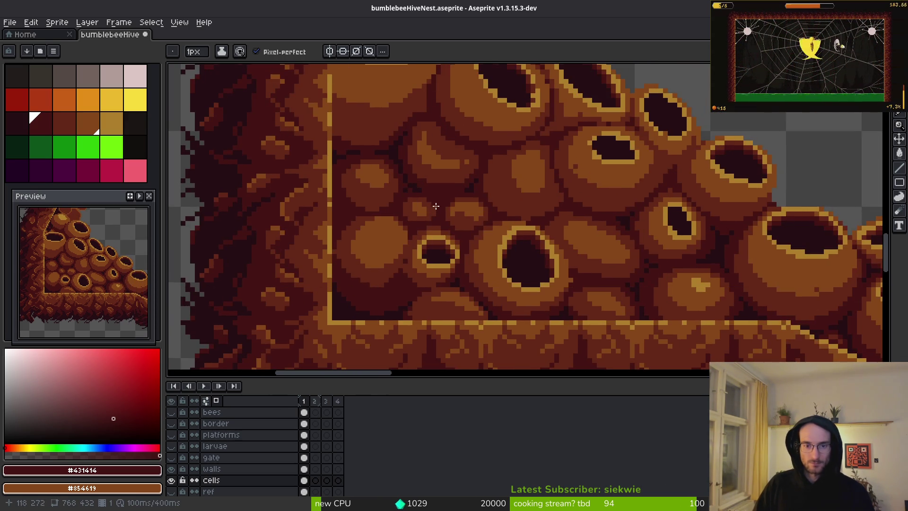
{"action": "scroll", "coordinate": [462, 299], "scroll_direction": "down", "scroll_amount": 3}
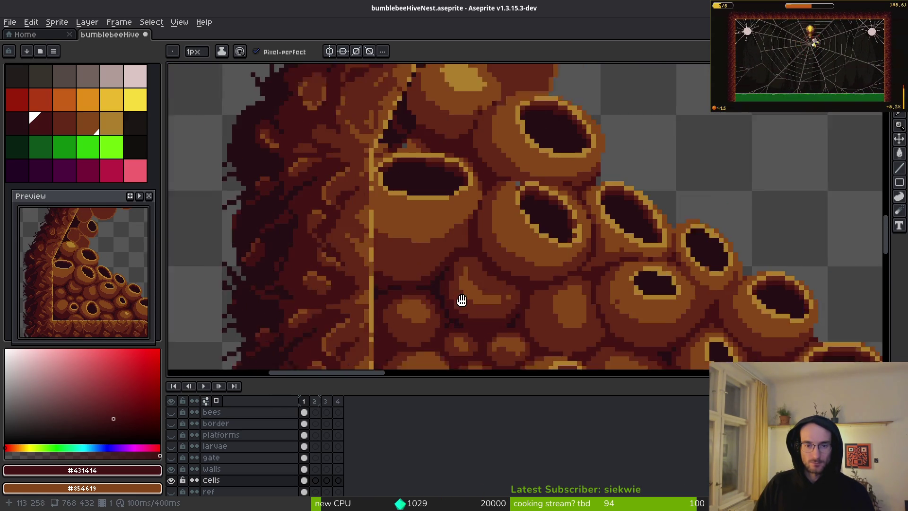
{"action": "scroll", "coordinate": [435, 205], "scroll_direction": "up", "scroll_amount": 3}
Step: Paint solid maroon #431414 over the near-black wedge pixels between the cells
{"action": "left_click", "coordinate": [473, 243], "text": "alt"}
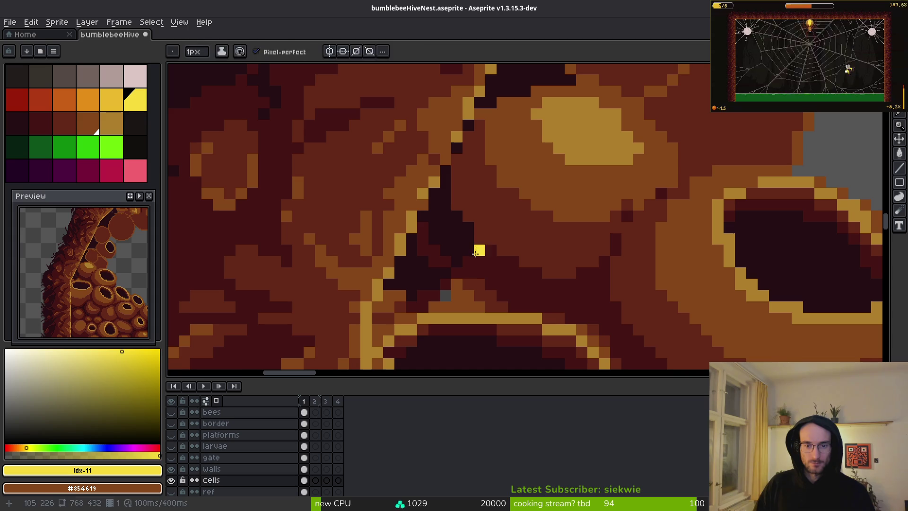
{"action": "left_click", "coordinate": [489, 261], "text": "alt"}
{"action": "scroll", "coordinate": [482, 257], "scroll_direction": "up", "scroll_amount": 3}
{"action": "left_click_drag", "start_coordinate": [482, 257], "coordinate": [444, 191]}
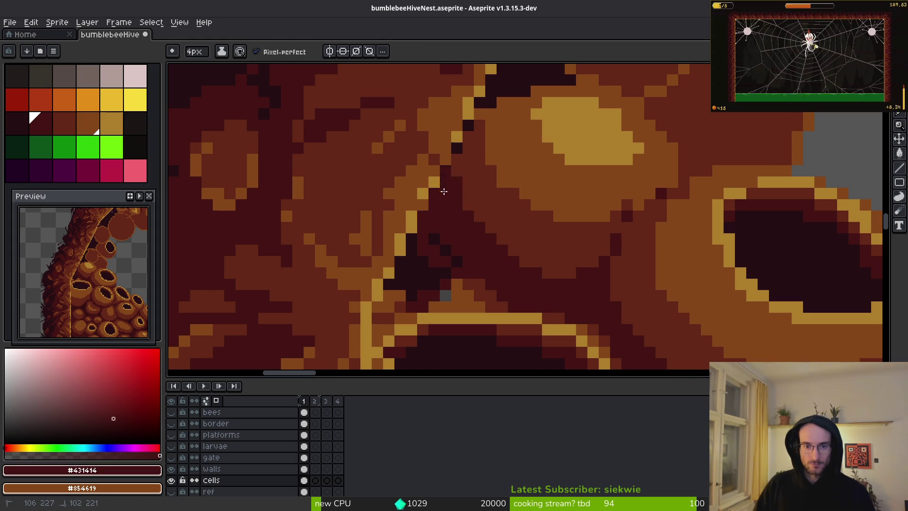
{"action": "mouse_move", "coordinate": [450, 253]}
{"action": "left_mouse_down"}
{"action": "mouse_move", "coordinate": [439, 270]}
{"action": "mouse_move", "coordinate": [430, 246]}
{"action": "left_mouse_up"}
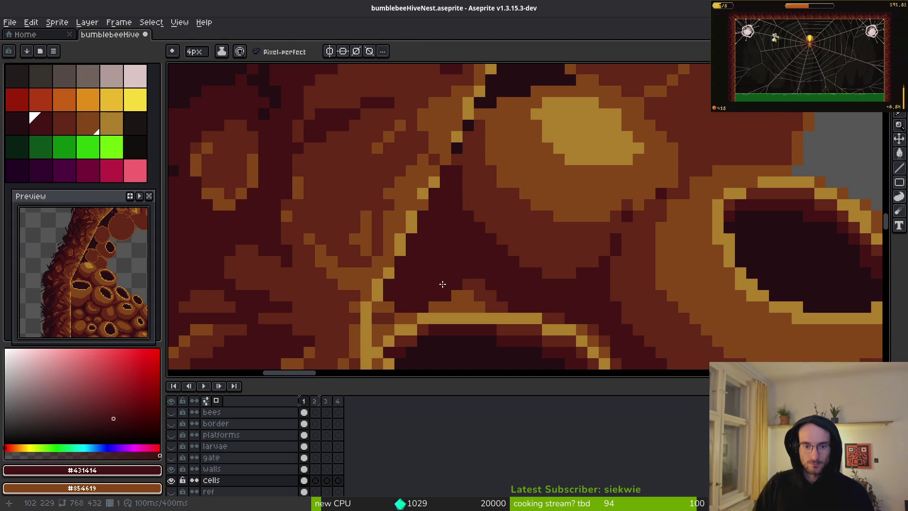
{"action": "left_click_drag", "start_coordinate": [443, 283], "coordinate": [482, 281]}
{"action": "left_click", "coordinate": [388, 303]}
{"action": "left_click", "coordinate": [463, 298]}
{"action": "scroll", "coordinate": [475, 243], "scroll_direction": "down", "scroll_amount": 3}
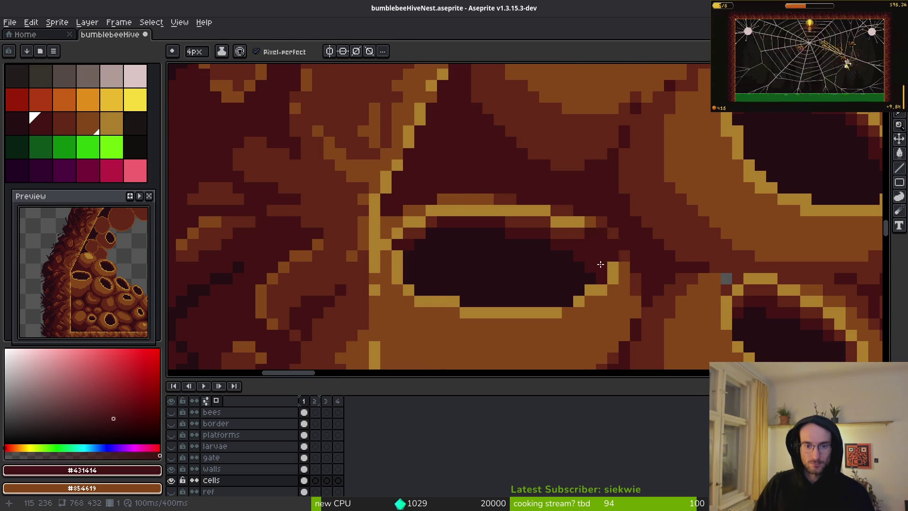
{"action": "scroll", "coordinate": [610, 217], "scroll_direction": "down", "scroll_amount": 3}
{"action": "left_click_drag", "start_coordinate": [590, 260], "coordinate": [516, 189]}
{"action": "scroll", "coordinate": [595, 242], "scroll_direction": "down", "scroll_amount": 1}
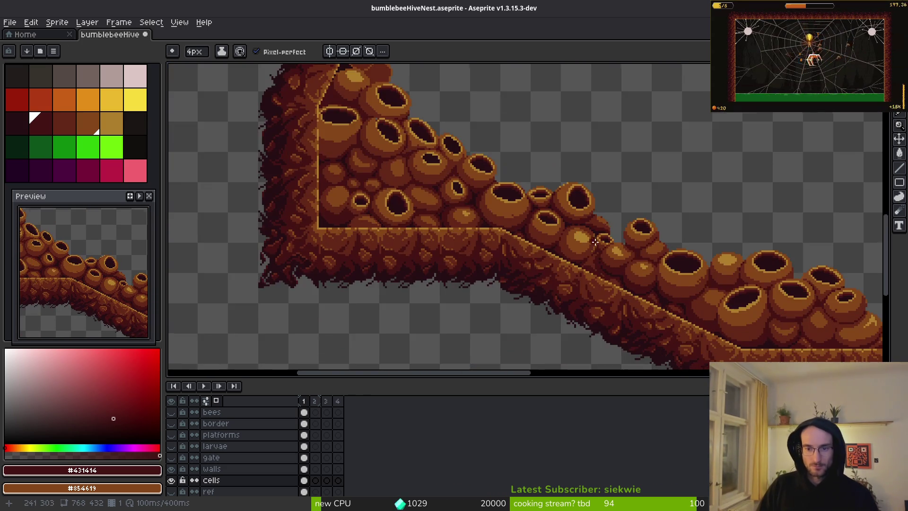
{"action": "scroll", "coordinate": [691, 278], "scroll_direction": "up", "scroll_amount": 5}
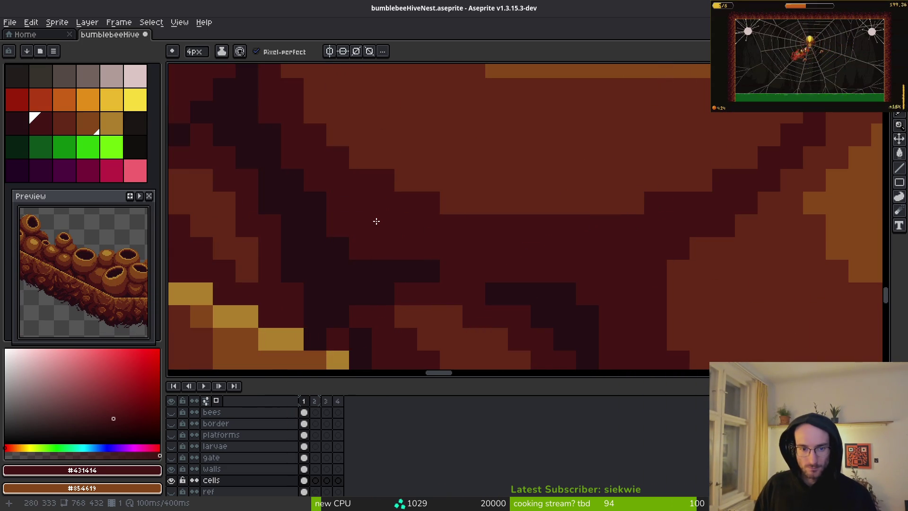
Step: Sample the dark maroon shading colour from the sprite
{"action": "left_click", "coordinate": [378, 215], "text": "alt"}
{"action": "mouse_move", "coordinate": [378, 215]}
{"action": "left_mouse_down"}
{"action": "mouse_move", "coordinate": [320, 193]}
{"action": "mouse_move", "coordinate": [387, 231]}
{"action": "left_mouse_up"}
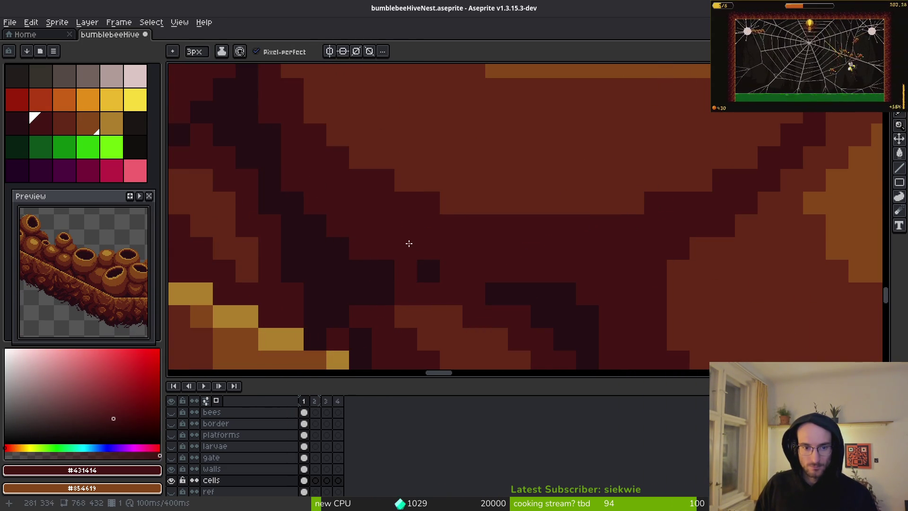
{"action": "scroll", "coordinate": [409, 244], "scroll_direction": "down", "scroll_amount": 3}
{"action": "scroll", "coordinate": [409, 274], "scroll_direction": "up", "scroll_amount": 2}
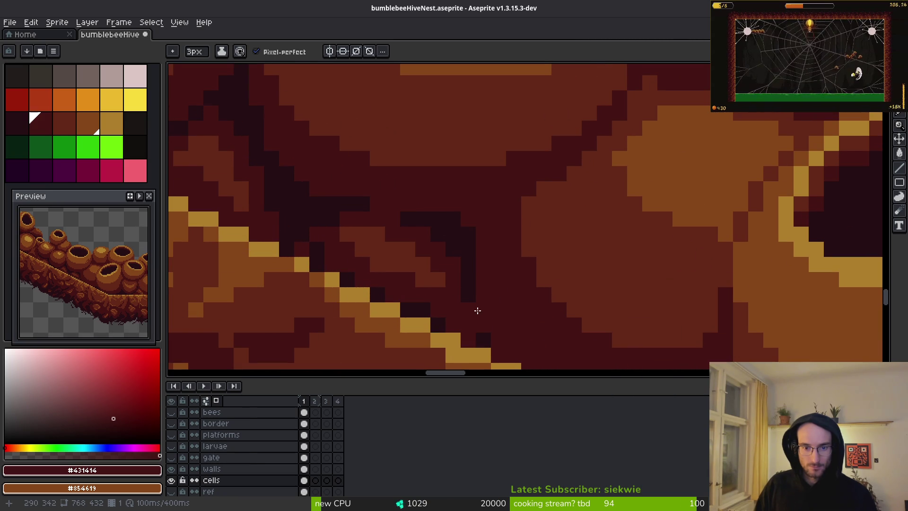
{"action": "scroll", "coordinate": [441, 258], "scroll_direction": "down", "scroll_amount": 2, "text": "ctrl+alt"}
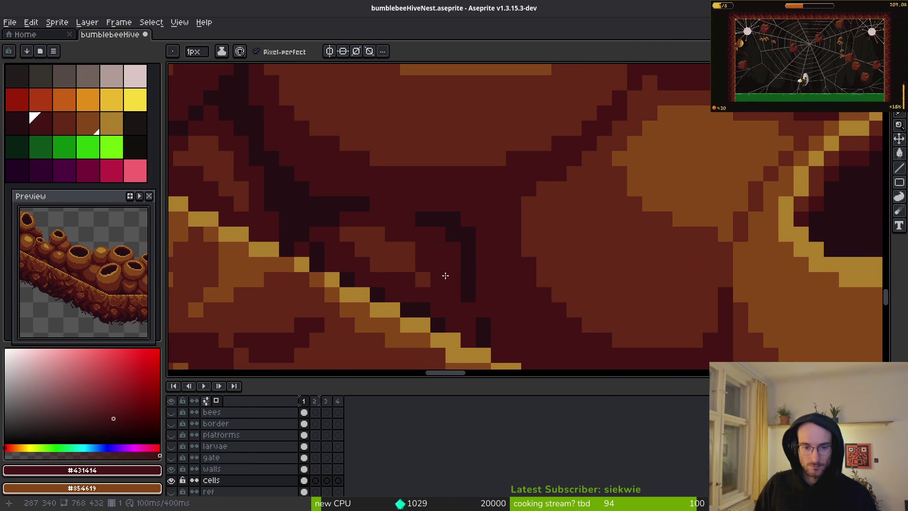
Step: Darken a single gap pixel just above the diagonal wall edge, undoing a misplaced one
{"action": "left_click", "coordinate": [405, 247]}
{"action": "scroll", "coordinate": [532, 299], "scroll_direction": "down", "scroll_amount": 3}
{"action": "scroll", "coordinate": [464, 292], "scroll_direction": "up", "scroll_amount": 3}
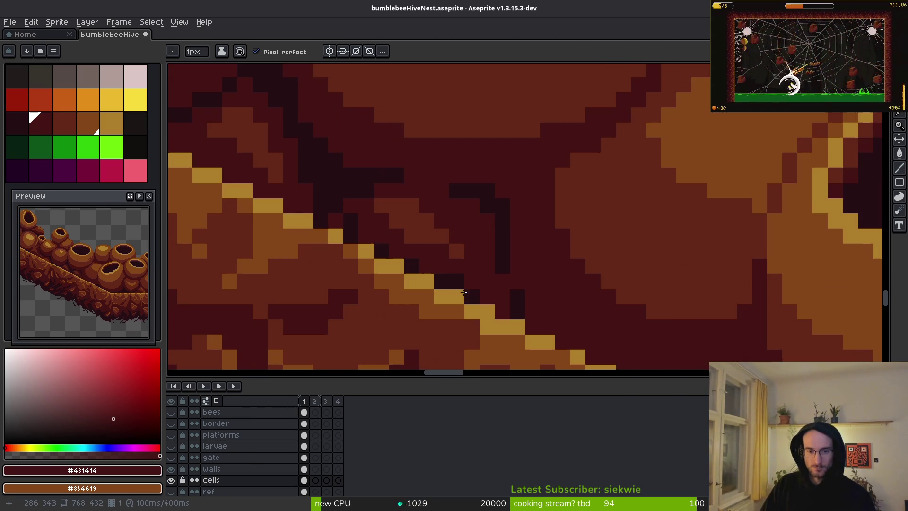
{"action": "key", "text": "ctrl+z"}
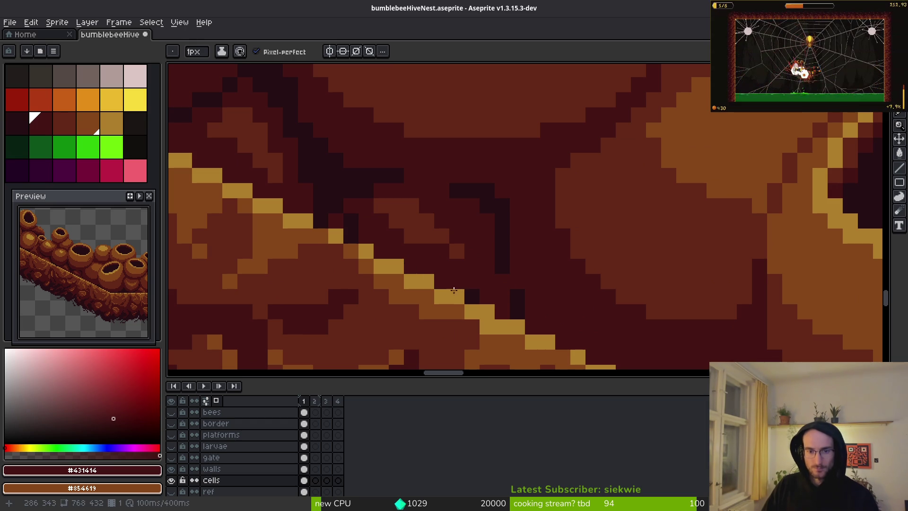
{"action": "left_click", "coordinate": [454, 289]}
{"action": "scroll", "coordinate": [591, 294], "scroll_direction": "down", "scroll_amount": 2}
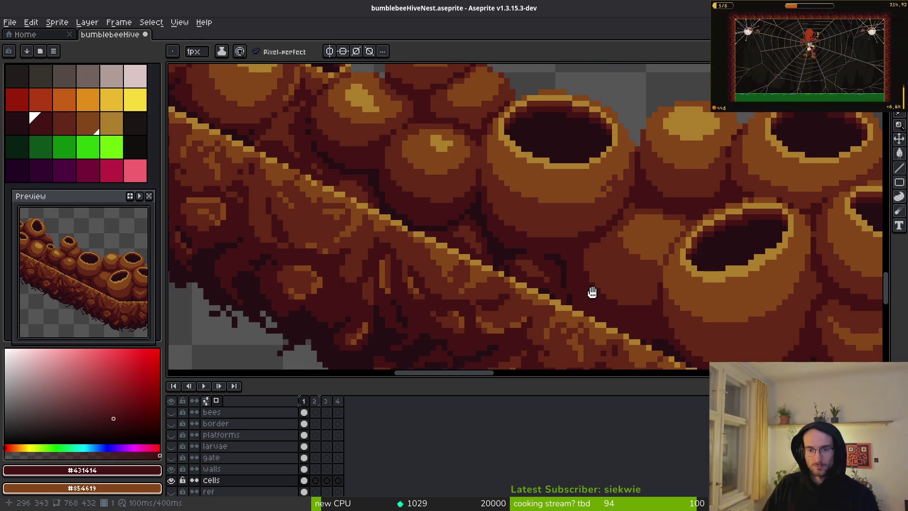
{"action": "scroll", "coordinate": [543, 269], "scroll_direction": "up", "scroll_amount": 1}
{"action": "scroll", "coordinate": [584, 285], "scroll_direction": "down", "scroll_amount": 2}
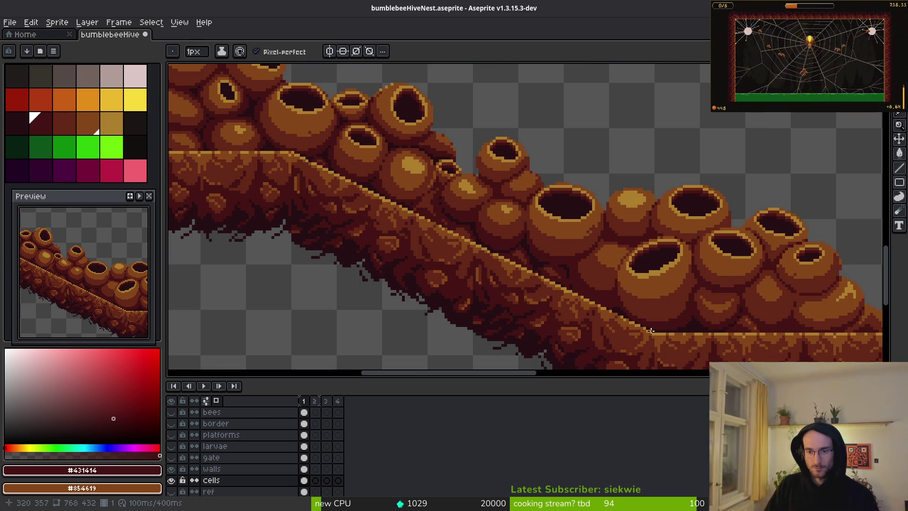
{"action": "scroll", "coordinate": [662, 321], "scroll_direction": "up", "scroll_amount": 3}
{"action": "scroll", "coordinate": [533, 263], "scroll_direction": "down", "scroll_amount": 1}
{"action": "scroll", "coordinate": [473, 243], "scroll_direction": "up", "scroll_amount": 1}
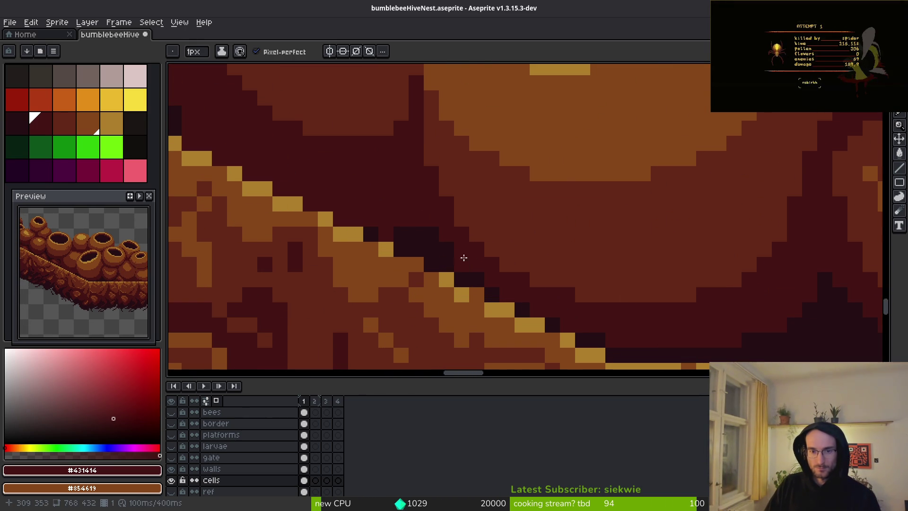
{"action": "scroll", "coordinate": [450, 225], "scroll_direction": "down", "scroll_amount": 3}
{"action": "scroll", "coordinate": [520, 237], "scroll_direction": "down", "scroll_amount": 2}
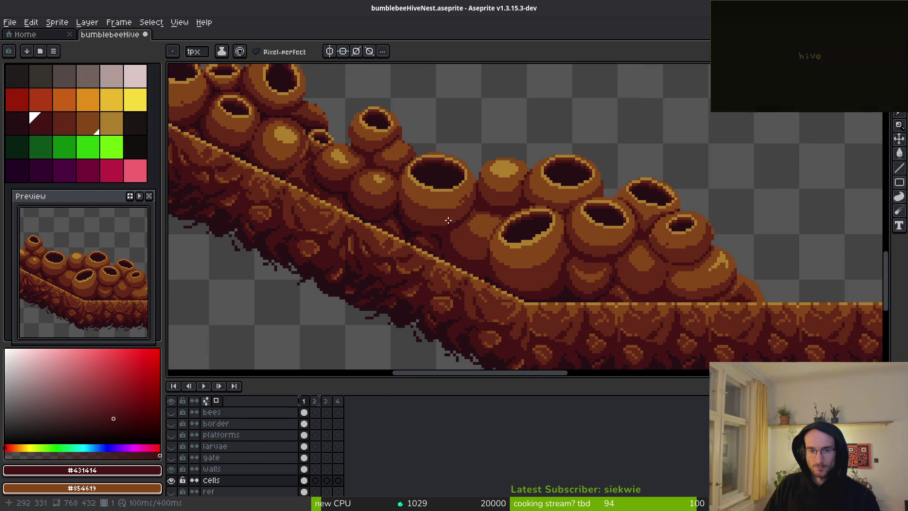
{"action": "scroll", "coordinate": [605, 253], "scroll_direction": "up", "scroll_amount": 2}
{"action": "scroll", "coordinate": [605, 253], "scroll_direction": "down", "scroll_amount": 1}
{"action": "scroll", "coordinate": [454, 235], "scroll_direction": "down", "scroll_amount": 1}
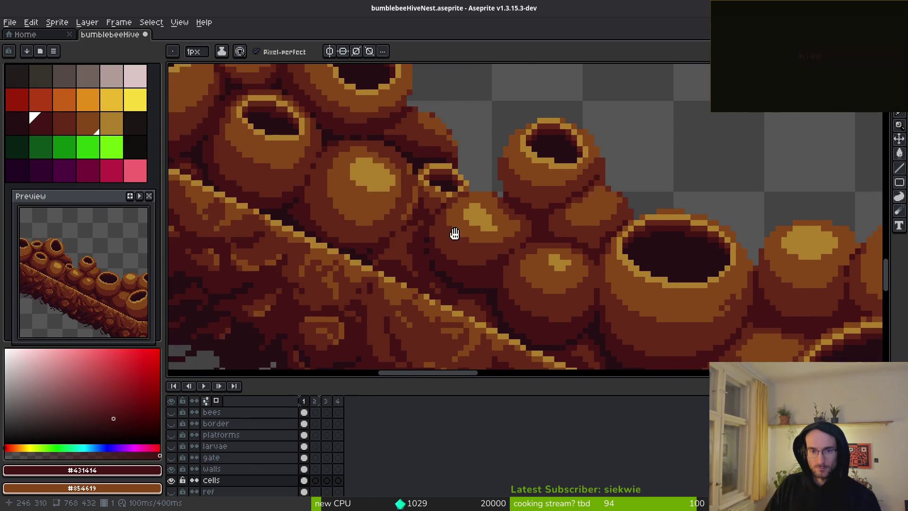
{"action": "scroll", "coordinate": [454, 235], "scroll_direction": "down", "scroll_amount": 1}
{"action": "scroll", "coordinate": [571, 162], "scroll_direction": "up", "scroll_amount": 3}
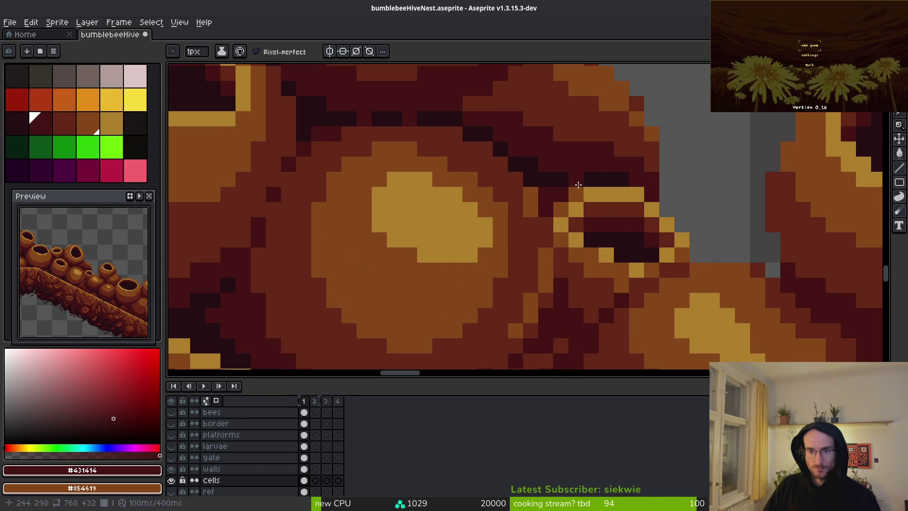
Step: Paint dark maroon pixels into the gaps between the cells, redoing a stray stroke
{"action": "left_click", "coordinate": [529, 208], "text": "alt"}
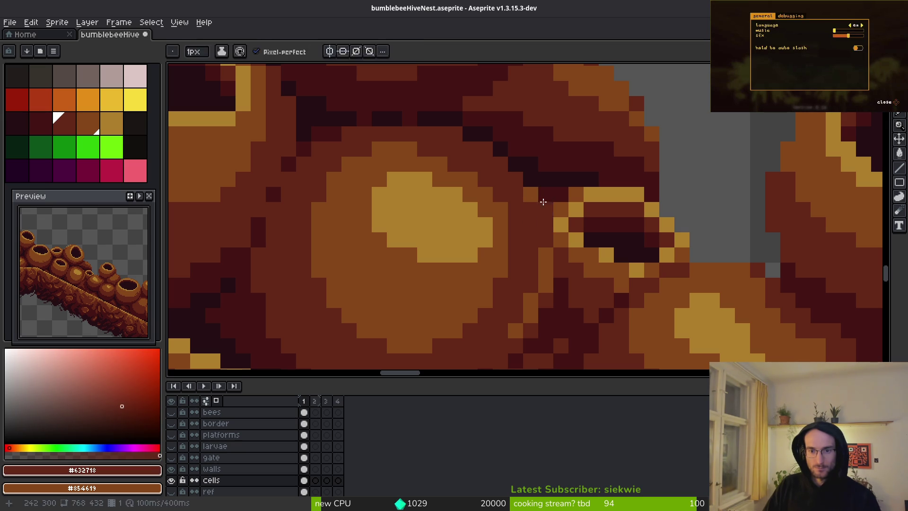
{"action": "left_click", "coordinate": [527, 179], "text": "alt"}
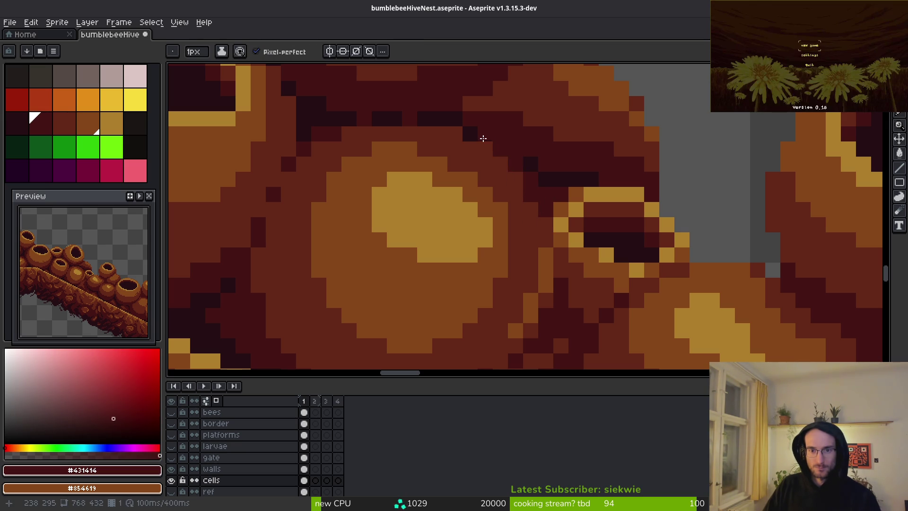
{"action": "left_click_drag", "start_coordinate": [472, 138], "coordinate": [554, 208]}
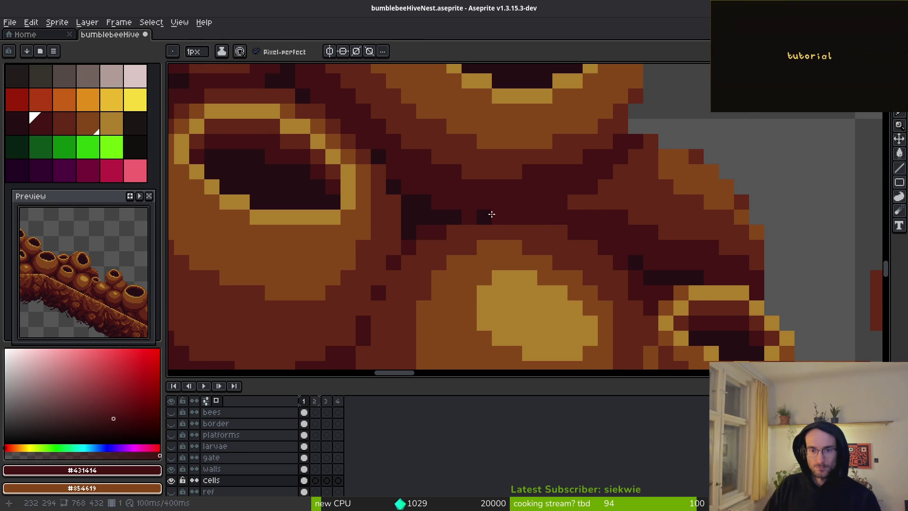
{"action": "mouse_move", "coordinate": [492, 214]}
{"action": "left_mouse_down"}
{"action": "mouse_move", "coordinate": [450, 217]}
{"action": "mouse_move", "coordinate": [406, 203]}
{"action": "mouse_move", "coordinate": [395, 186]}
{"action": "left_mouse_up"}
{"action": "key", "text": "ctrl+z"}
{"action": "left_click", "coordinate": [468, 232]}
{"action": "left_click", "coordinate": [446, 247]}
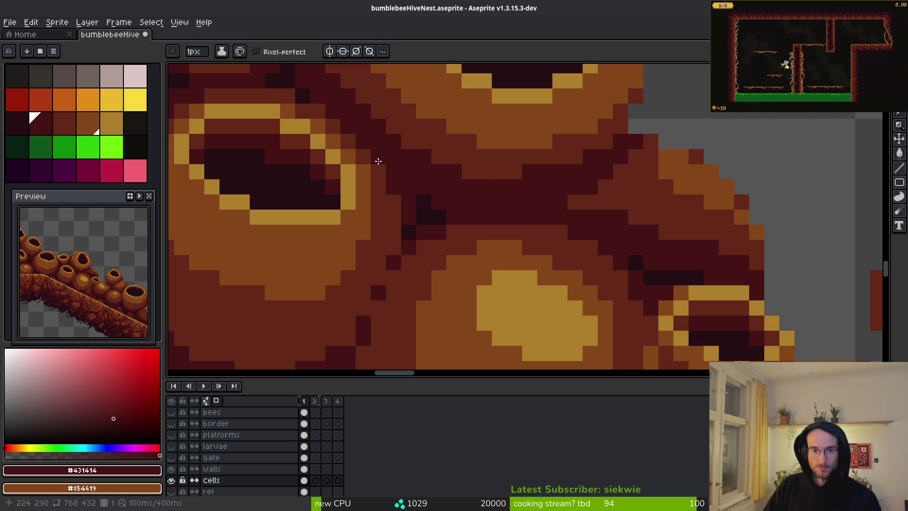
{"action": "scroll", "coordinate": [378, 161], "scroll_direction": "down", "scroll_amount": 3}
{"action": "scroll", "coordinate": [523, 218], "scroll_direction": "up", "scroll_amount": 3}
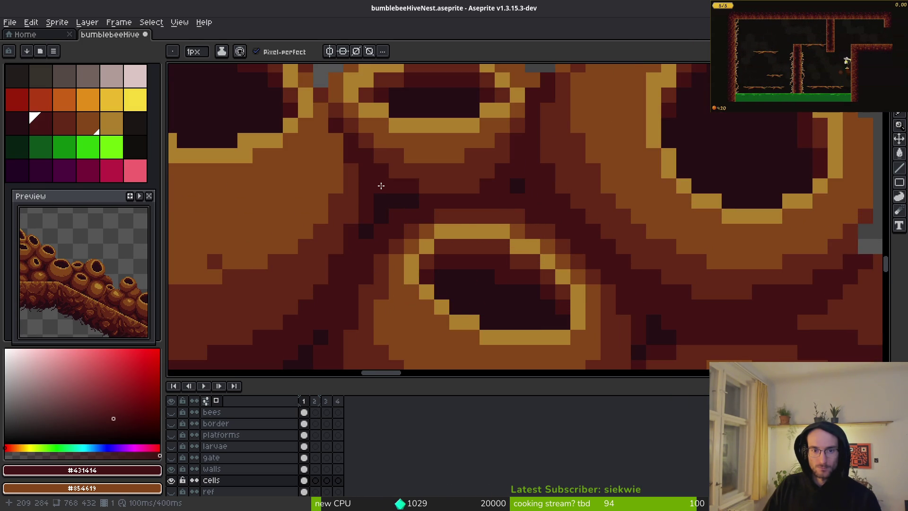
{"action": "scroll", "coordinate": [414, 196], "scroll_direction": "down", "scroll_amount": 3}
{"action": "scroll", "coordinate": [456, 223], "scroll_direction": "up", "scroll_amount": 3}
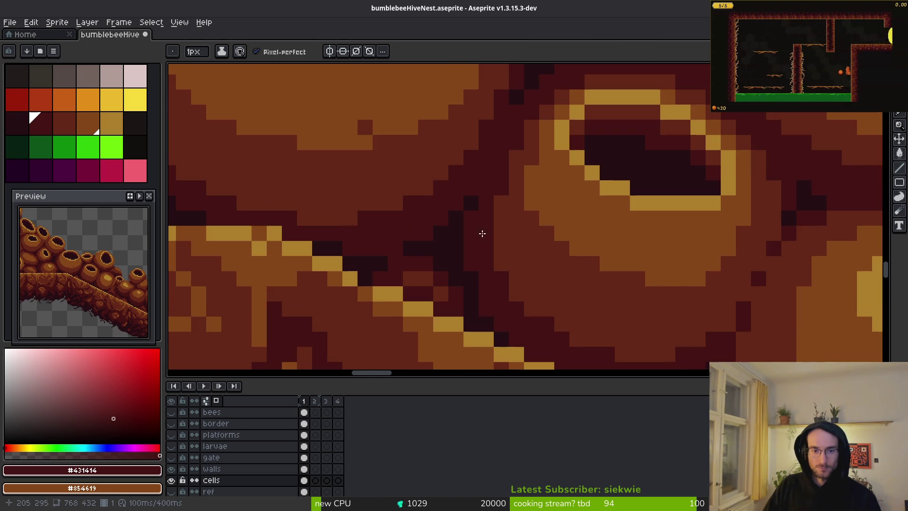
{"action": "scroll", "coordinate": [527, 295], "scroll_direction": "down", "scroll_amount": 3}
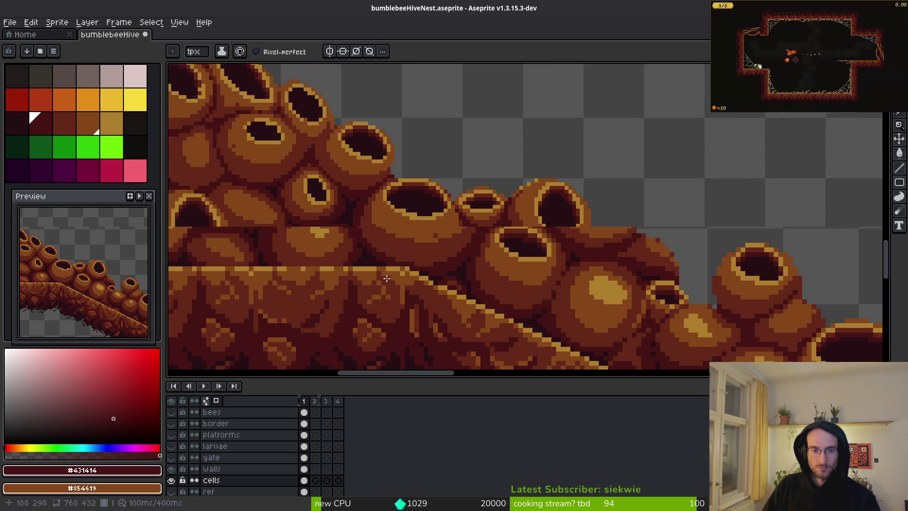
{"action": "scroll", "coordinate": [526, 296], "scroll_direction": "down", "scroll_amount": 3}
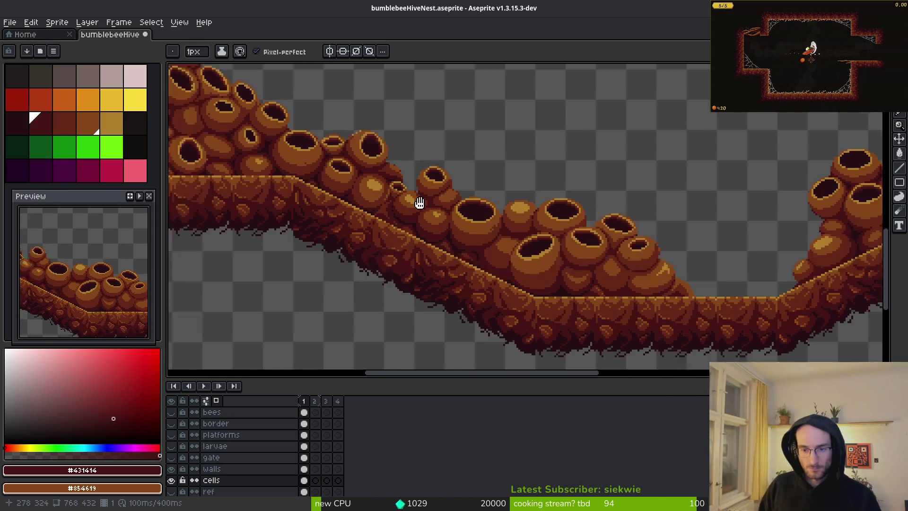
{"action": "scroll", "coordinate": [627, 305], "scroll_direction": "up", "scroll_amount": 2}
{"action": "scroll", "coordinate": [559, 259], "scroll_direction": "up", "scroll_amount": 5}
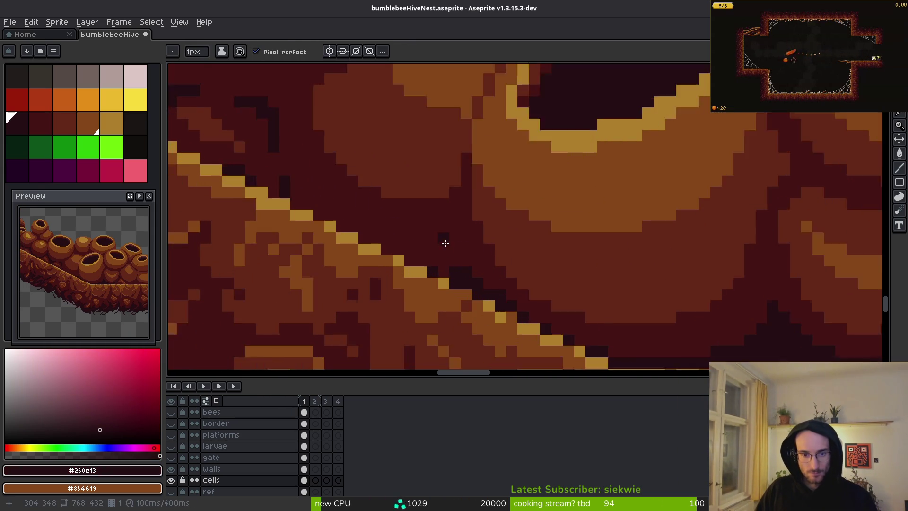
Step: Alt-pick #250c13 and paint a stepped diagonal of near-black shadow pixels into the gap
{"action": "left_click", "coordinate": [460, 223], "text": "alt"}
{"action": "mouse_move", "coordinate": [460, 223]}
{"action": "left_mouse_down"}
{"action": "mouse_move", "coordinate": [408, 263]}
{"action": "mouse_move", "coordinate": [377, 262]}
{"action": "left_mouse_up"}
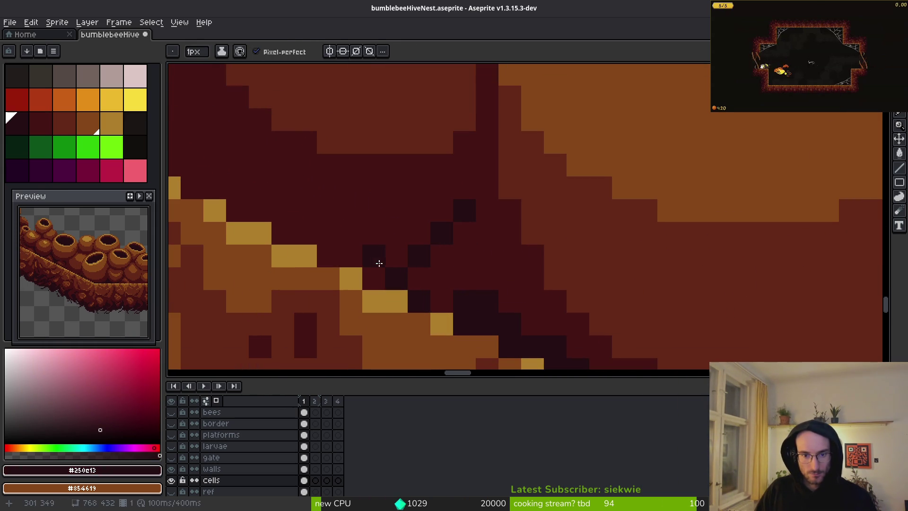
{"action": "left_click", "coordinate": [416, 257], "text": "alt"}
{"action": "key", "text": "alt"}
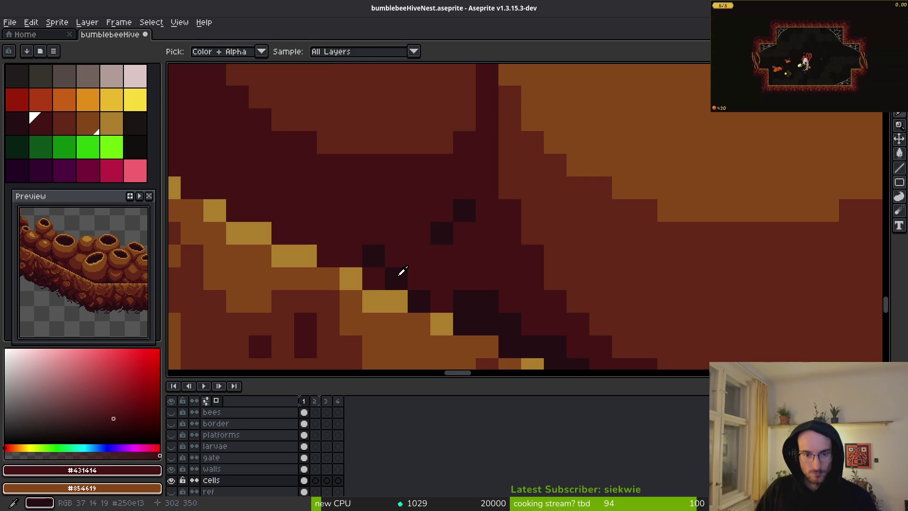
{"action": "left_click", "coordinate": [402, 271], "text": "alt"}
{"action": "left_click", "coordinate": [443, 256]}
{"action": "left_click", "coordinate": [465, 233]}
{"action": "left_click_drag", "start_coordinate": [440, 263], "coordinate": [443, 296]}
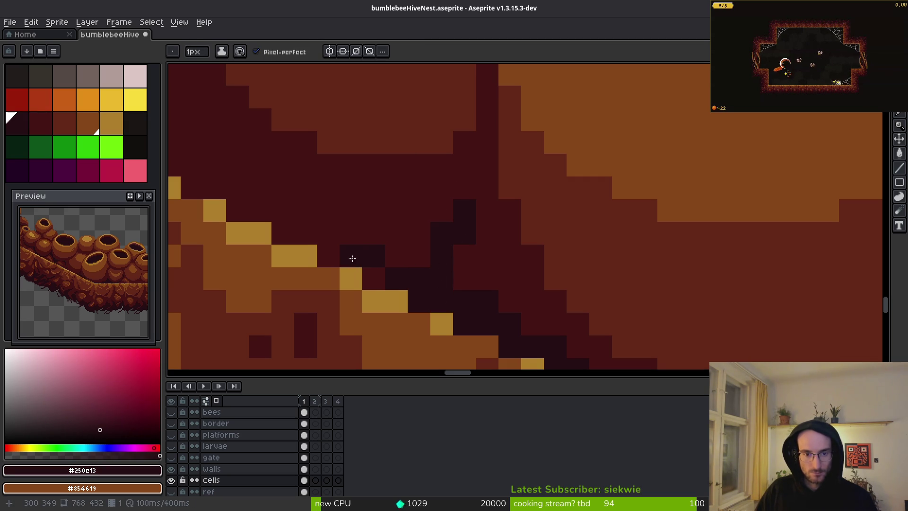
{"action": "mouse_move", "coordinate": [353, 258]}
{"action": "left_mouse_down"}
{"action": "mouse_move", "coordinate": [329, 256]}
{"action": "mouse_move", "coordinate": [374, 263]}
{"action": "left_mouse_up"}
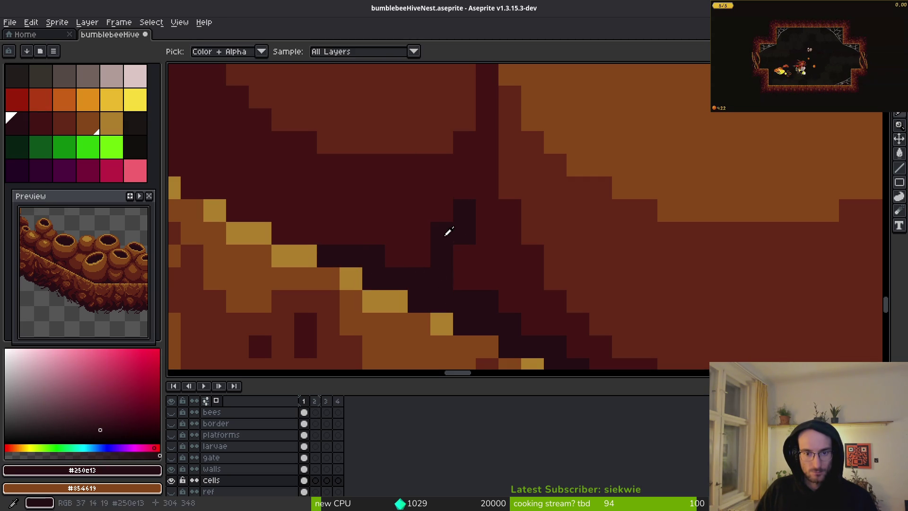
Step: Sample the dark red #431414 from the artwork
{"action": "left_click", "coordinate": [446, 229], "text": "alt"}
{"action": "scroll", "coordinate": [440, 235], "scroll_direction": "down", "scroll_amount": 2}
{"action": "scroll", "coordinate": [462, 223], "scroll_direction": "up", "scroll_amount": 1}
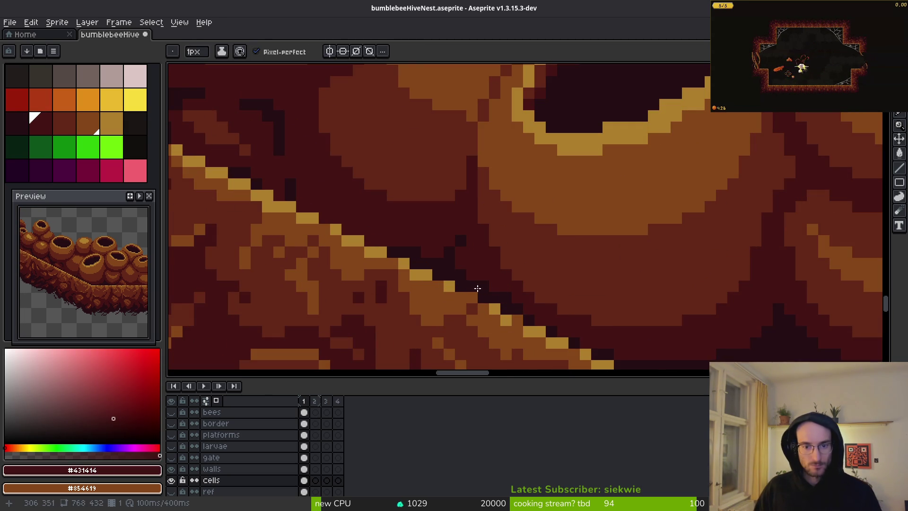
{"action": "scroll", "coordinate": [477, 288], "scroll_direction": "down", "scroll_amount": 2}
{"action": "scroll", "coordinate": [483, 291], "scroll_direction": "up", "scroll_amount": 2}
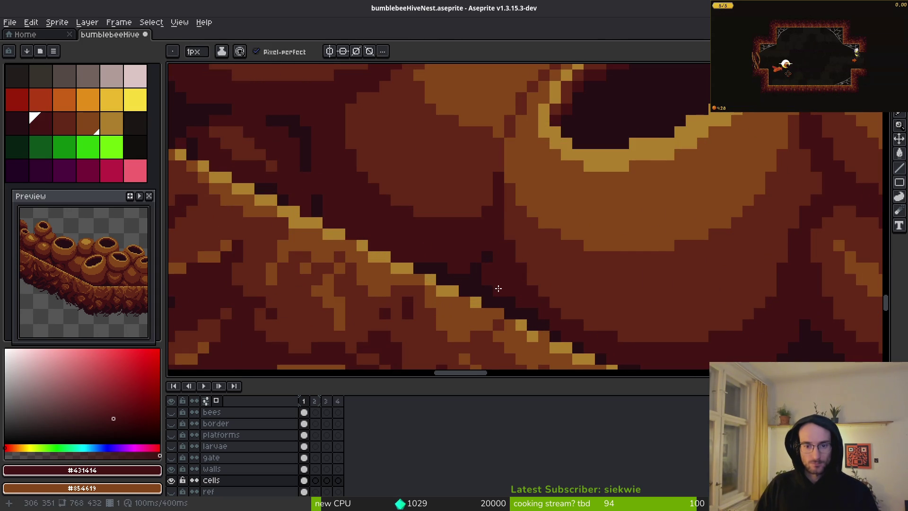
{"action": "scroll", "coordinate": [498, 288], "scroll_direction": "down", "scroll_amount": 3}
{"action": "scroll", "coordinate": [521, 327], "scroll_direction": "up", "scroll_amount": 5}
Step: Pan to the horizontal top wall and pick the dark brown #632718
{"action": "scroll", "coordinate": [574, 345], "scroll_direction": "left", "scroll_amount": 10}
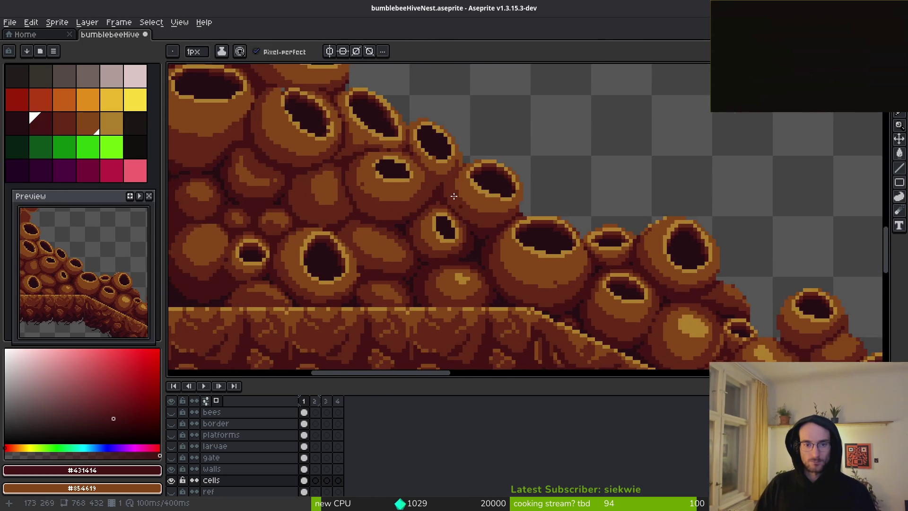
{"action": "mouse_move", "coordinate": [544, 161]}
{"action": "left_mouse_down"}
{"action": "mouse_move", "coordinate": [552, 227]}
{"action": "mouse_move", "coordinate": [473, 189]}
{"action": "mouse_move", "coordinate": [444, 235]}
{"action": "left_mouse_up"}
{"action": "scroll", "coordinate": [443, 235], "scroll_direction": "up", "scroll_amount": 3}
{"action": "left_click", "coordinate": [566, 253], "text": "alt"}
{"action": "scroll", "coordinate": [549, 218], "scroll_direction": "up", "scroll_amount": 2}
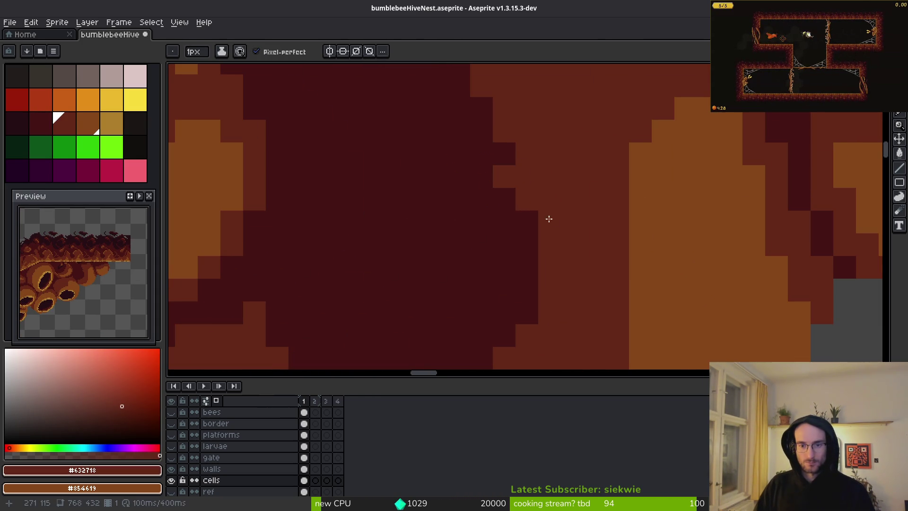
{"action": "left_click", "coordinate": [527, 190], "text": "alt"}
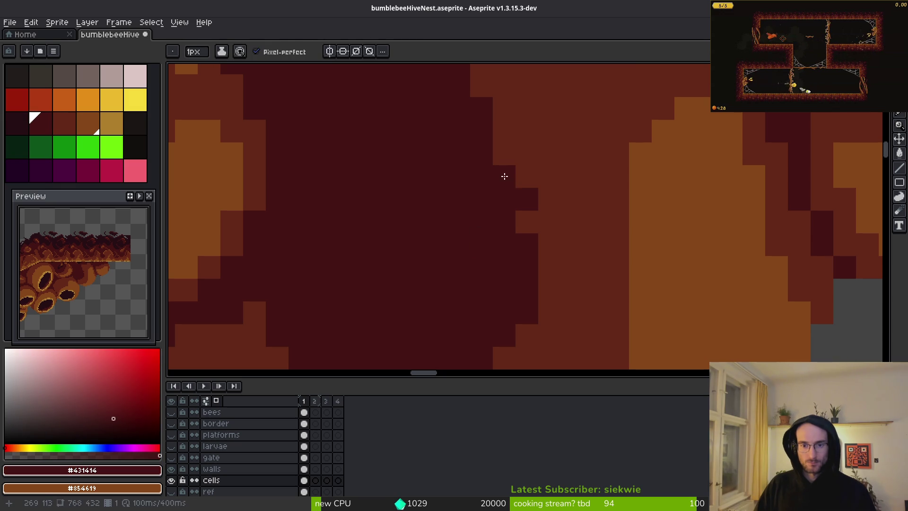
{"action": "left_click", "coordinate": [541, 171], "text": "alt"}
{"action": "left_click", "coordinate": [523, 199], "text": "alt"}
{"action": "left_click", "coordinate": [521, 199], "text": "alt"}
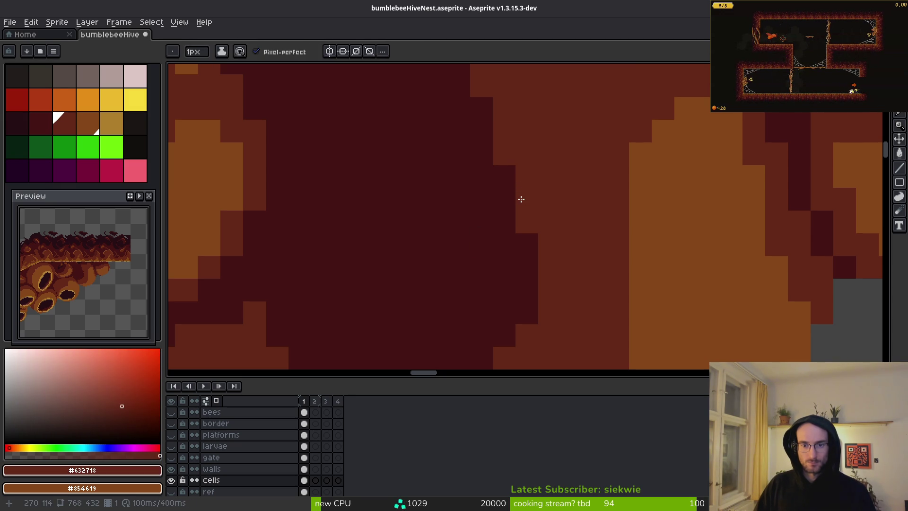
{"action": "scroll", "coordinate": [606, 252], "scroll_direction": "down", "scroll_amount": 3}
{"action": "scroll", "coordinate": [606, 252], "scroll_direction": "up", "scroll_amount": 3}
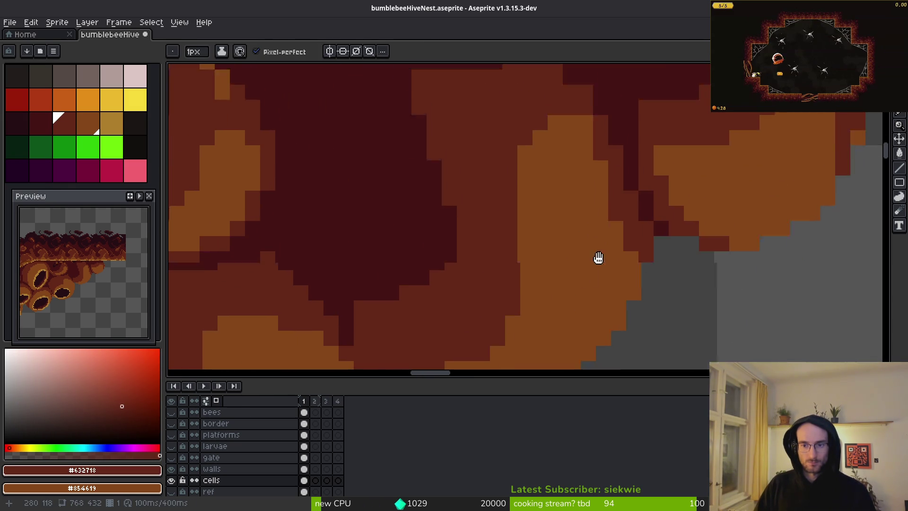
Step: Darken the light-orange cell's upper edge and right-edge pixels with #632718
{"action": "mouse_move", "coordinate": [544, 164]}
{"action": "left_mouse_down"}
{"action": "mouse_move", "coordinate": [518, 200]}
{"action": "mouse_move", "coordinate": [518, 251]}
{"action": "mouse_move", "coordinate": [541, 183]}
{"action": "mouse_move", "coordinate": [584, 162]}
{"action": "left_mouse_up"}
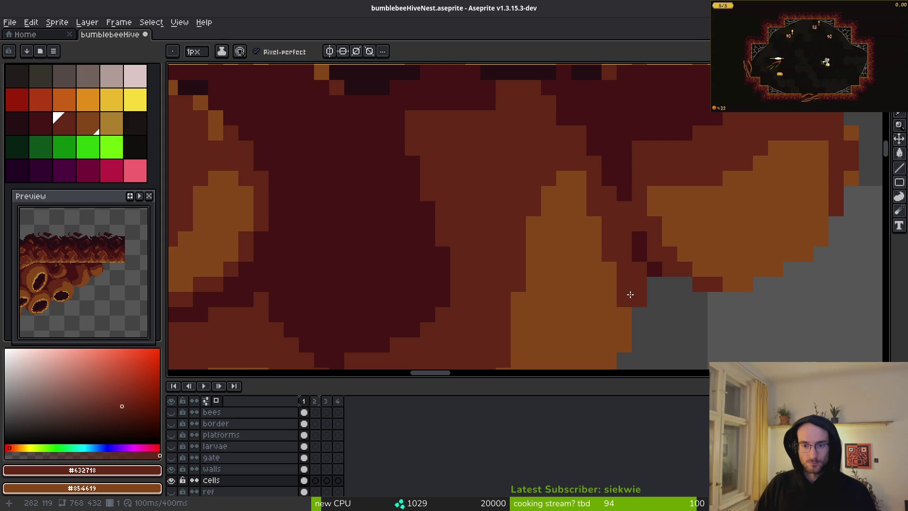
{"action": "scroll", "coordinate": [557, 177], "scroll_direction": "right", "scroll_amount": 3}
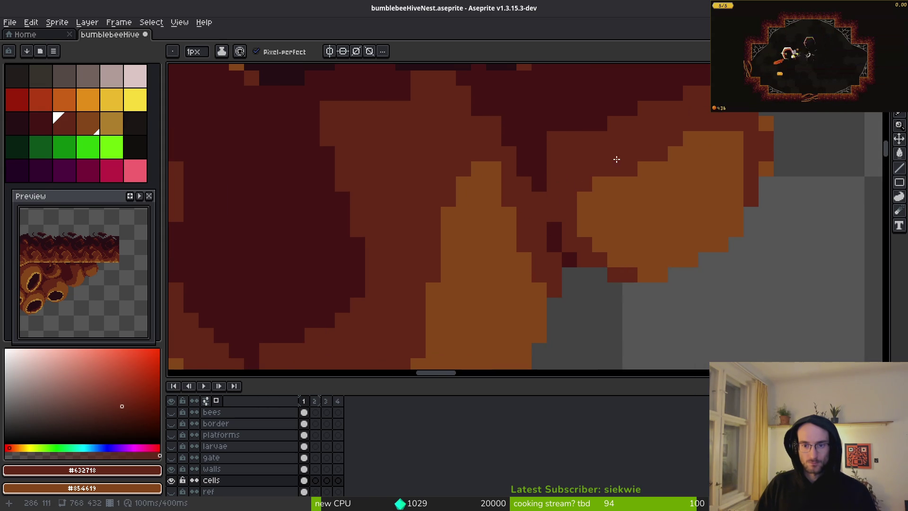
{"action": "scroll", "coordinate": [629, 170], "scroll_direction": "up", "scroll_amount": 3}
{"action": "scroll", "coordinate": [629, 171], "scroll_direction": "right", "scroll_amount": 3}
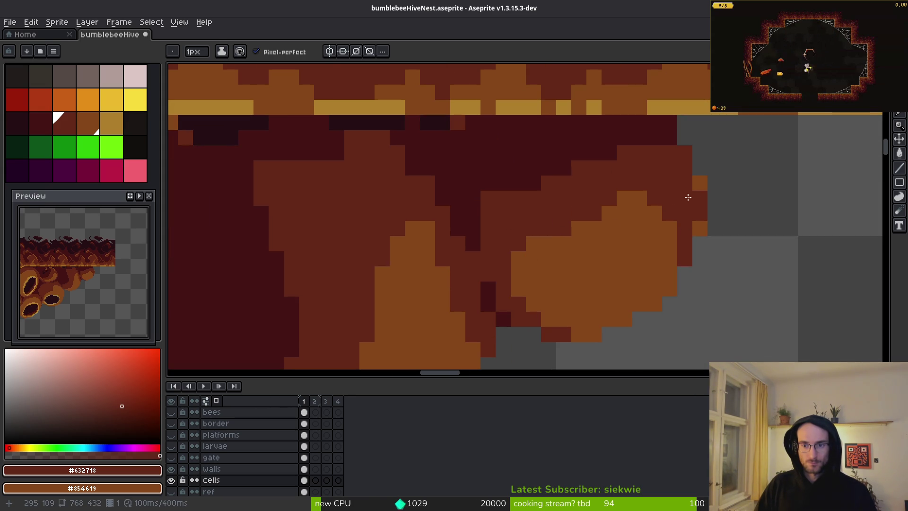
{"action": "left_click", "coordinate": [700, 227]}
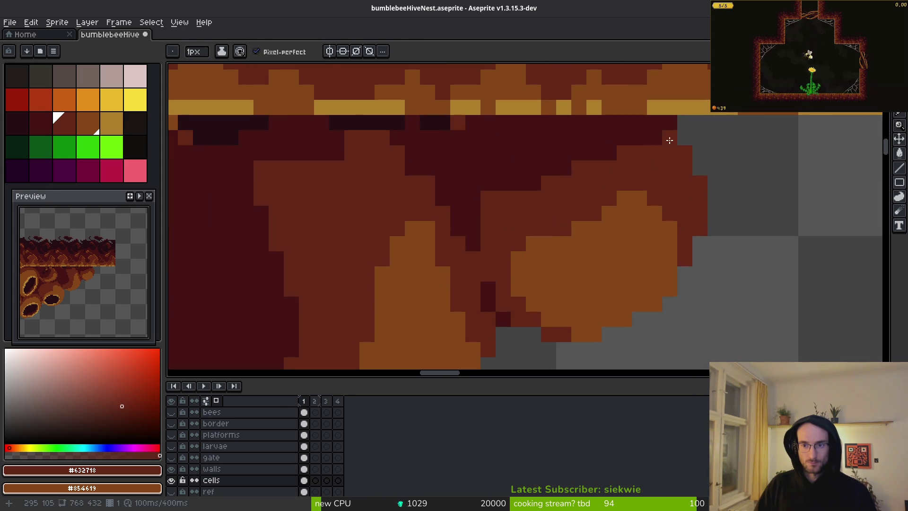
{"action": "left_click_drag", "start_coordinate": [571, 166], "coordinate": [509, 194]}
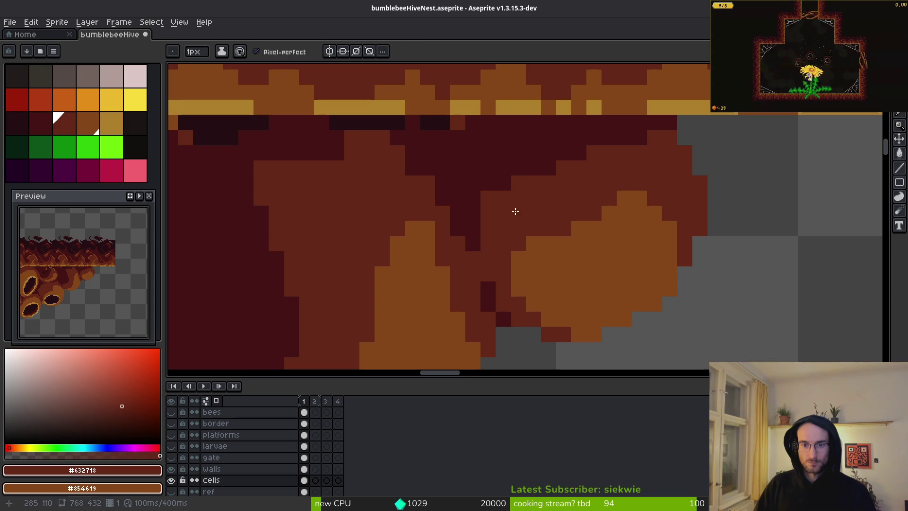
Step: Paint dark red #431414 shading strips into the cells below the wall
{"action": "left_click", "coordinate": [486, 164], "text": "alt"}
{"action": "mouse_move", "coordinate": [487, 164]}
{"action": "left_mouse_down"}
{"action": "mouse_move", "coordinate": [472, 261]}
{"action": "mouse_move", "coordinate": [482, 254]}
{"action": "left_mouse_up"}
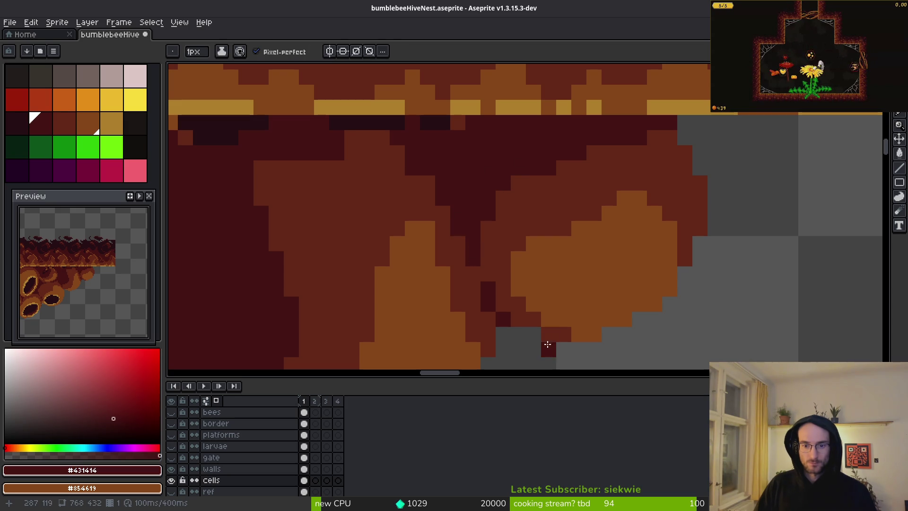
{"action": "scroll", "coordinate": [506, 208], "scroll_direction": "down", "scroll_amount": 3}
{"action": "scroll", "coordinate": [480, 202], "scroll_direction": "up", "scroll_amount": 4}
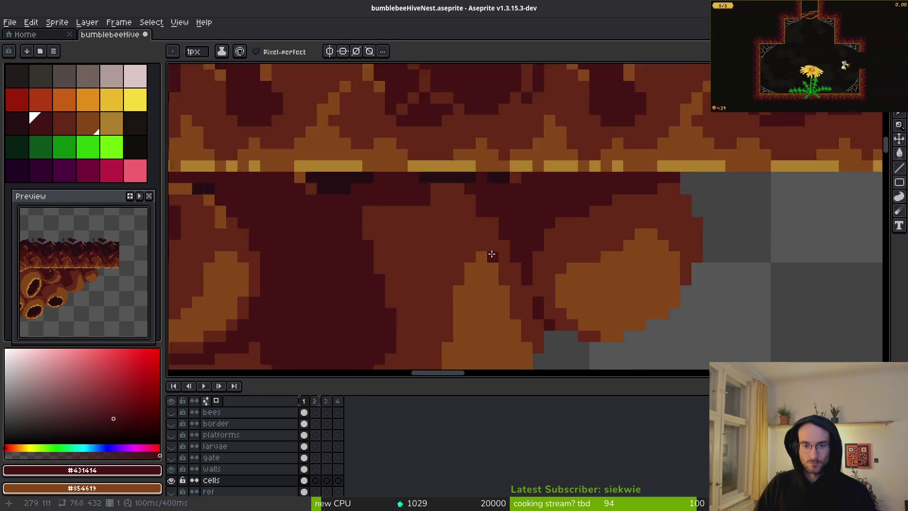
{"action": "left_click", "coordinate": [517, 215], "text": "alt"}
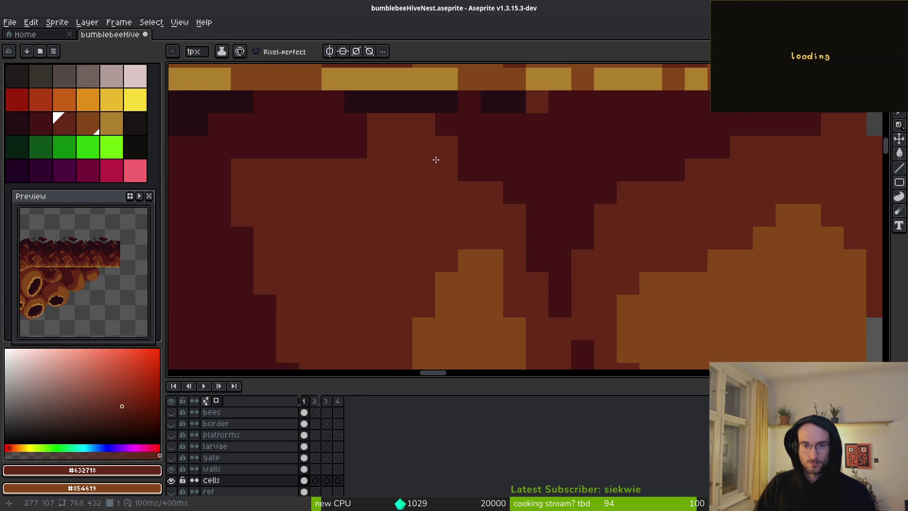
{"action": "left_click", "coordinate": [442, 146], "text": "alt"}
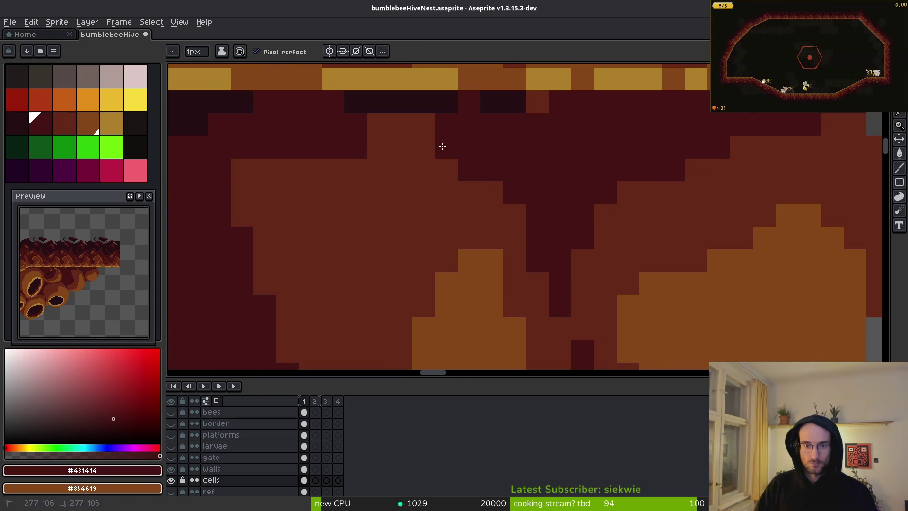
{"action": "mouse_move", "coordinate": [424, 125]}
{"action": "left_mouse_down"}
{"action": "mouse_move", "coordinate": [447, 170]}
{"action": "mouse_move", "coordinate": [511, 158]}
{"action": "left_mouse_up"}
Step: Remove a stray near-black diagonal stroke drawn under the wall
{"action": "scroll", "coordinate": [557, 134], "scroll_direction": "down", "scroll_amount": 1}
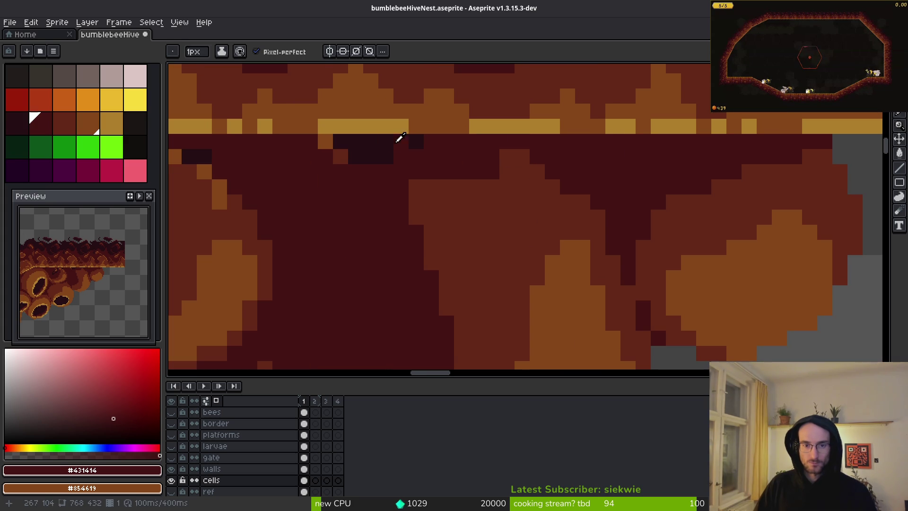
{"action": "left_click", "coordinate": [558, 134], "text": "alt"}
{"action": "left_click_drag", "start_coordinate": [582, 142], "coordinate": [612, 181]}
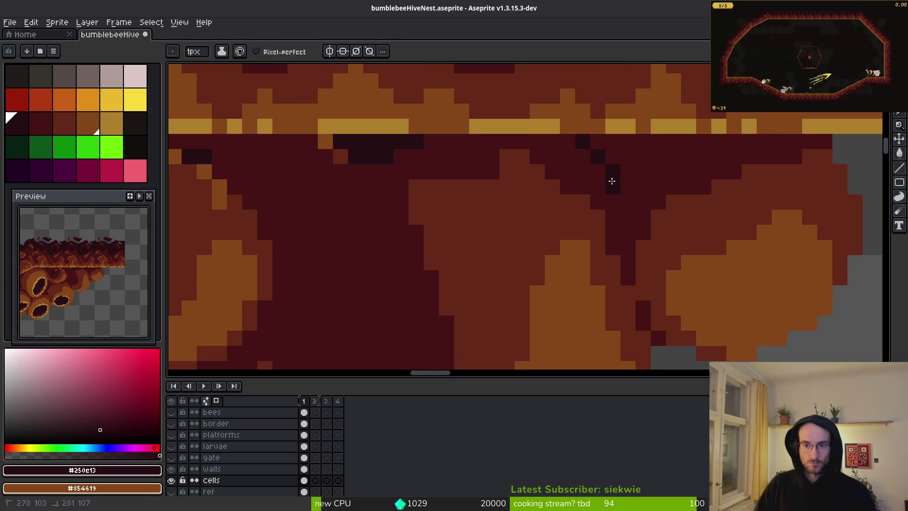
{"action": "key", "text": "ctrl+z"}
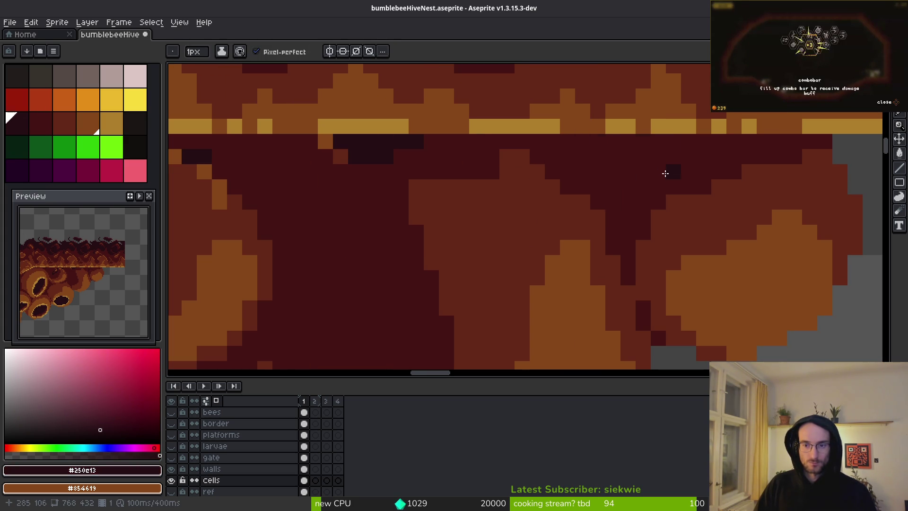
{"action": "key", "text": "ctrl+z"}
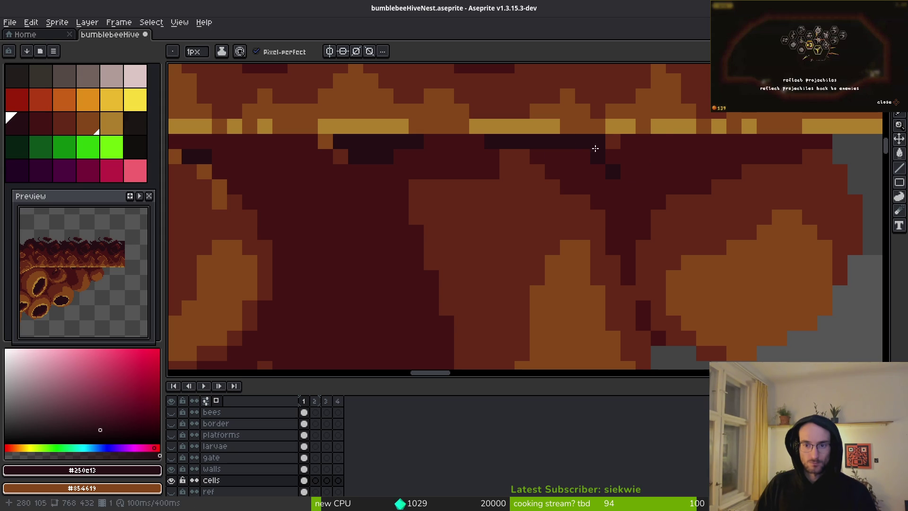
Step: Repaint #431414 below the top wall and add near-black #250c13 pixels along the strip
{"action": "left_click", "coordinate": [658, 144], "text": "alt"}
{"action": "mouse_move", "coordinate": [675, 138]}
{"action": "left_mouse_down"}
{"action": "mouse_move", "coordinate": [555, 140]}
{"action": "mouse_move", "coordinate": [628, 173]}
{"action": "mouse_move", "coordinate": [615, 188]}
{"action": "left_mouse_up"}
{"action": "left_click", "coordinate": [393, 151], "text": "alt"}
{"action": "left_click", "coordinate": [431, 156]}
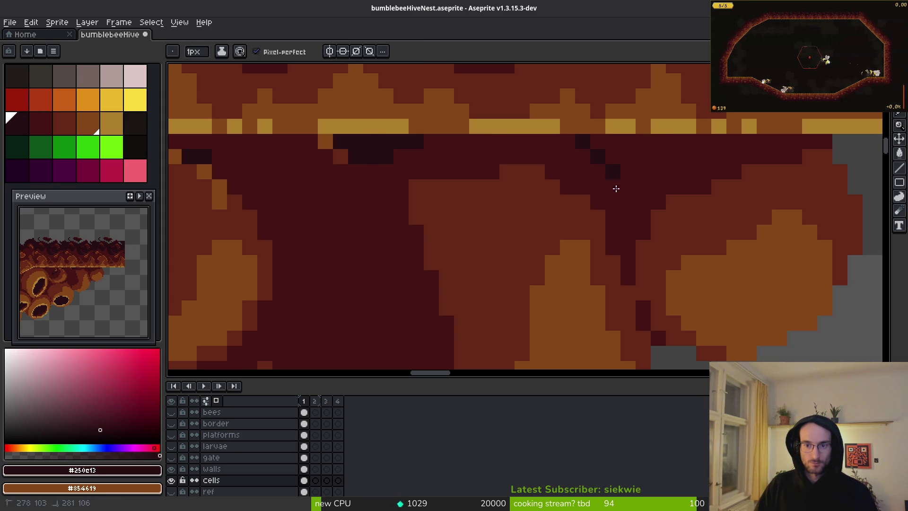
{"action": "left_click_drag", "start_coordinate": [631, 148], "coordinate": [637, 157]}
{"action": "left_click", "coordinate": [683, 138]}
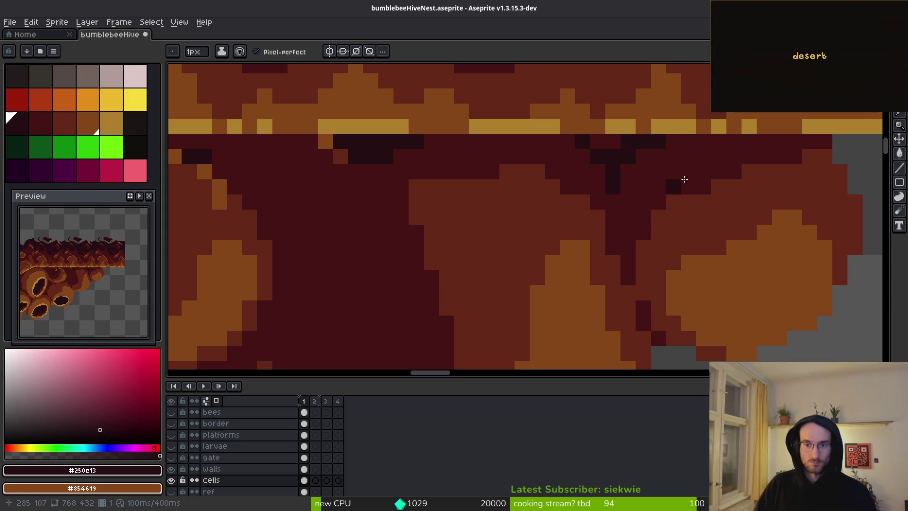
Step: Place one more near-black #250c13 pixel beside the cell to finish the shadow wedge
{"action": "left_click", "coordinate": [409, 200], "text": "alt"}
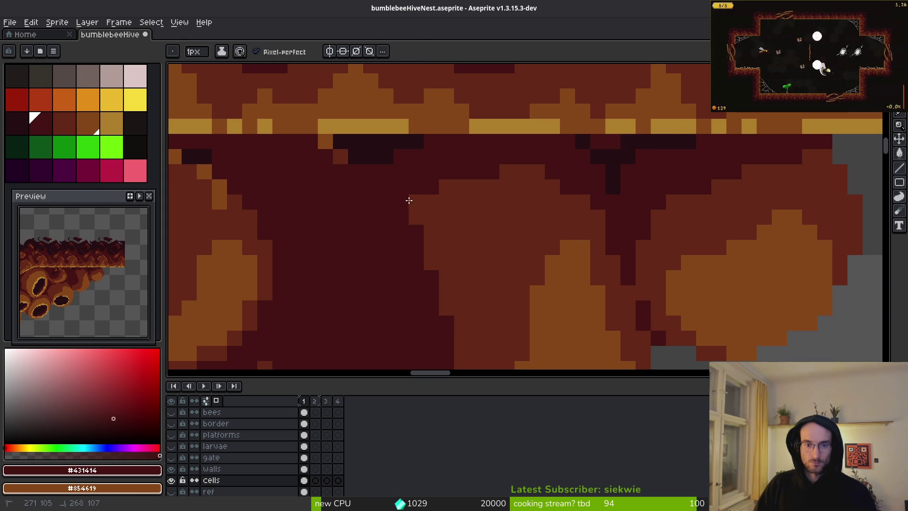
{"action": "scroll", "coordinate": [600, 235], "scroll_direction": "down", "scroll_amount": 2}
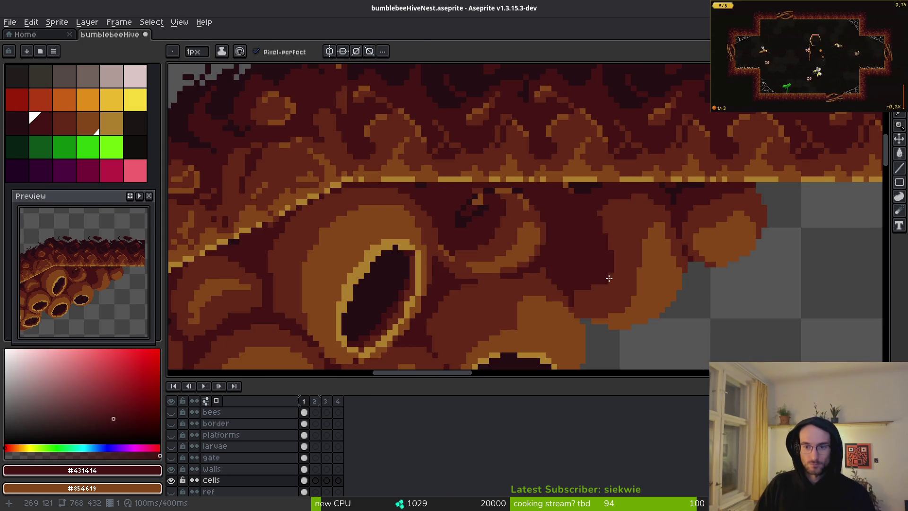
{"action": "scroll", "coordinate": [609, 279], "scroll_direction": "up", "scroll_amount": 2}
{"action": "left_click", "coordinate": [539, 155], "text": "alt"}
{"action": "left_click", "coordinate": [551, 170]}
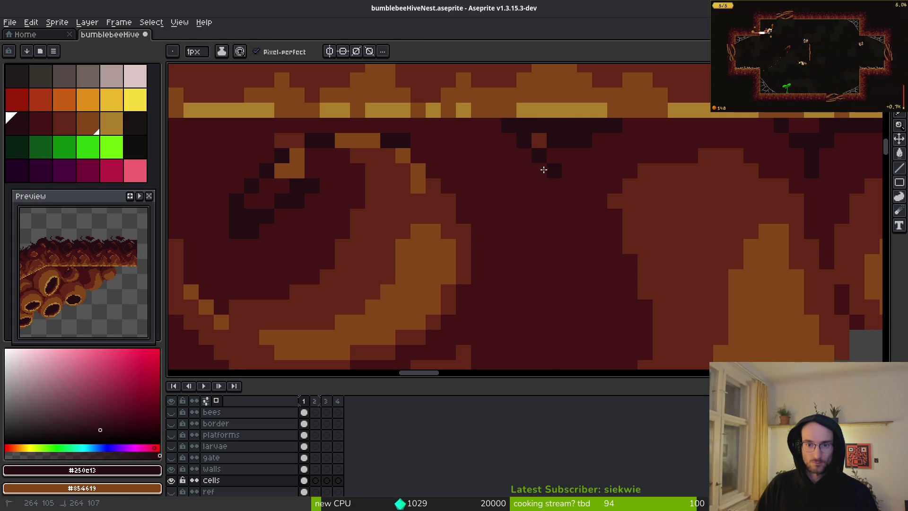